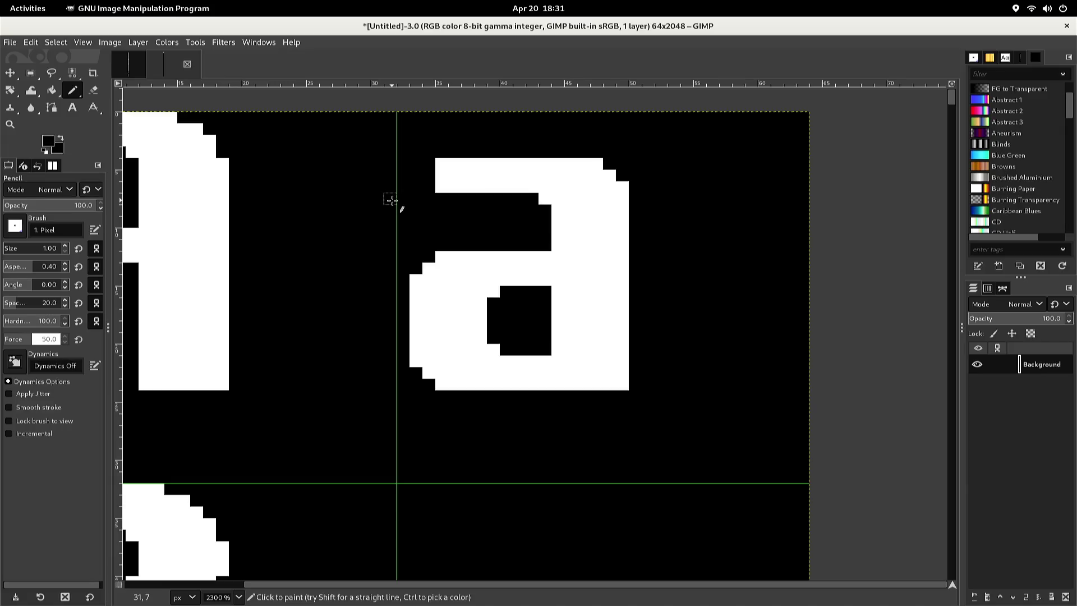
# Cut and paste the lowercase a, nudge it one pixel left, and anchor it
pyautogui.press('r')
pyautogui.moveTo(398, 147)
pyautogui.mouseDown()
pyautogui.moveTo(416, 259)
pyautogui.moveTo(475, 365)
pyautogui.moveTo(562, 393)
pyautogui.moveTo(621, 384)
pyautogui.moveTo(634, 395)
pyautogui.moveTo(626, 389)
pyautogui.mouseUp()
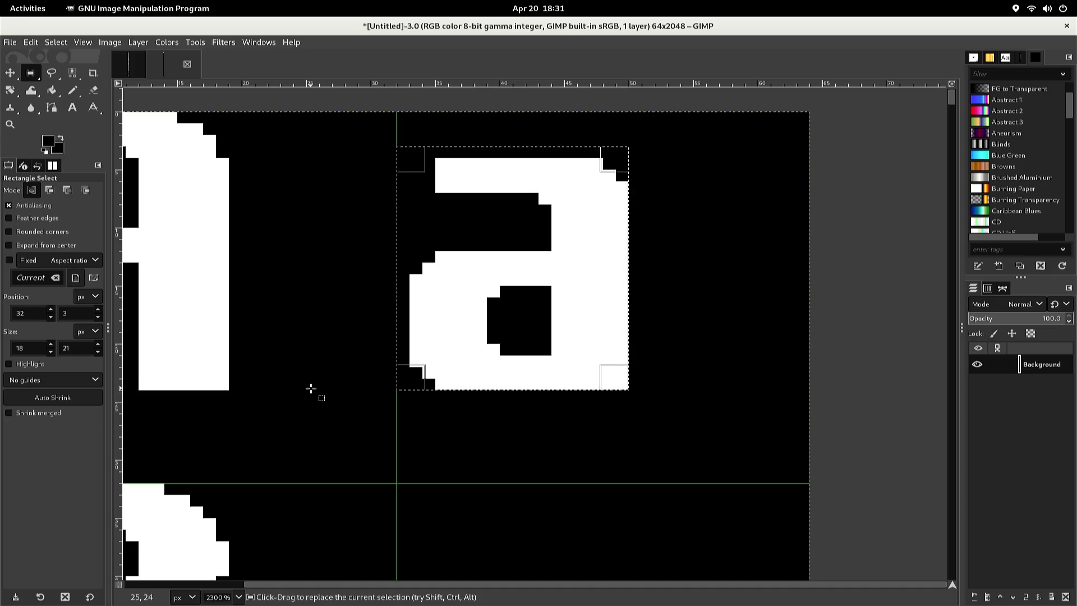
pyautogui.hotkey('ctrl', 'x')
pyautogui.hotkey('ctrl', 'v')
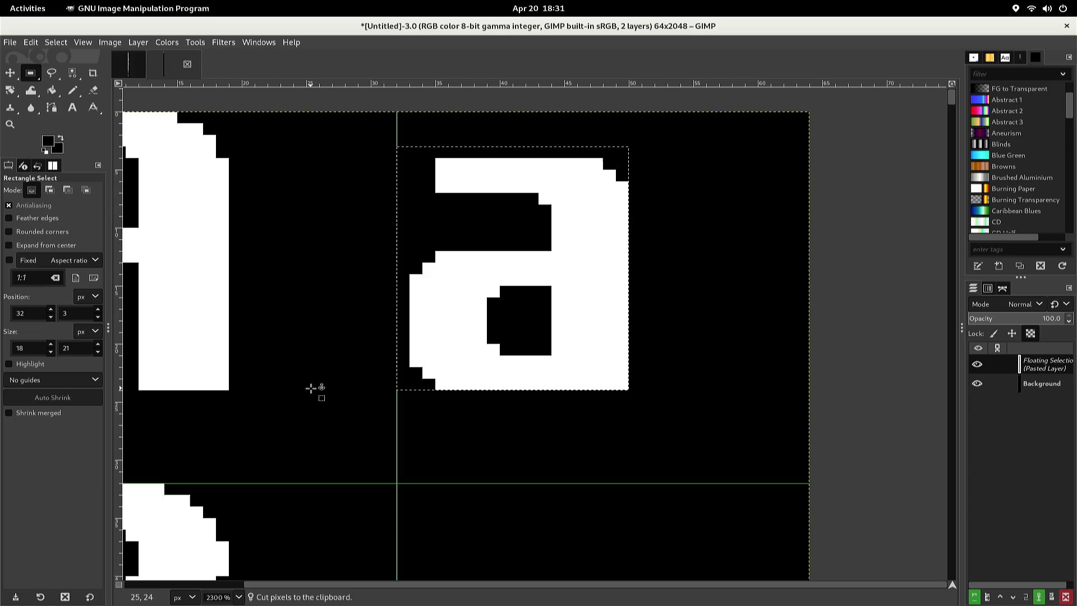
pyautogui.press('Left')
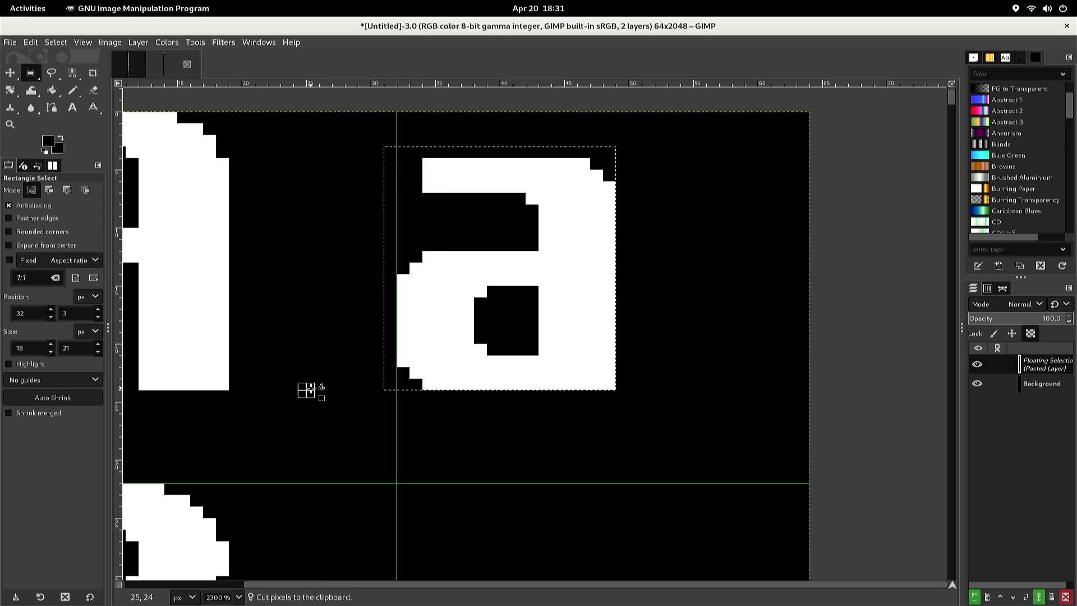
pyautogui.click(306, 389)
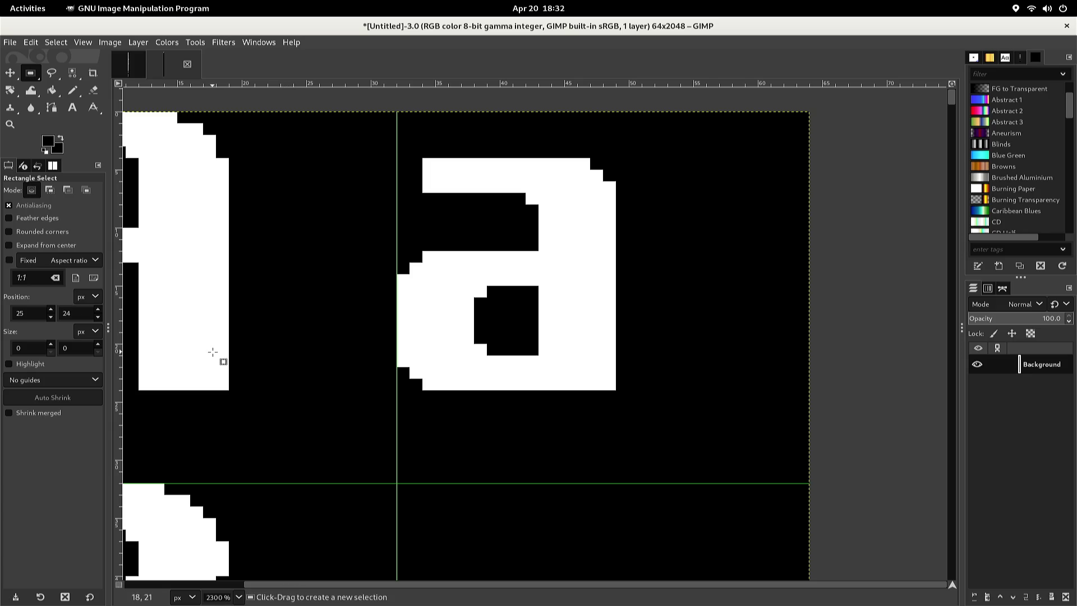
pyautogui.hotkey('ctrl', 'shift')
pyautogui.hotkey('ctrl', 'shift', 'e')
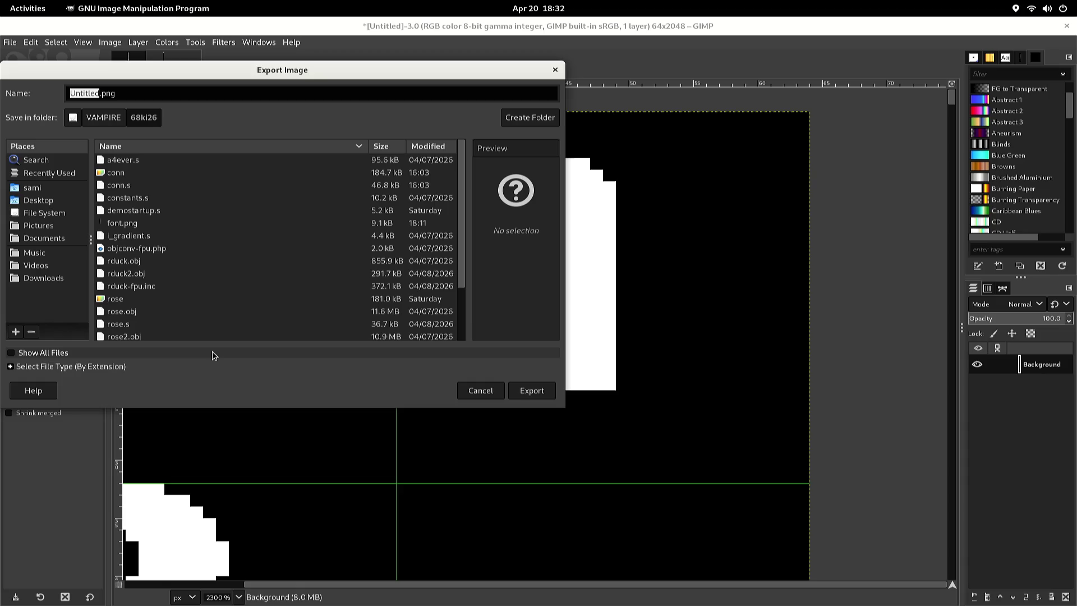
# Export the image as font2.png with the default PNG options
pyautogui.write('font2')
pyautogui.press('Return')
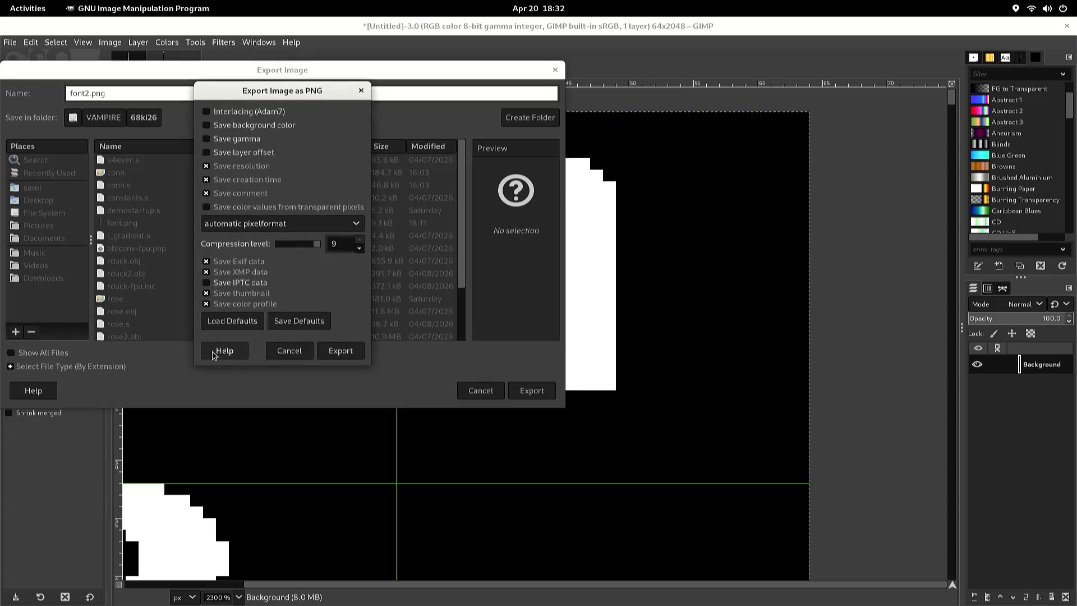
pyautogui.press('Return')
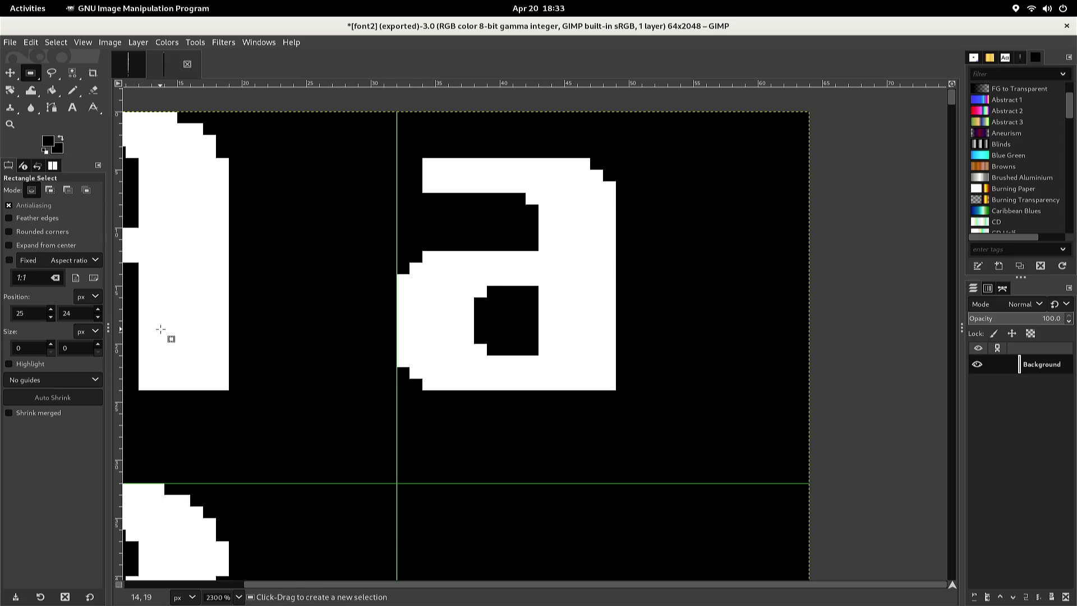
# Copy the lowercase a cell and paste it into the empty cell below
pyautogui.scroll(-4, 161, 329)
pyautogui.scroll(2, 161, 329)
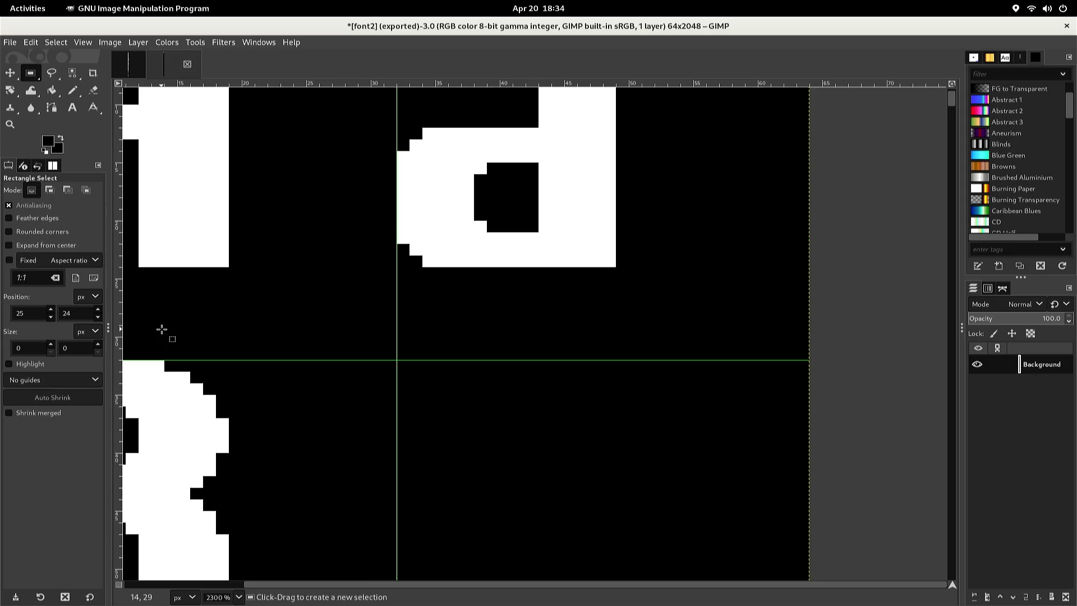
pyautogui.keyDown('ctrl'); pyautogui.scroll(-1, 162, 329); pyautogui.keyUp('ctrl')
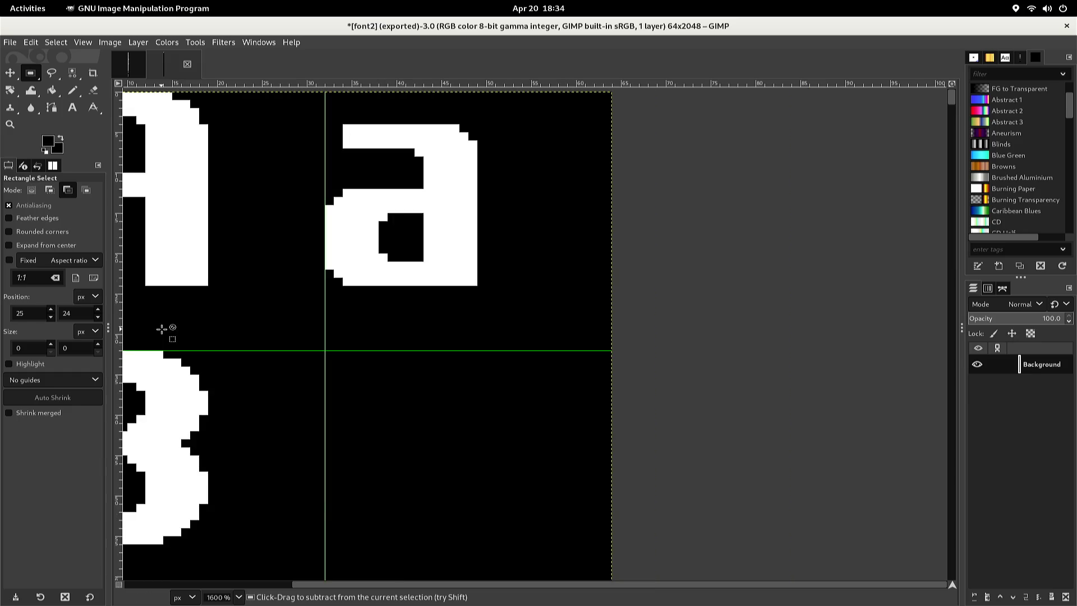
pyautogui.scroll(-2, 161, 329)
pyautogui.scroll(2, 162, 330)
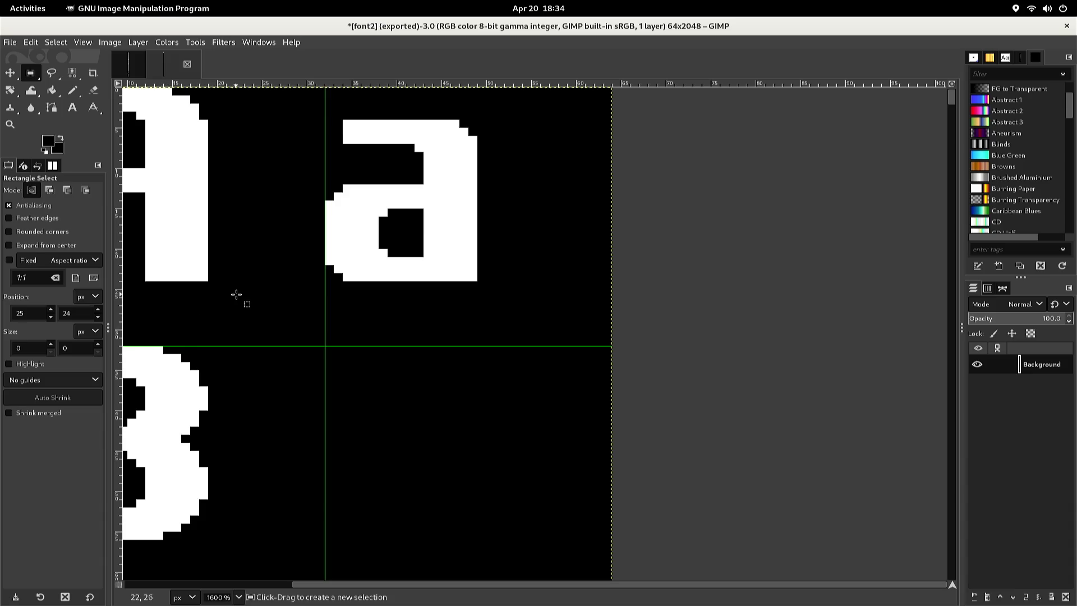
pyautogui.moveTo(244, 297)
pyautogui.mouseDown()
pyautogui.moveTo(361, 255)
pyautogui.moveTo(442, 189)
pyautogui.moveTo(495, 115)
pyautogui.mouseUp()
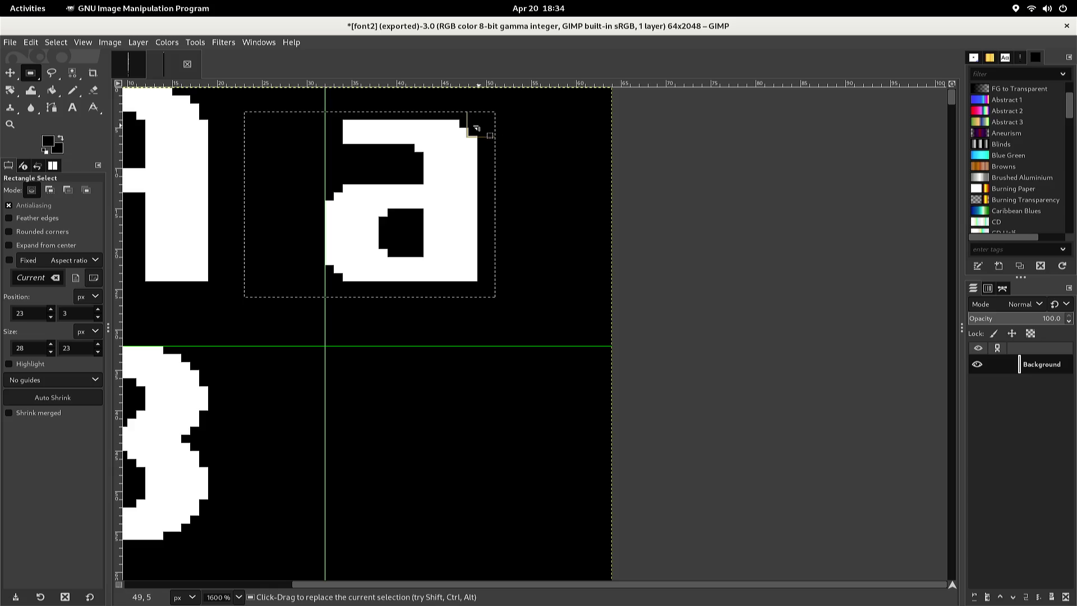
pyautogui.hotkey('ctrl', 'c')
pyautogui.hotkey('ctrl', 'v')
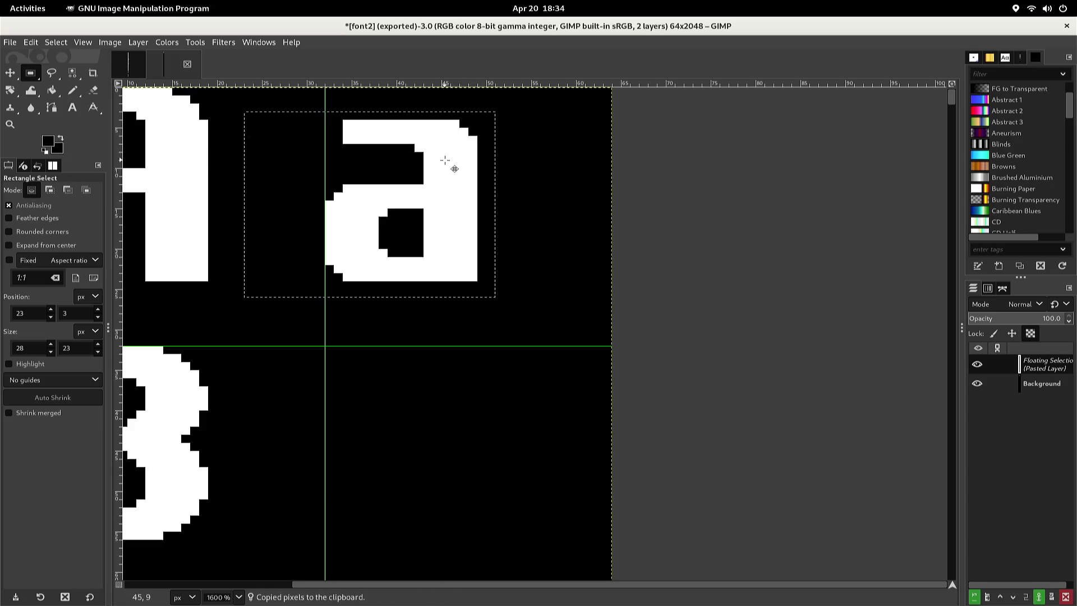
pyautogui.press('Down')
pyautogui.press('Down')
pyautogui.press('Down')
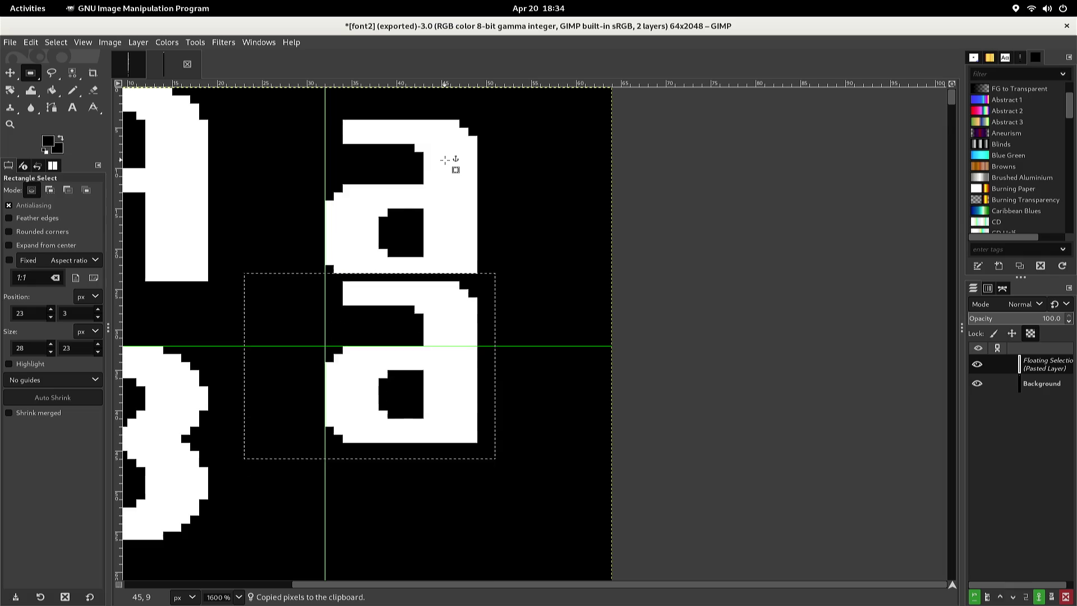
pyautogui.press('Up')
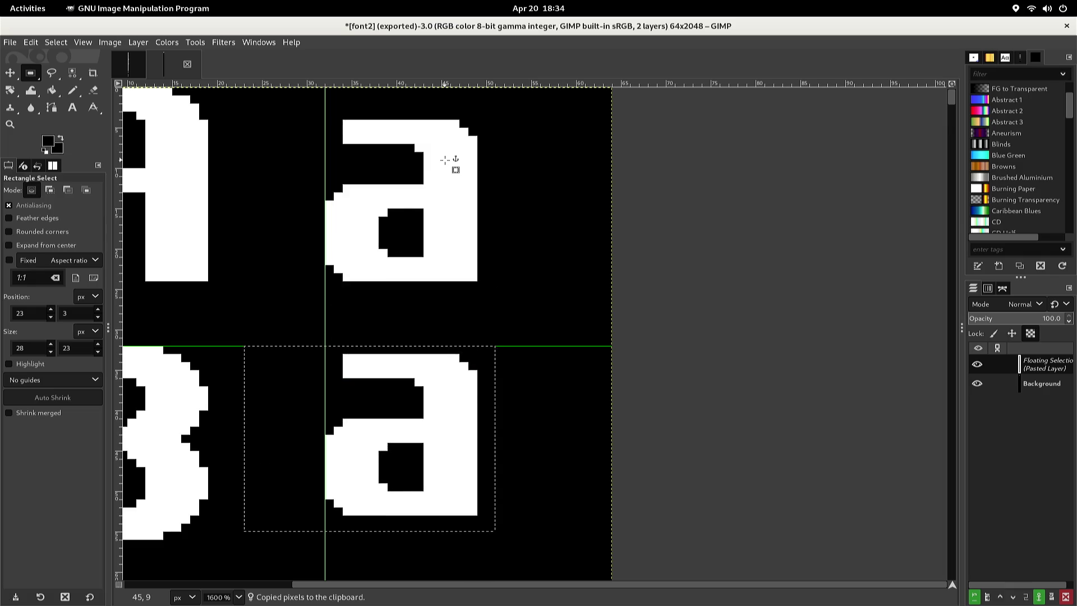
# Flip the pasted a horizontally, nudge it into place, and anchor it as a б
pyautogui.hotkey('alt', 'l')
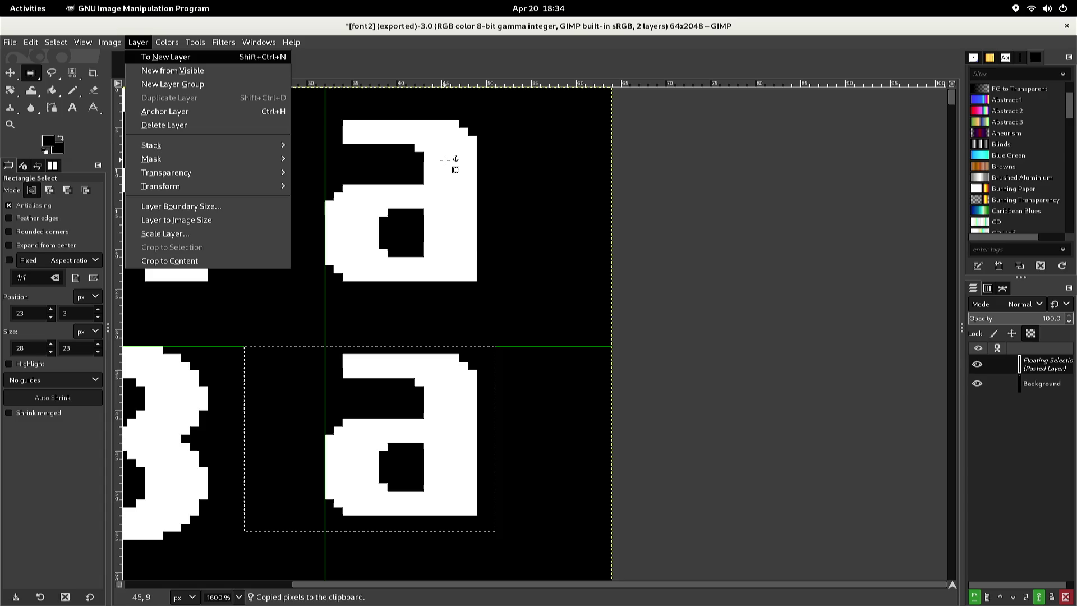
pyautogui.press('Down')
pyautogui.press('Down')
pyautogui.press('Down')
pyautogui.press('Down')
pyautogui.press('Up')
pyautogui.press('Down')
pyautogui.press('Right')
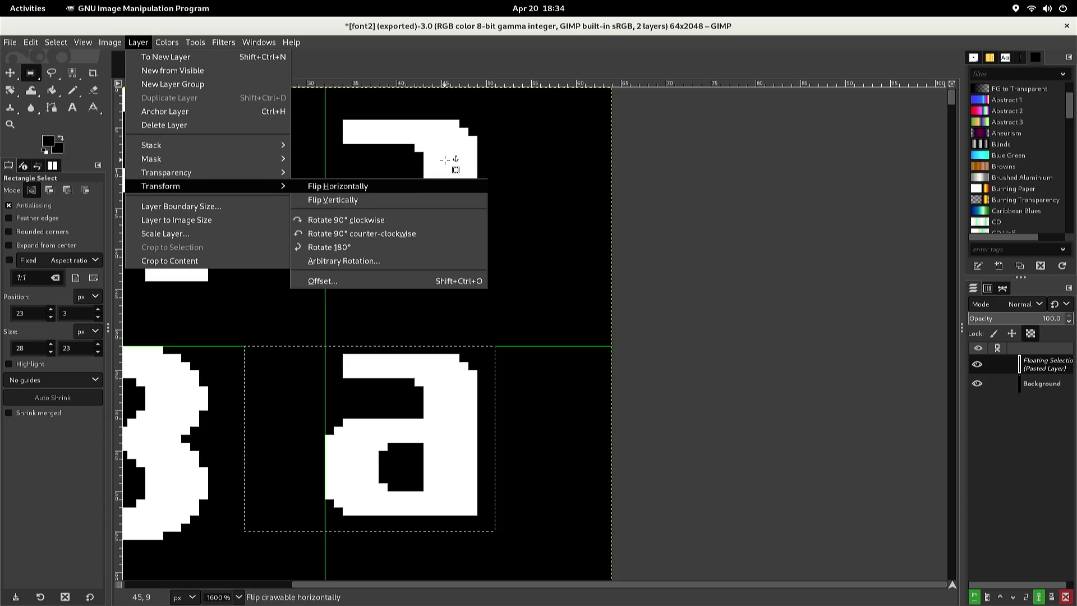
pyautogui.press('Return')
pyautogui.press('Right')
pyautogui.press('Right')
pyautogui.press('Right')
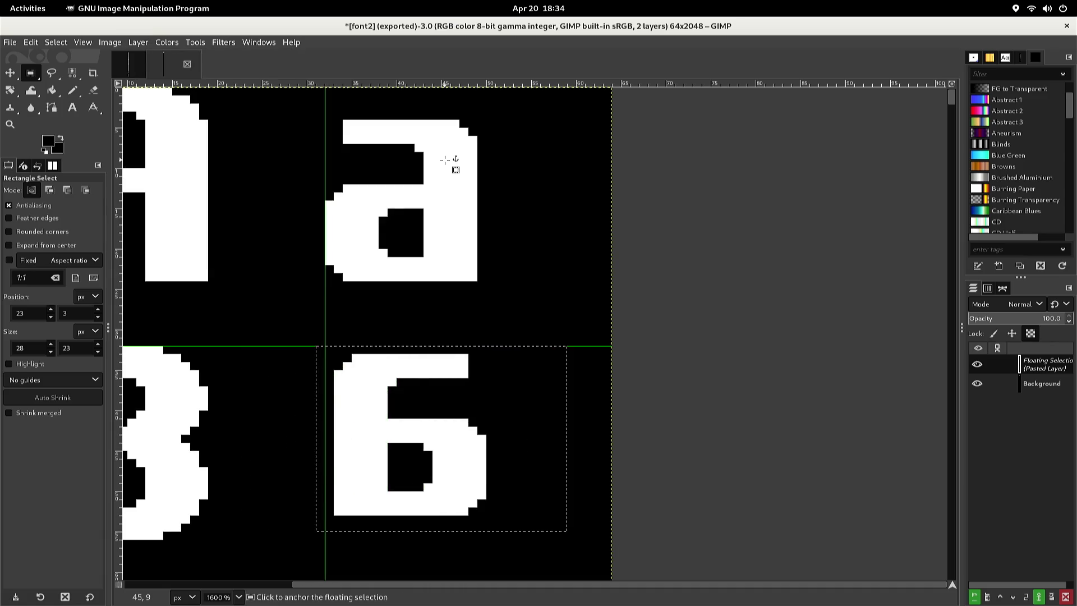
pyautogui.press('Left')
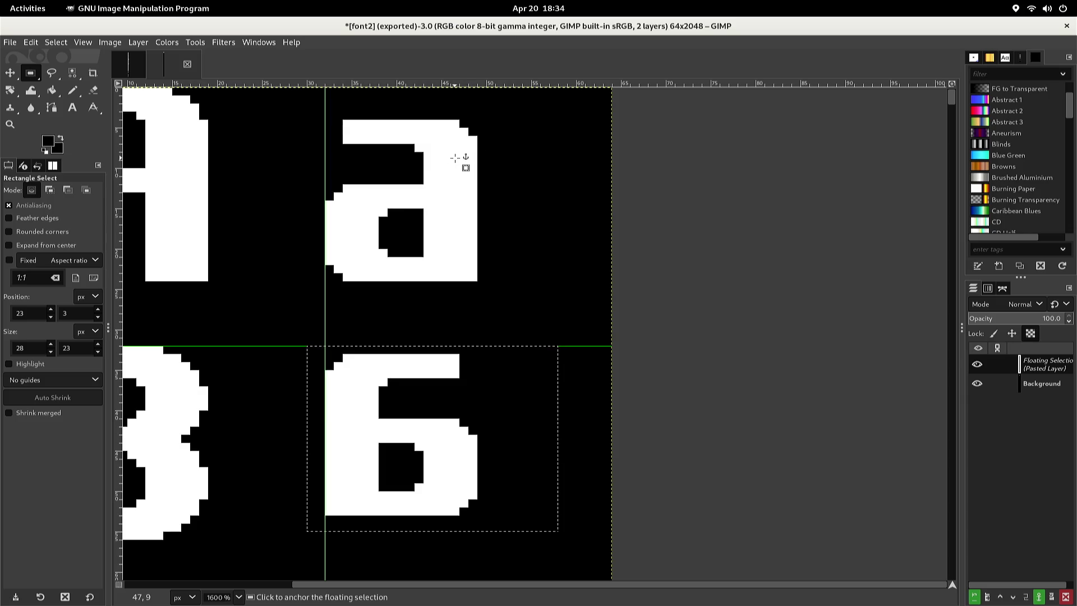
pyautogui.click(397, 158)
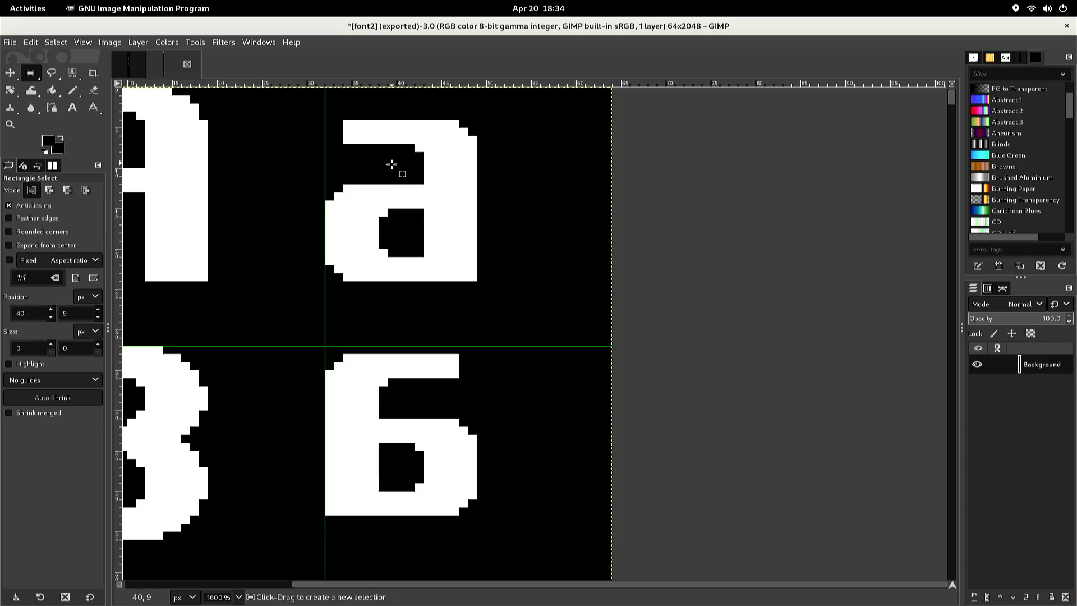
# Float the б, lower it two pixels, check it against the В, and anchor it
pyautogui.press('n')
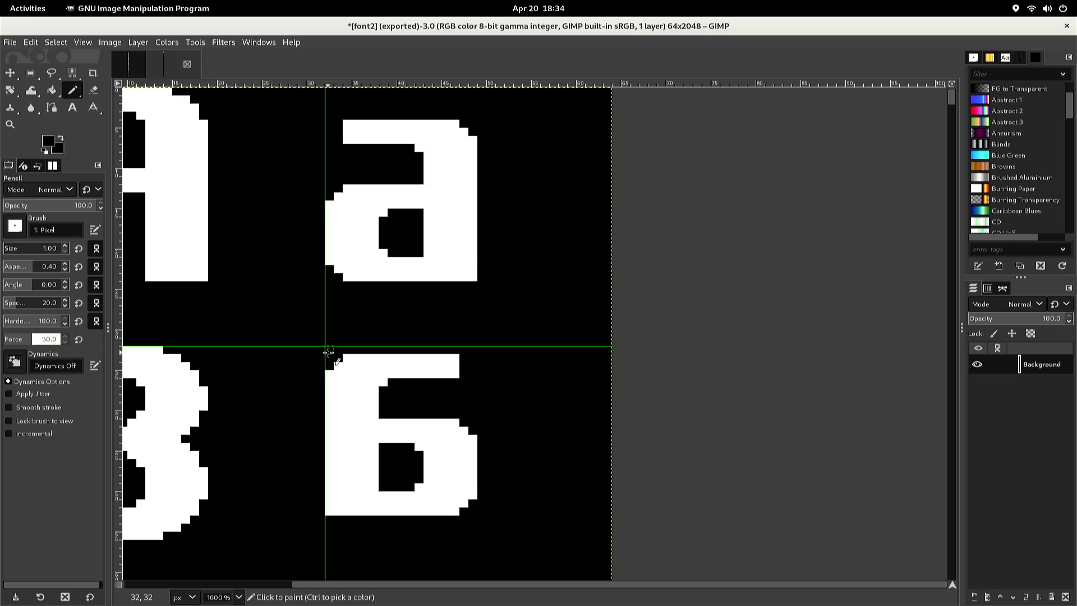
pyautogui.hotkey('ctrl', 'v')
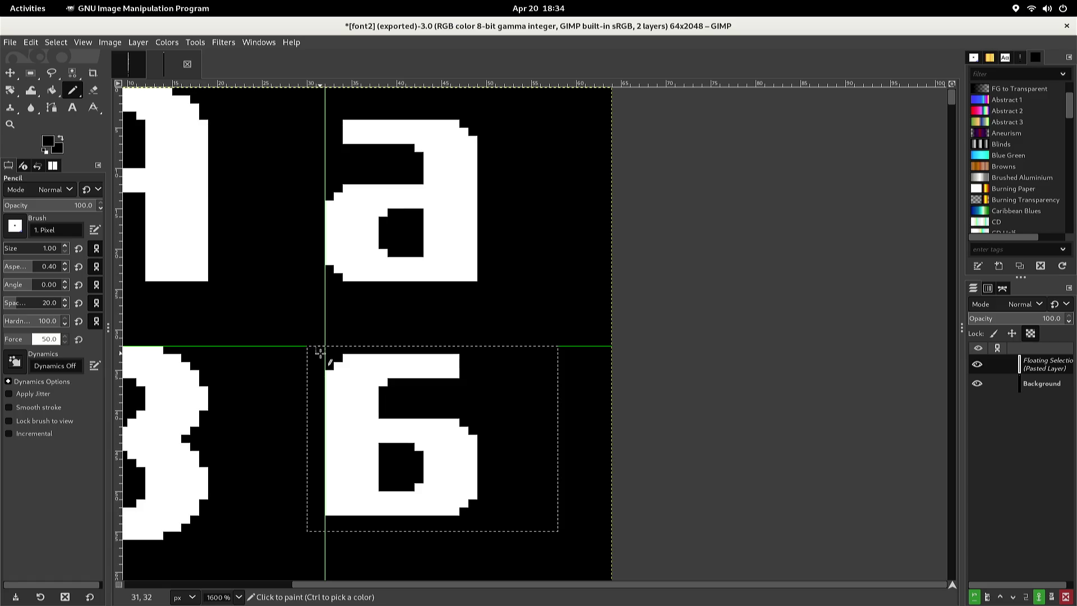
pyautogui.press('r')
pyautogui.press('Down')
pyautogui.press('Down')
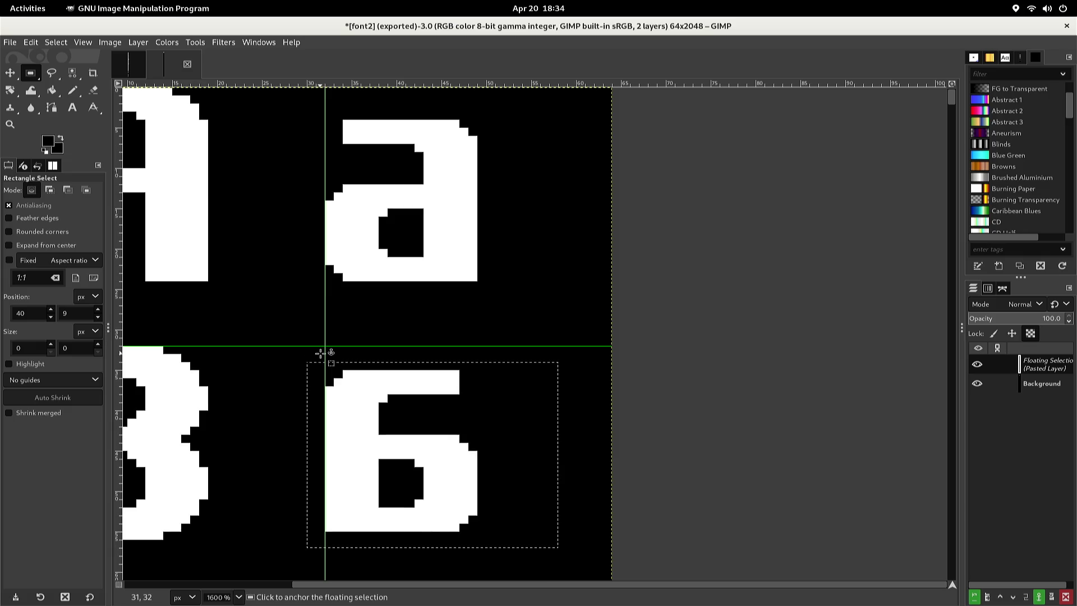
pyautogui.press('Down')
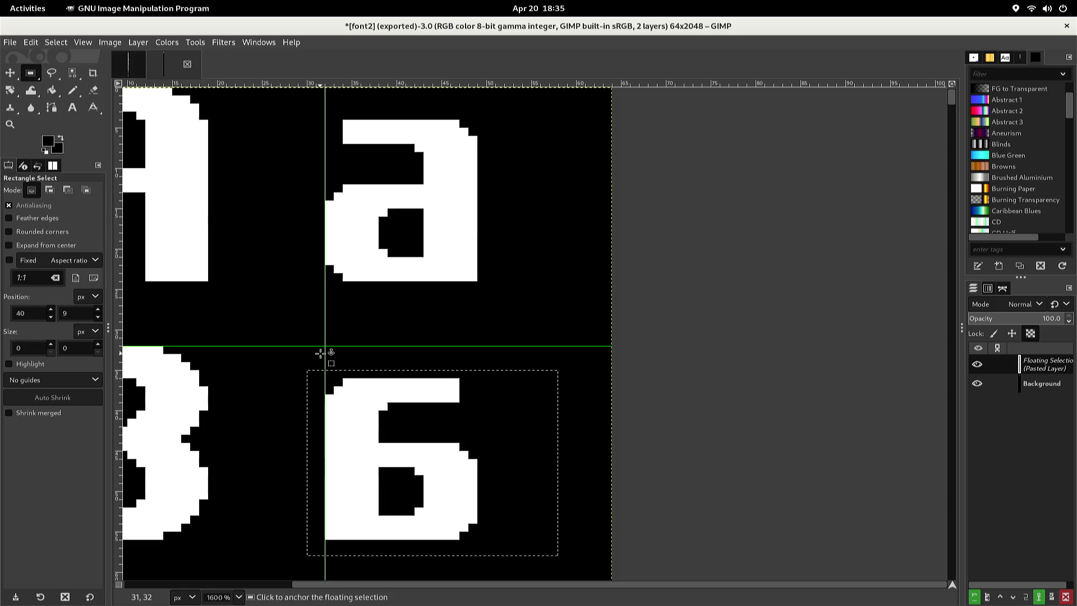
pyautogui.scroll(-3, 320, 354)
pyautogui.scroll(-3, 316, 359)
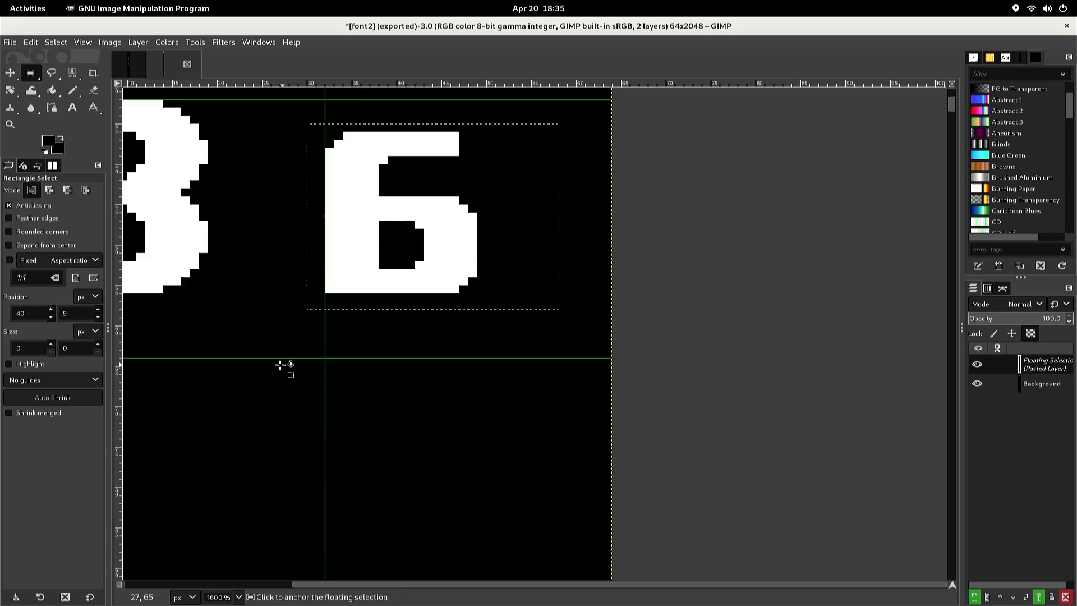
pyautogui.moveTo(277, 363)
pyautogui.mouseDown()
pyautogui.moveTo(260, 363)
pyautogui.moveTo(373, 336)
pyautogui.mouseUp()
pyautogui.scroll(3, 358, 338)
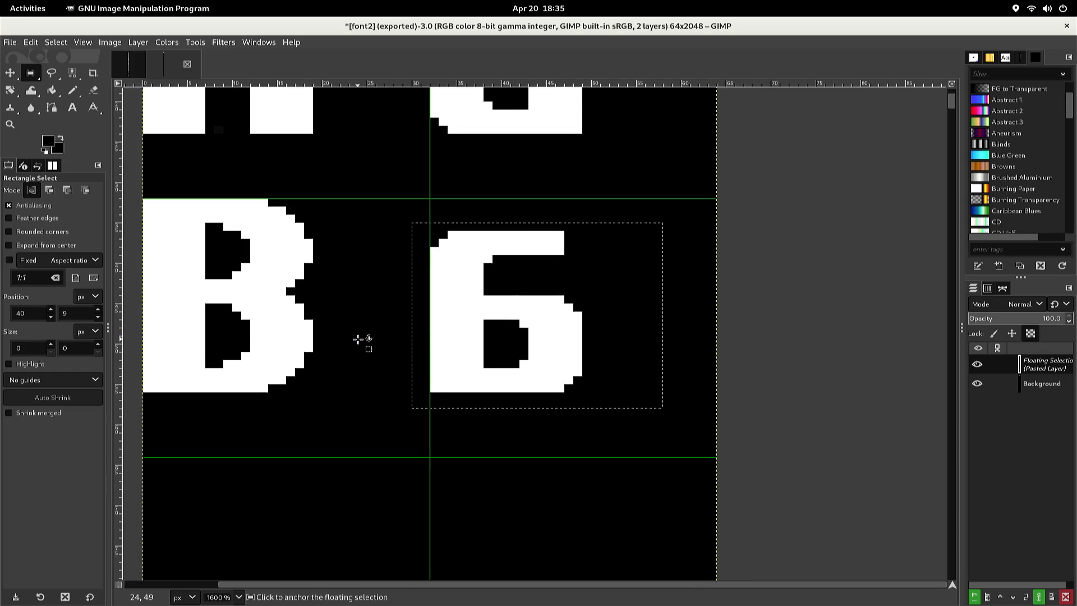
pyautogui.press('Left')
pyautogui.press('Left')
pyautogui.press('Left')
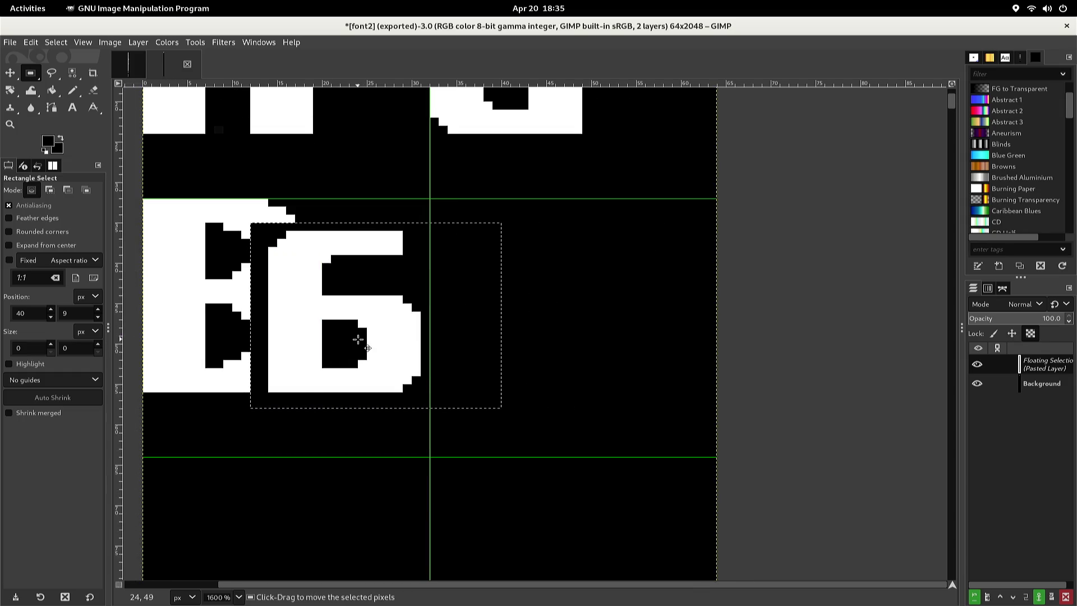
pyautogui.press('Right')
pyautogui.press('Right')
pyautogui.press('Right')
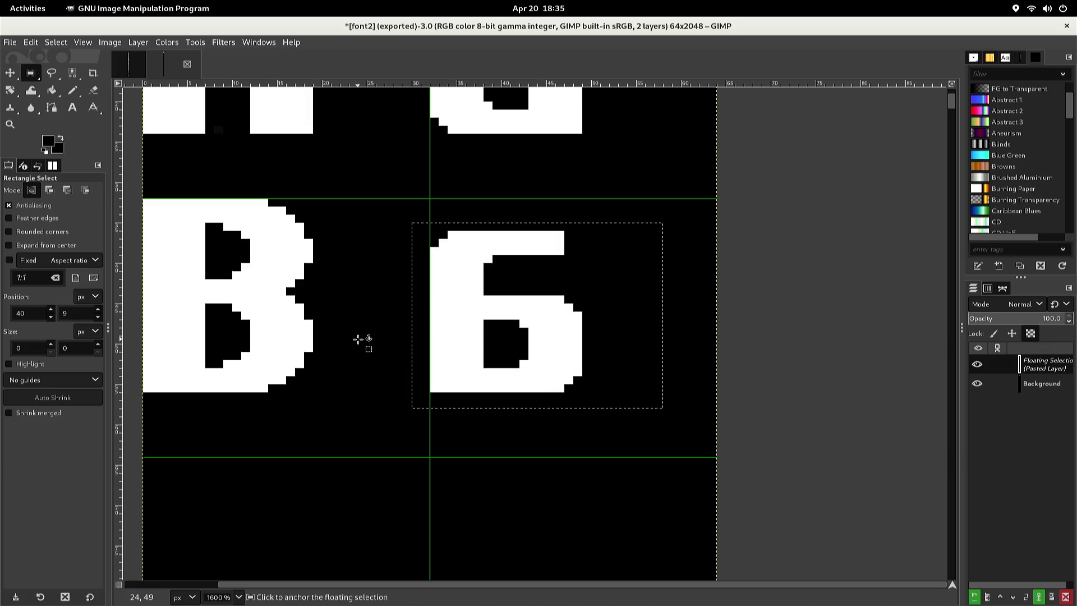
pyautogui.click(394, 302)
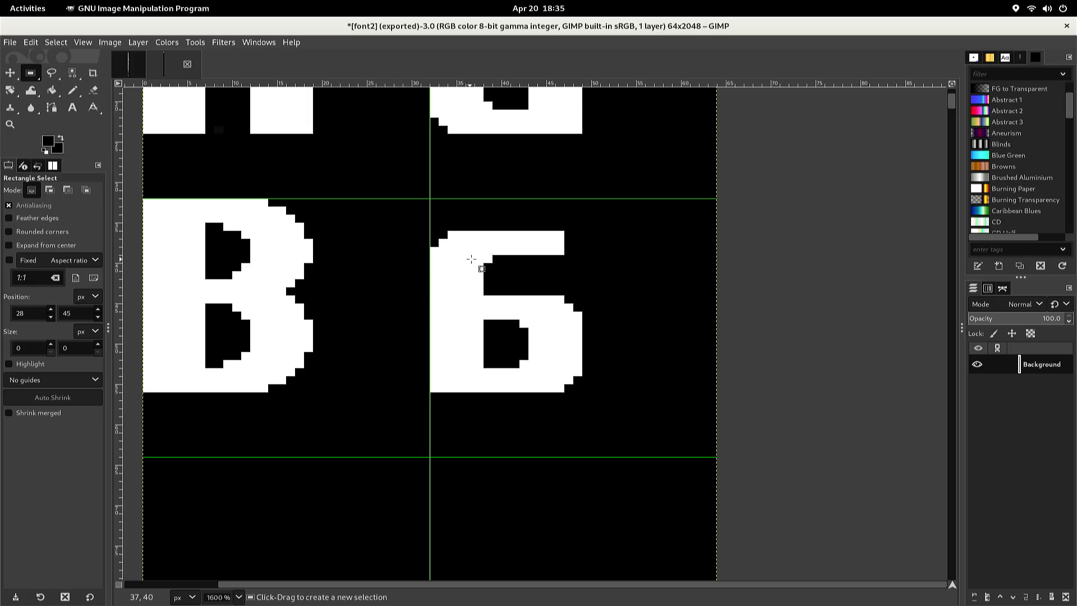
# Erase the right end of the б's top bar
pyautogui.moveTo(480, 262)
pyautogui.mouseDown()
pyautogui.moveTo(505, 230)
pyautogui.moveTo(568, 217)
pyautogui.mouseUp()
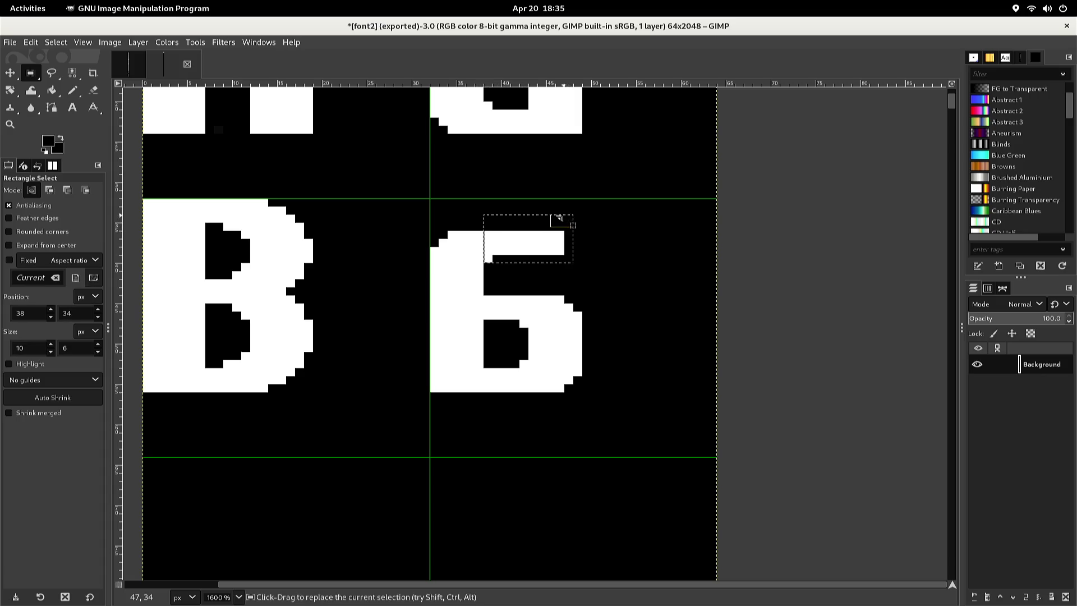
pyautogui.press('Delete')
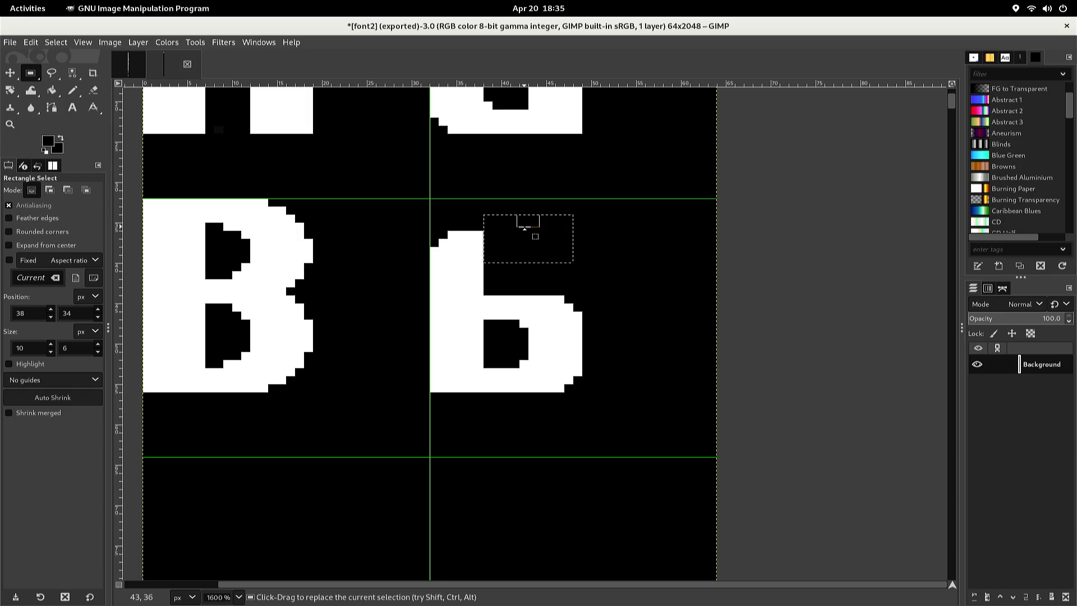
pyautogui.moveTo(481, 246); pyautogui.dragTo(480, 246)
pyautogui.click(479, 248)
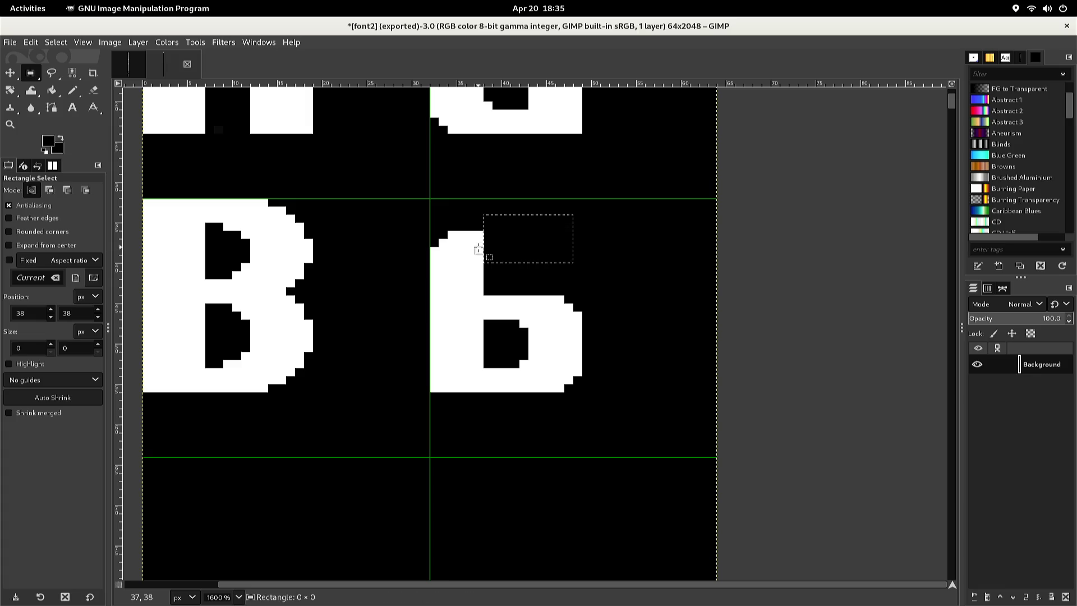
pyautogui.click(479, 248)
pyautogui.click(472, 250)
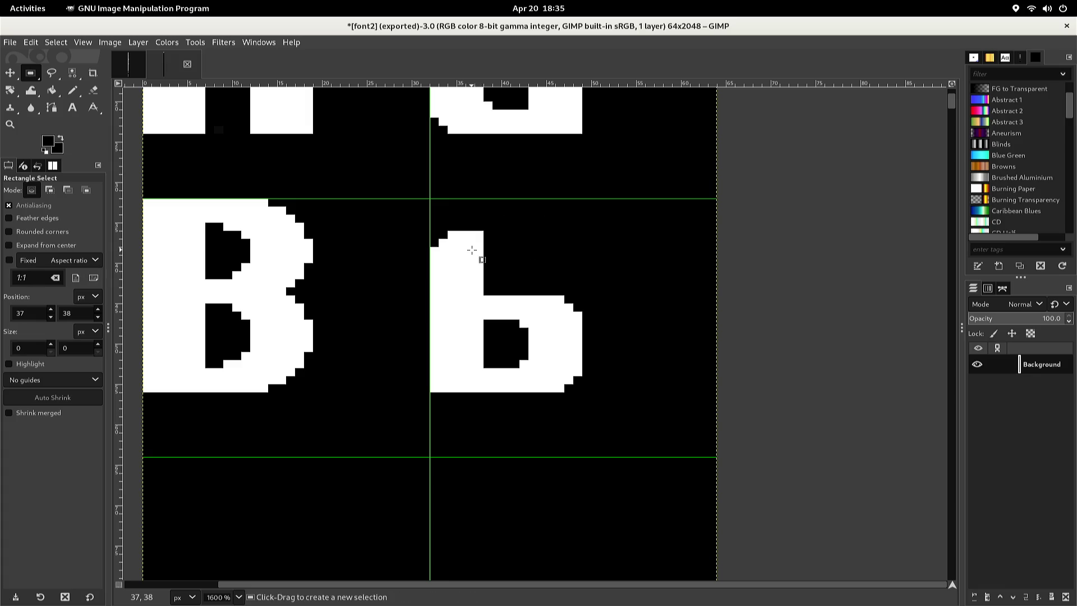
pyautogui.click(475, 251)
# Bucket-fill the area above the stem with white up to the cell's top, then deselect
pyautogui.moveTo(478, 243)
pyautogui.mouseDown()
pyautogui.moveTo(483, 216)
pyautogui.moveTo(430, 198)
pyautogui.mouseUp()
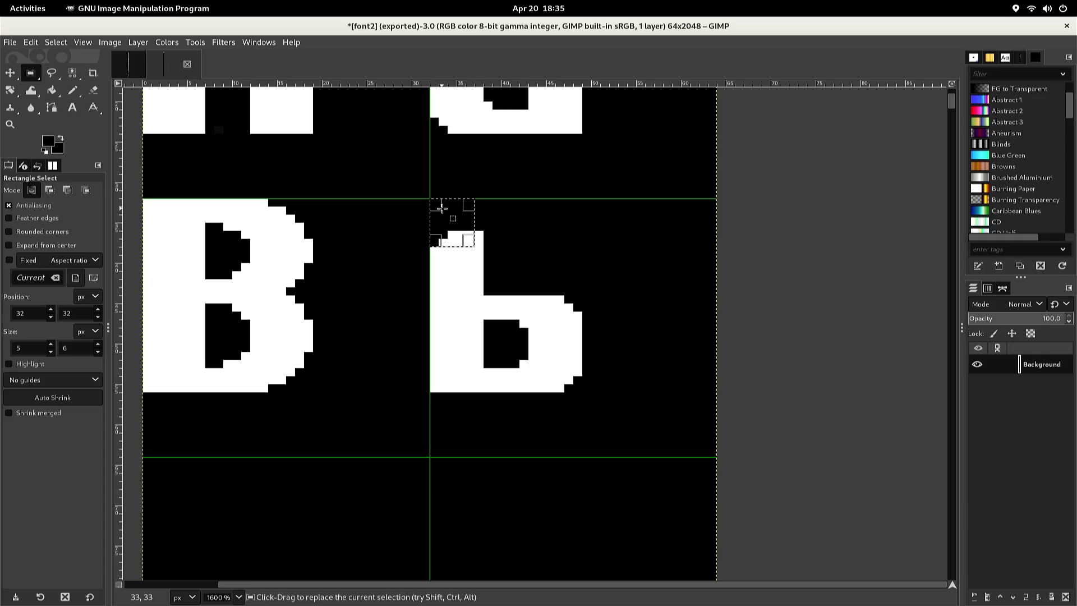
pyautogui.hotkey('shift', 'b')
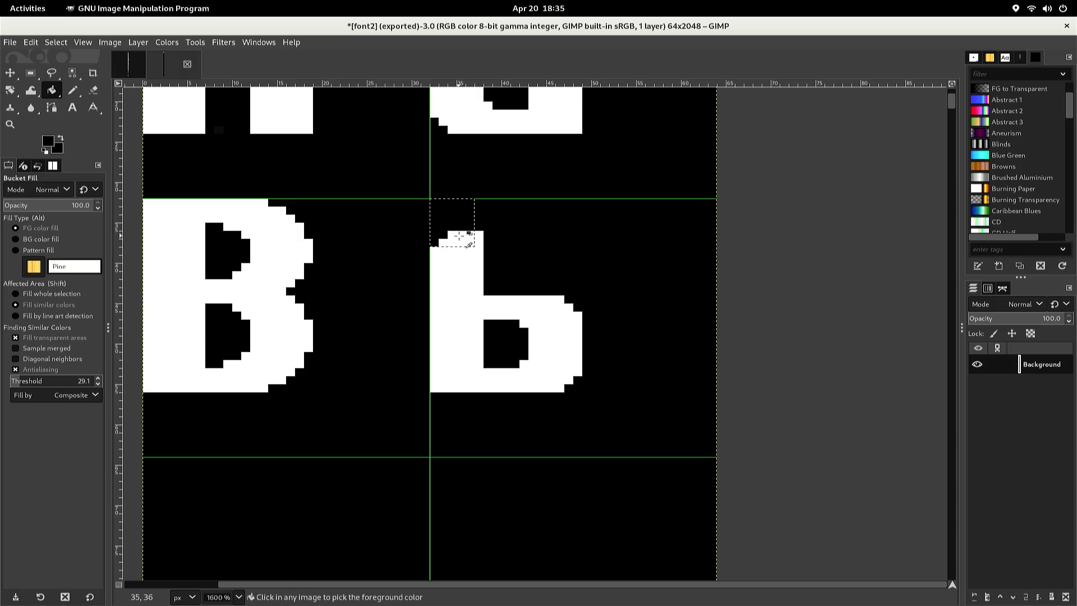
pyautogui.keyDown('ctrl'); pyautogui.click(455, 231); pyautogui.keyUp('ctrl')
pyautogui.click(454, 222)
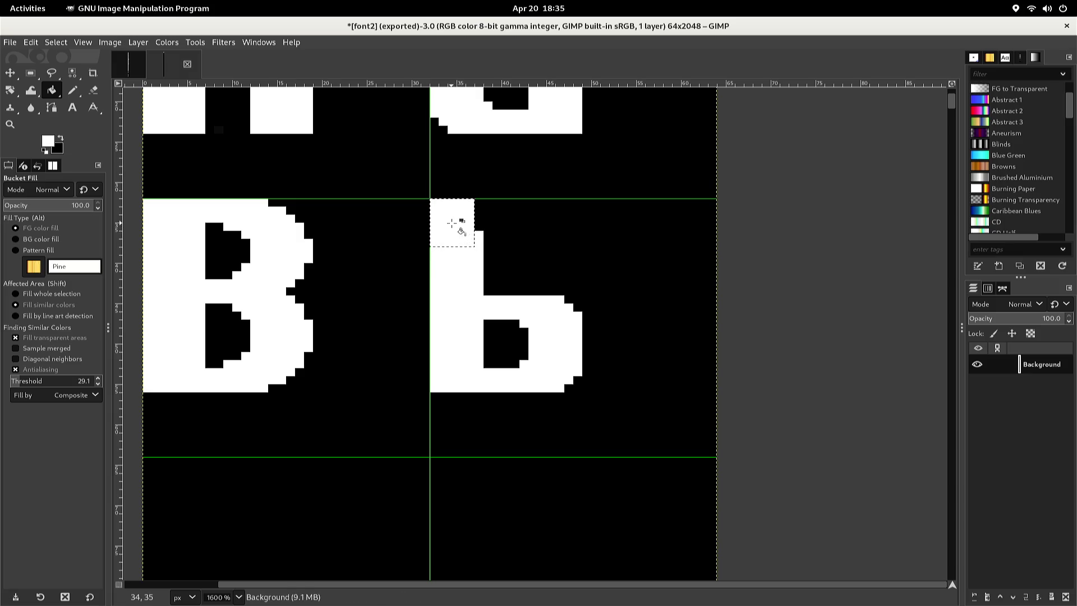
pyautogui.press('n')
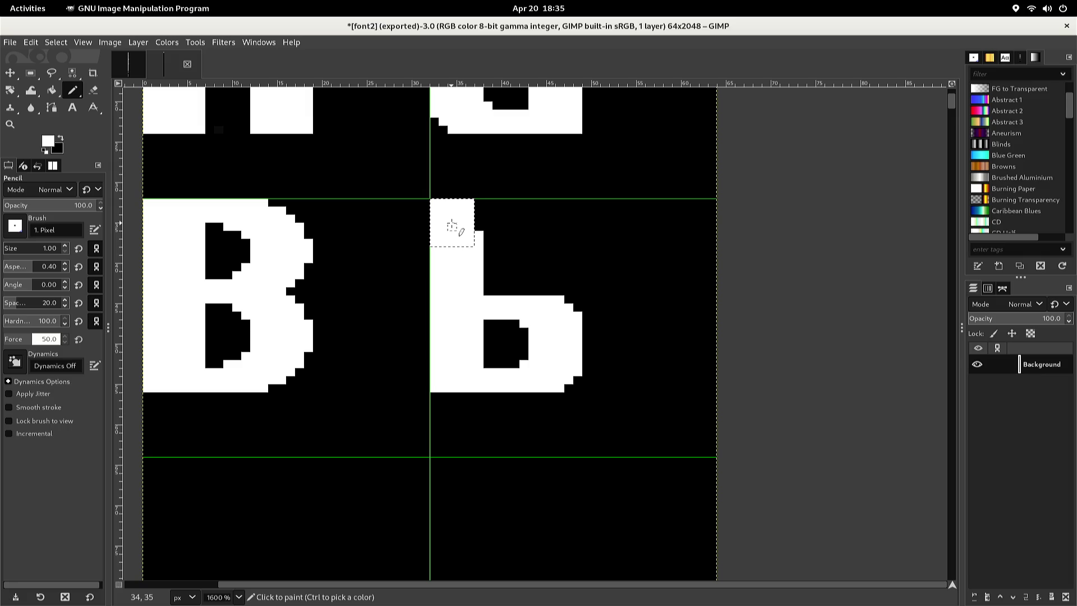
pyautogui.press('r')
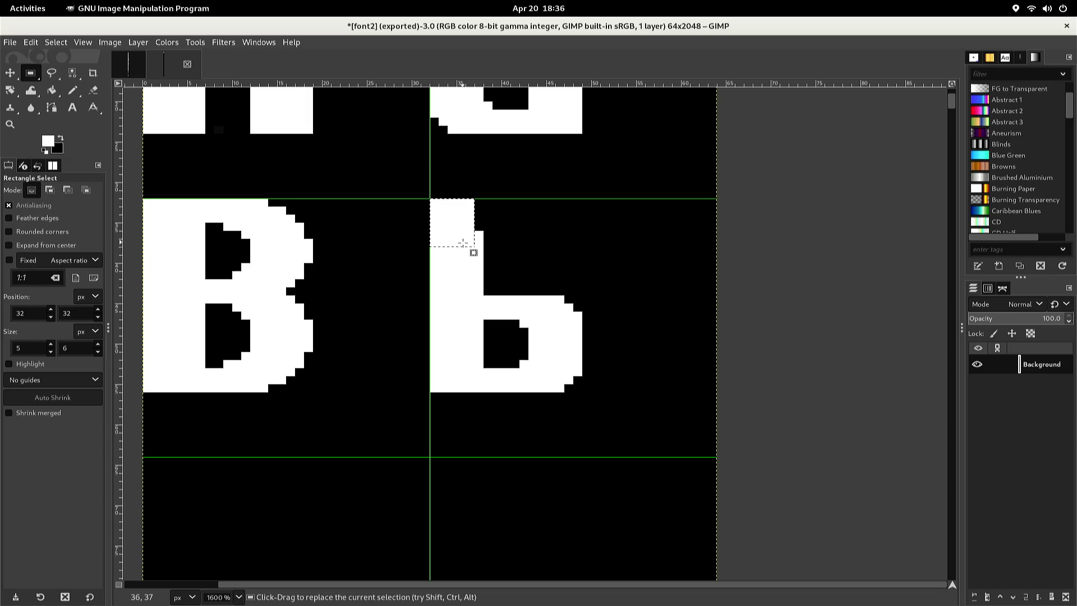
pyautogui.click(465, 253)
pyautogui.click(465, 253)
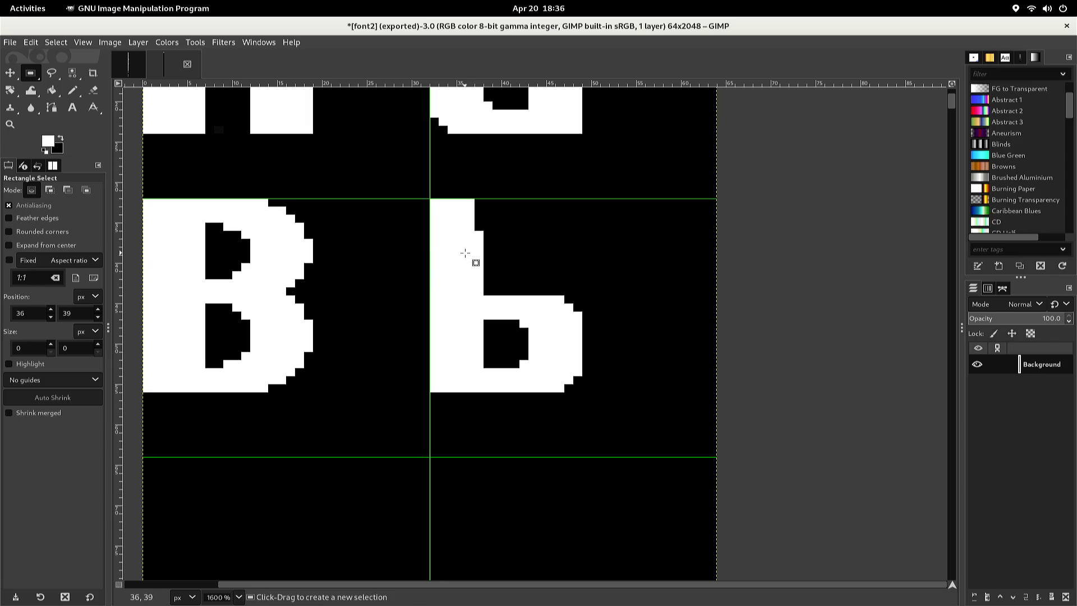
# Pencil 1 px white pixels into the notch beside the b's stem, then select the bowl's upper part
pyautogui.press('n')
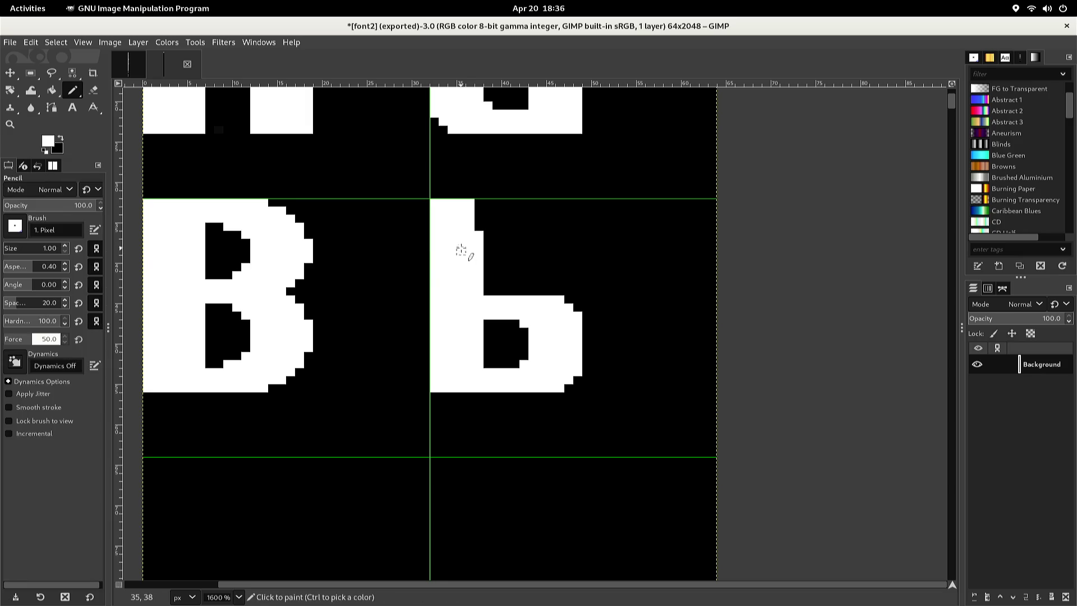
pyautogui.moveTo(476, 226); pyautogui.dragTo(478, 203)
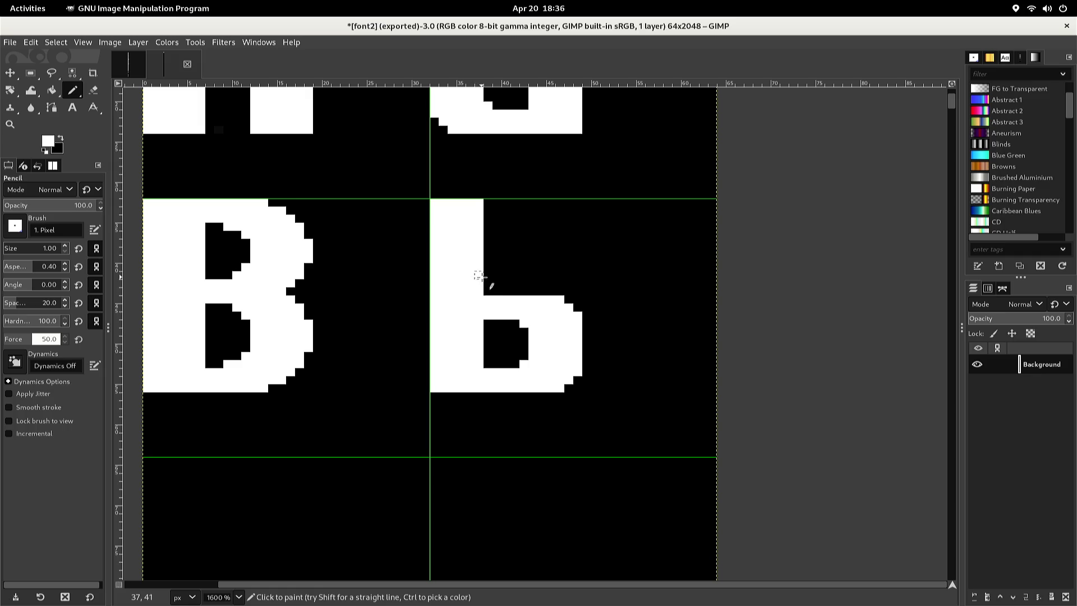
pyautogui.moveTo(479, 282); pyautogui.dragTo(489, 267)
pyautogui.press('r')
pyautogui.moveTo(470, 284)
pyautogui.mouseDown()
pyautogui.moveTo(477, 305)
pyautogui.moveTo(510, 321)
pyautogui.moveTo(573, 313)
pyautogui.moveTo(582, 357)
pyautogui.mouseUp()
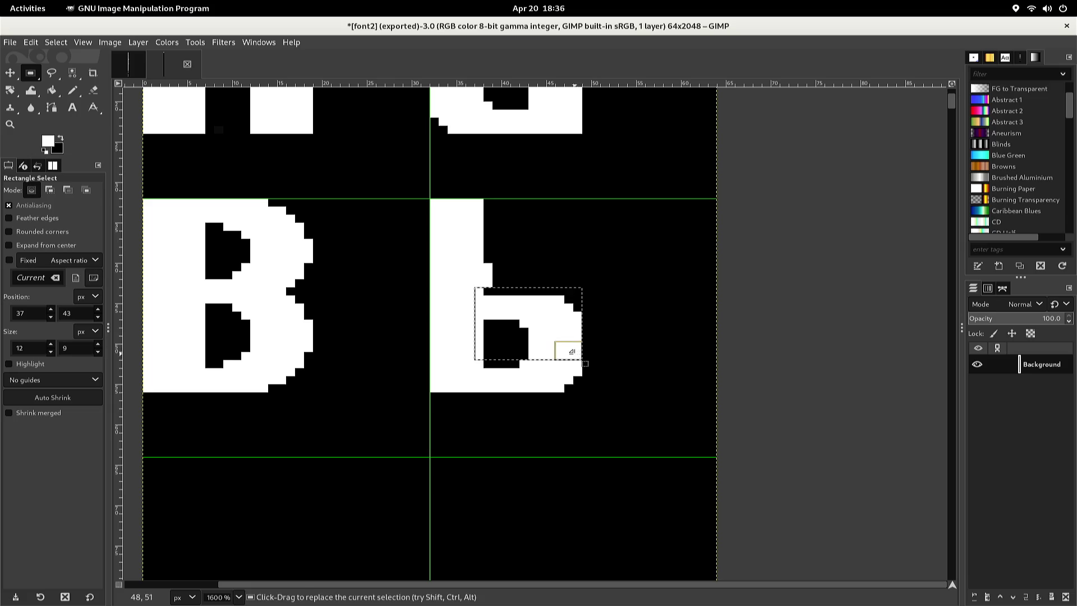
# Copy and paste the upper bowl piece, nudge it up and one pixel left, anchor it, and deselect
pyautogui.hotkey('ctrl', 'c')
pyautogui.press('Right')
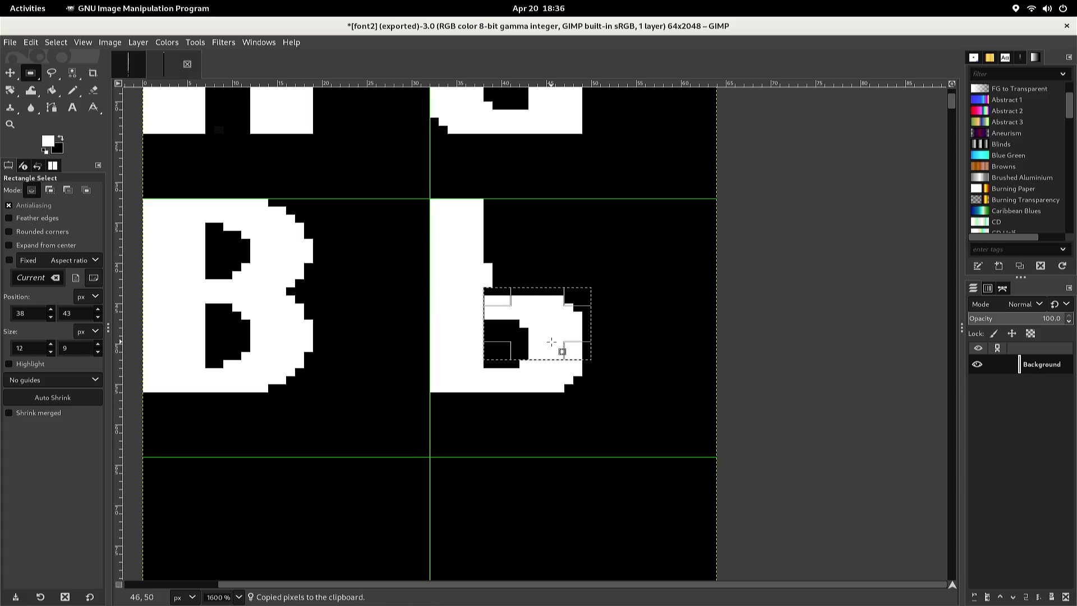
pyautogui.hotkey('ctrl', 'v')
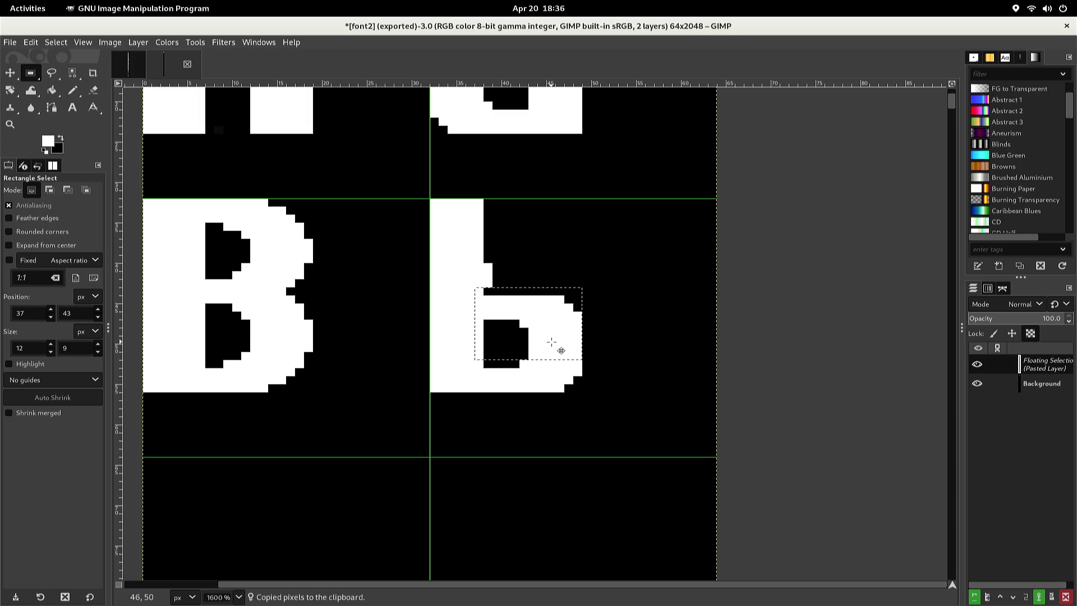
pyautogui.press('Up')
pyautogui.press('Up')
pyautogui.press('Up')
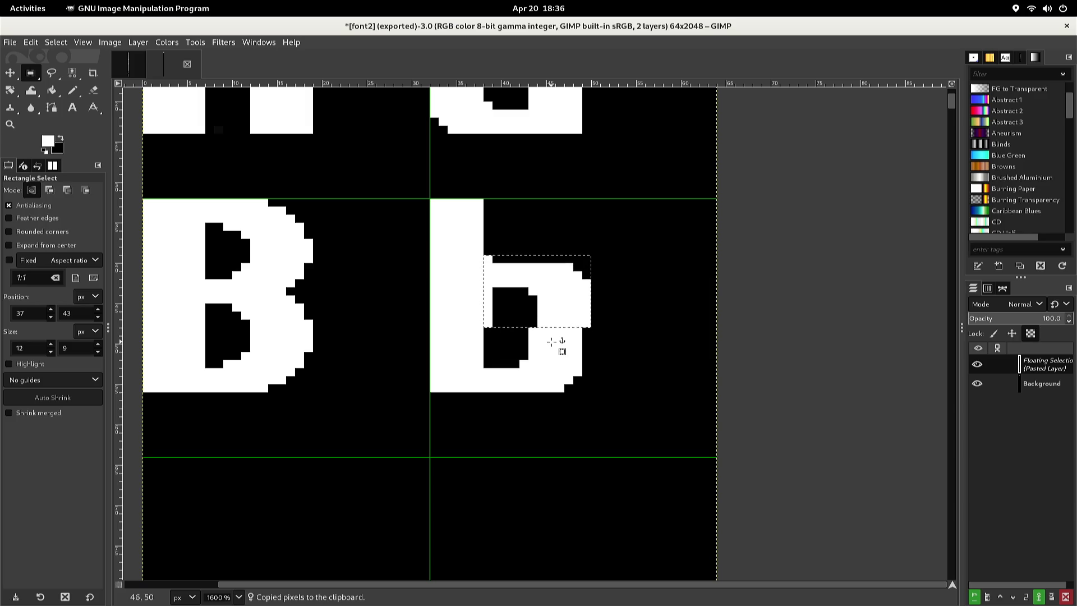
pyautogui.press('Down')
pyautogui.press('Down')
pyautogui.press('Down')
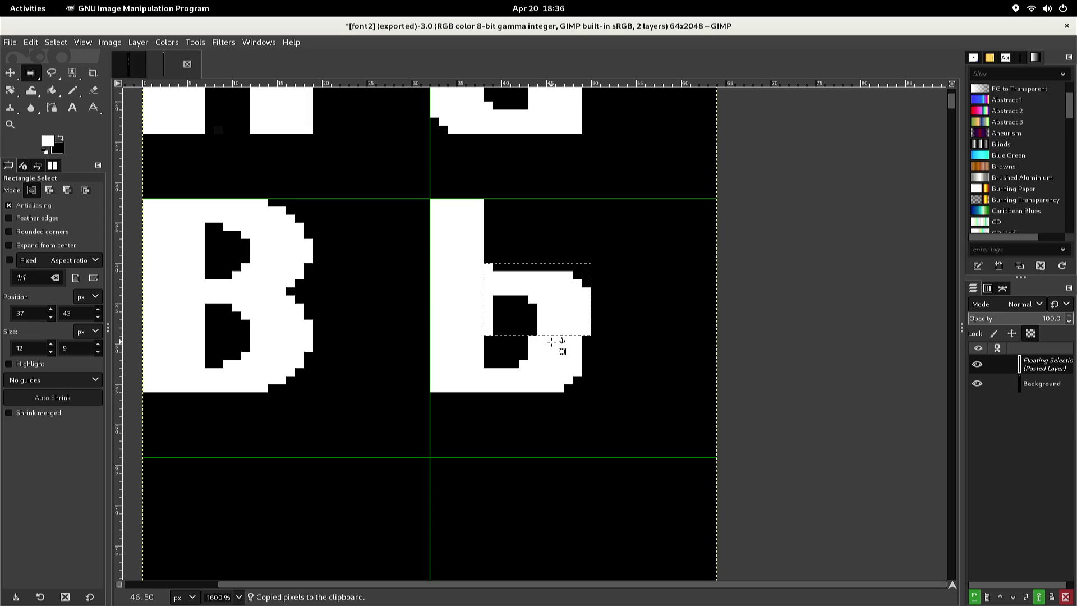
pyautogui.press('Up')
pyautogui.press('Up')
pyautogui.press('Up')
pyautogui.press('Left')
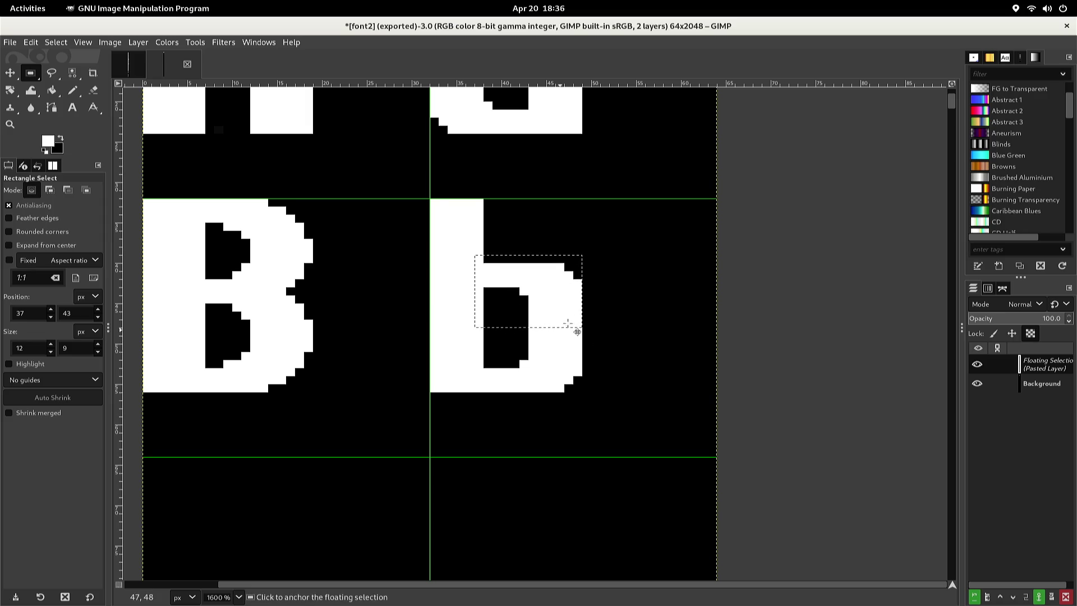
pyautogui.click(591, 295)
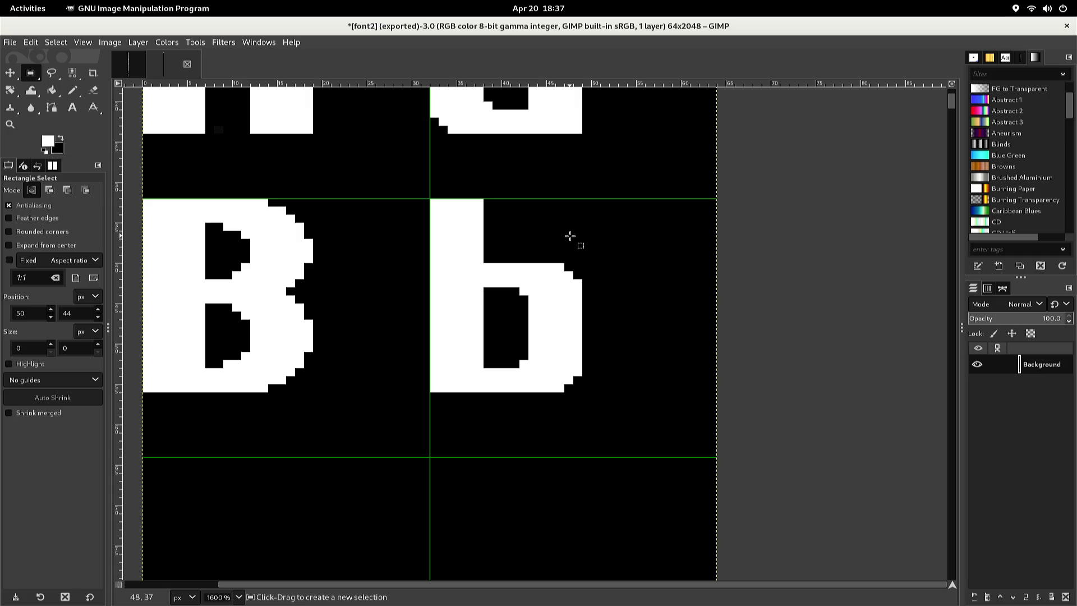
pyautogui.click(570, 236)
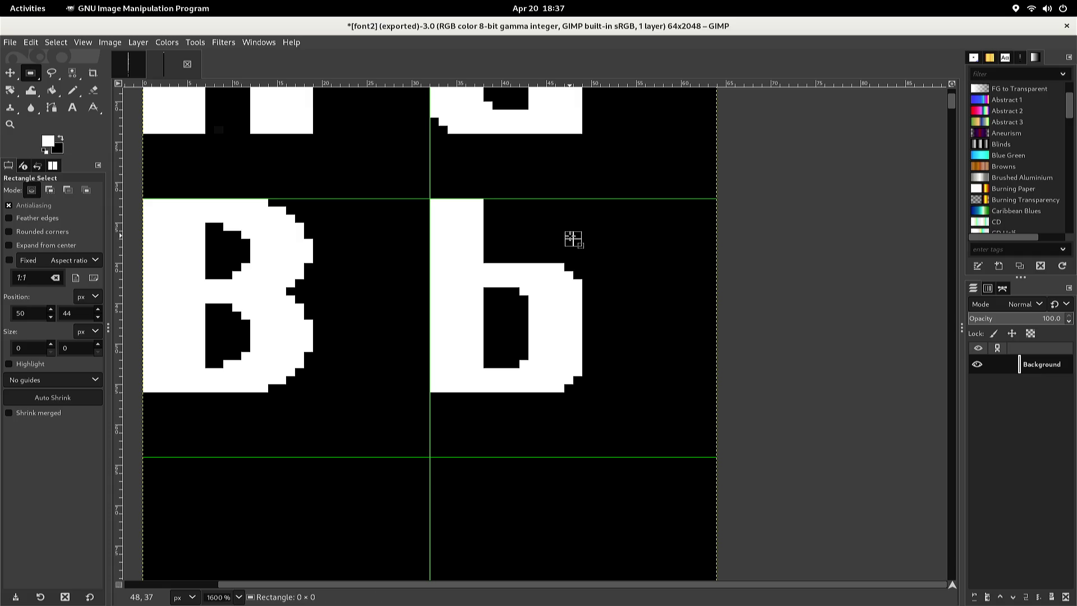
pyautogui.scroll(-2, 570, 236)
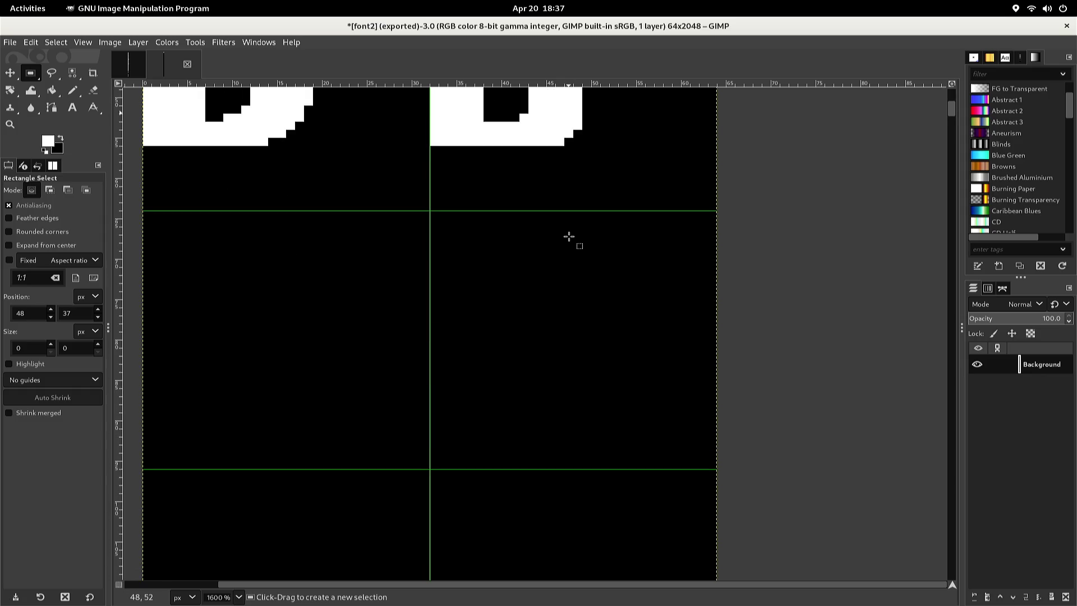
# Copy the C from the font image into font2's empty cell below B, aligned to its left edge
pyautogui.hotkey('ctrl', 'Tab')
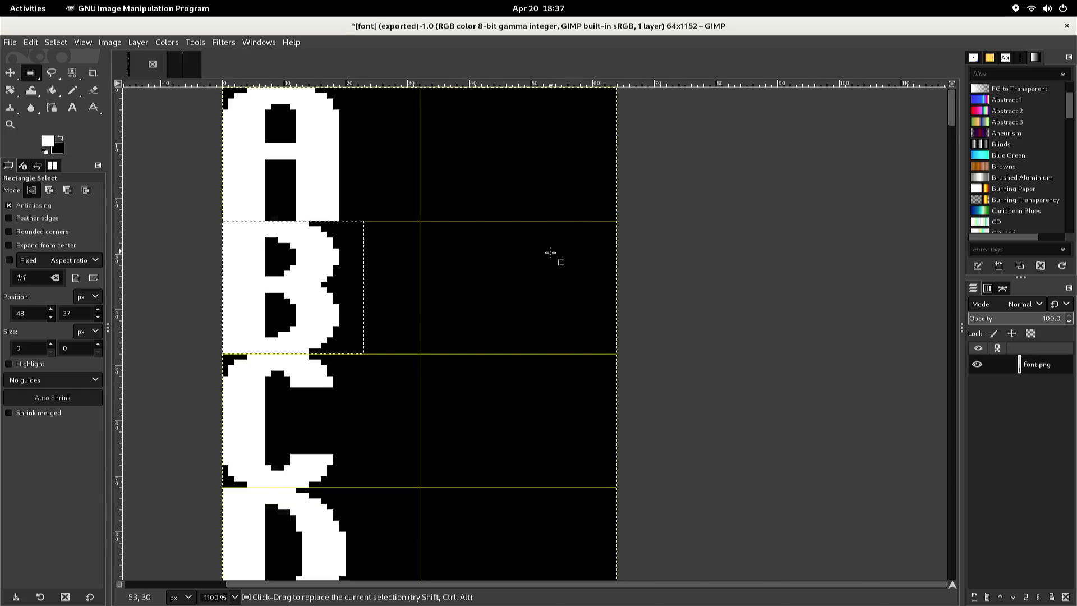
pyautogui.click(377, 358)
pyautogui.moveTo(376, 355)
pyautogui.mouseDown()
pyautogui.moveTo(278, 435)
pyautogui.moveTo(173, 488)
pyautogui.mouseUp()
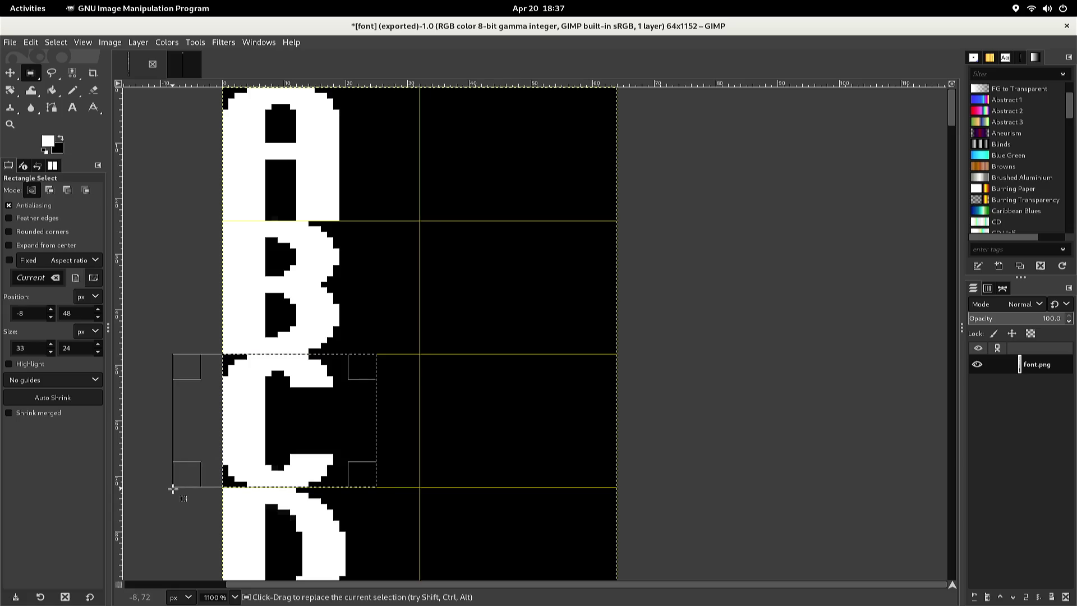
pyautogui.hotkey('ctrl', 'c')
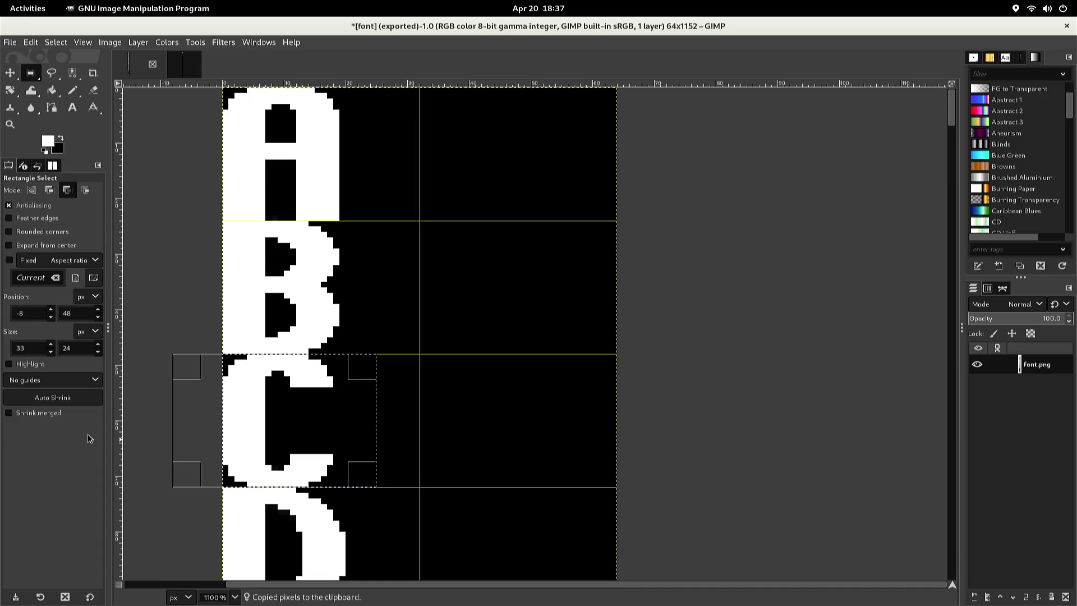
pyautogui.hotkey('alt', '3')
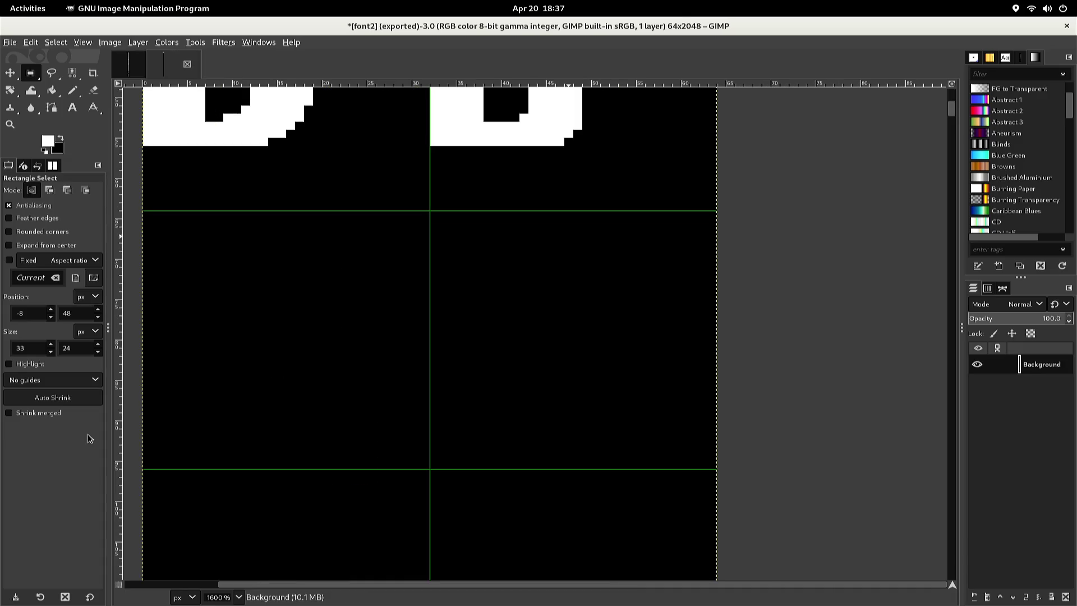
pyautogui.press('ctrl')
pyautogui.hotkey('ctrl', 'v')
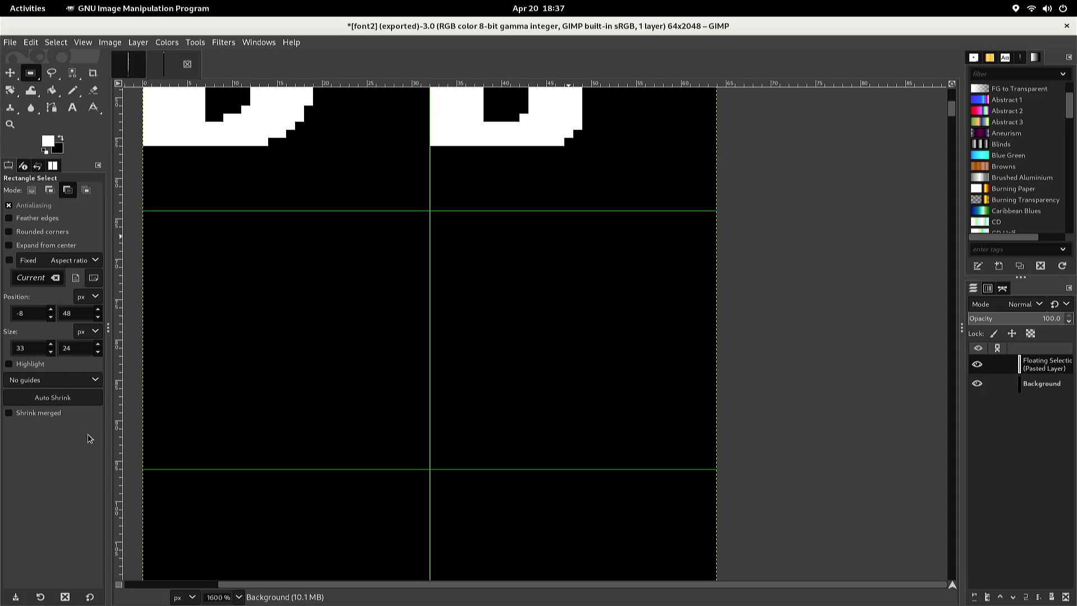
pyautogui.press('Left')
pyautogui.press('Left')
pyautogui.press('Left')
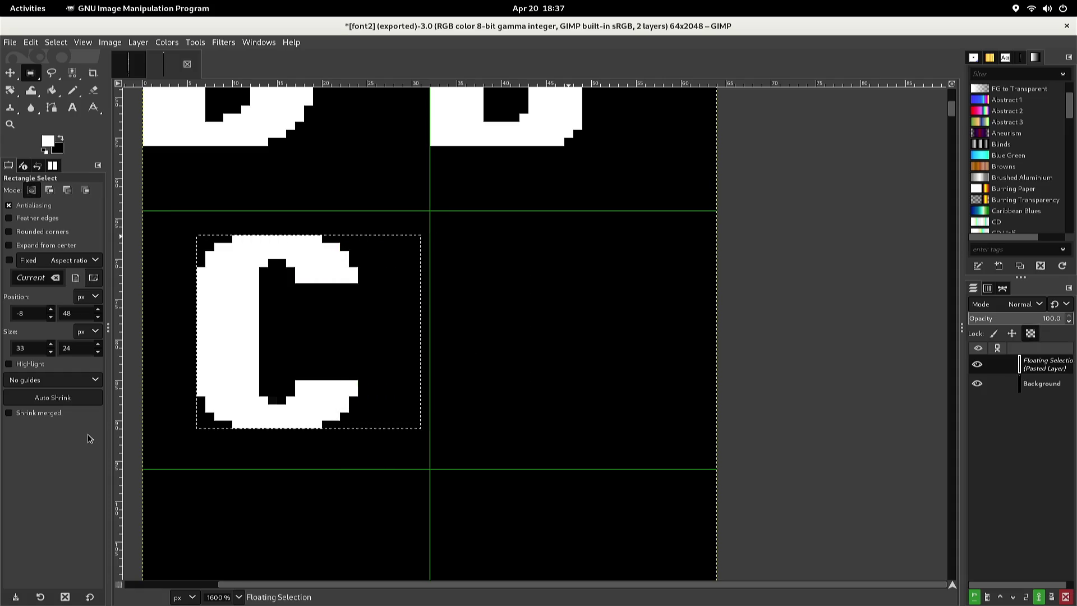
pyautogui.press('Up')
pyautogui.press('Up')
pyautogui.press('Up')
pyautogui.press('Left')
pyautogui.press('Left')
pyautogui.press('Left')
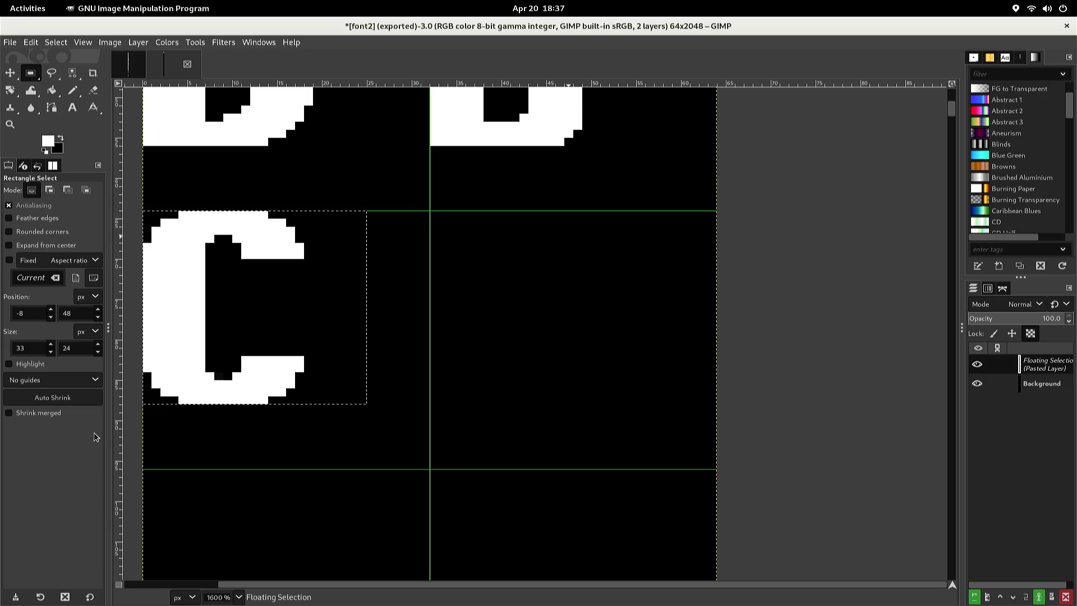
pyautogui.hscroll(-1, 162, 416)
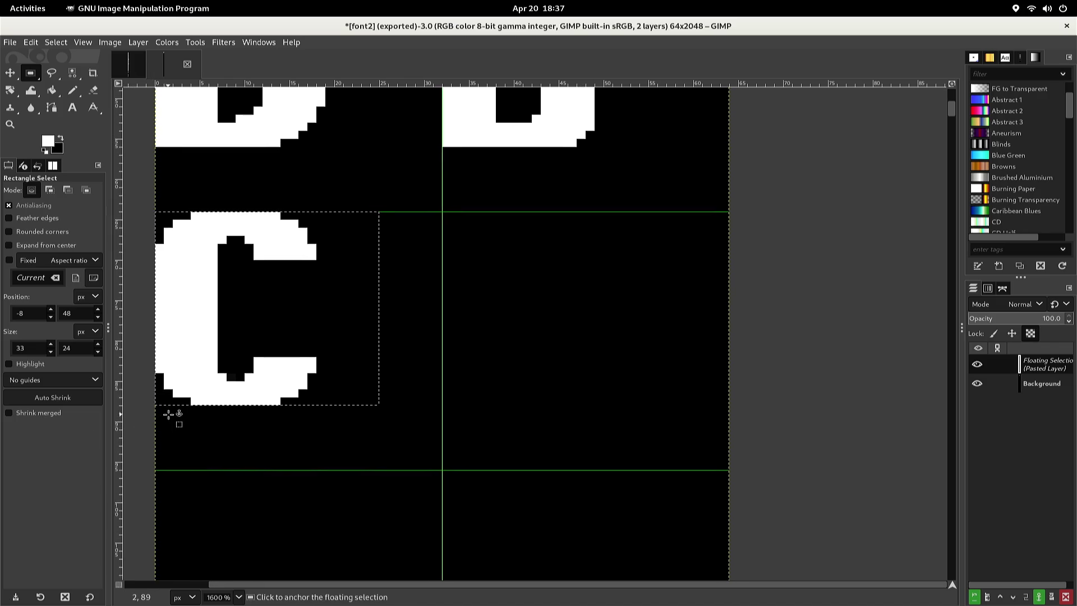
pyautogui.click(167, 418)
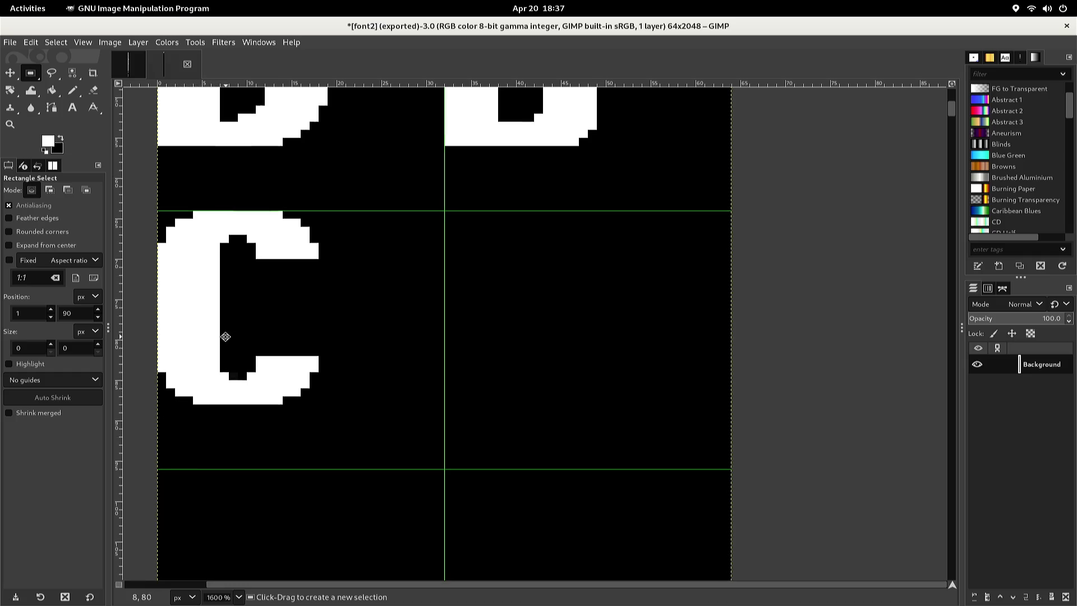
# Scroll to the top of the sheet to bring the lowercase a into view
pyautogui.scroll(2, 223, 334)
pyautogui.hscroll(1, 204, 365)
pyautogui.scroll(3, 197, 393)
pyautogui.hscroll(1, 185, 414)
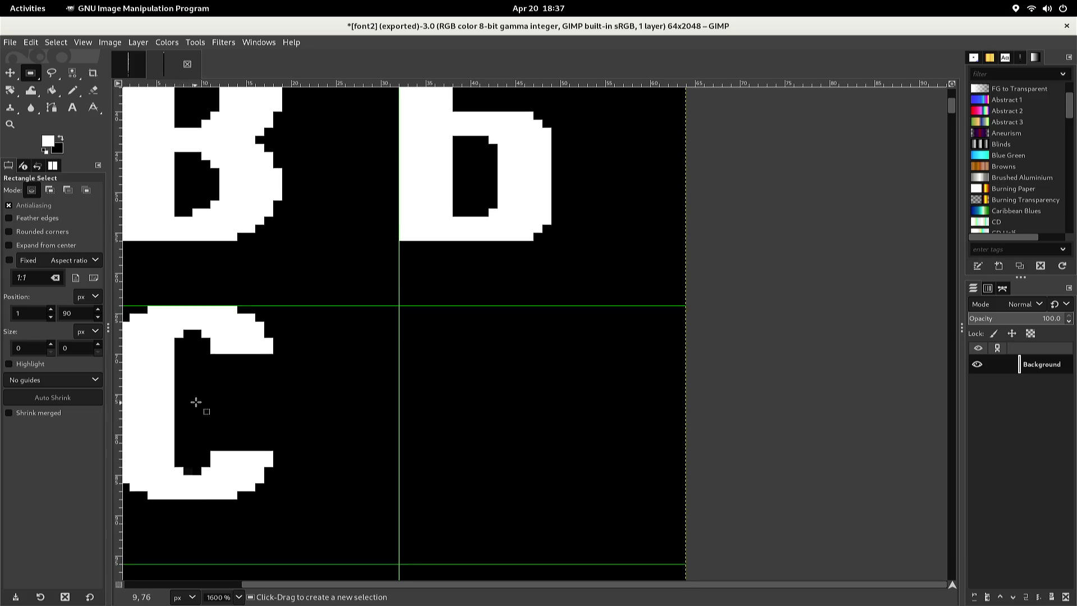
pyautogui.scroll(6, 230, 332)
pyautogui.hscroll(2, 230, 332)
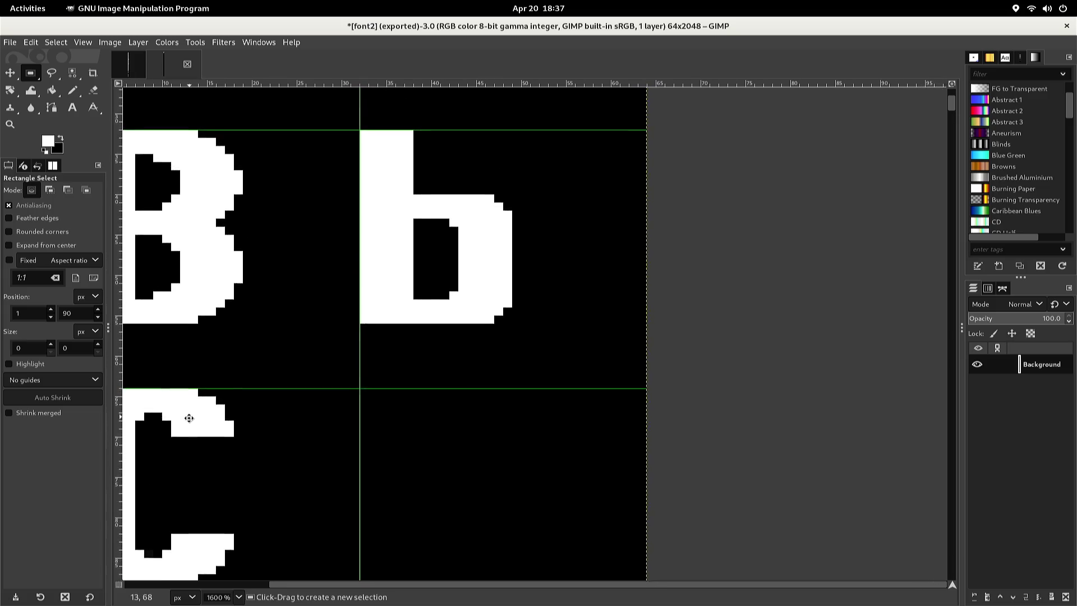
pyautogui.scroll(6, 197, 349)
pyautogui.hscroll(2, 198, 349)
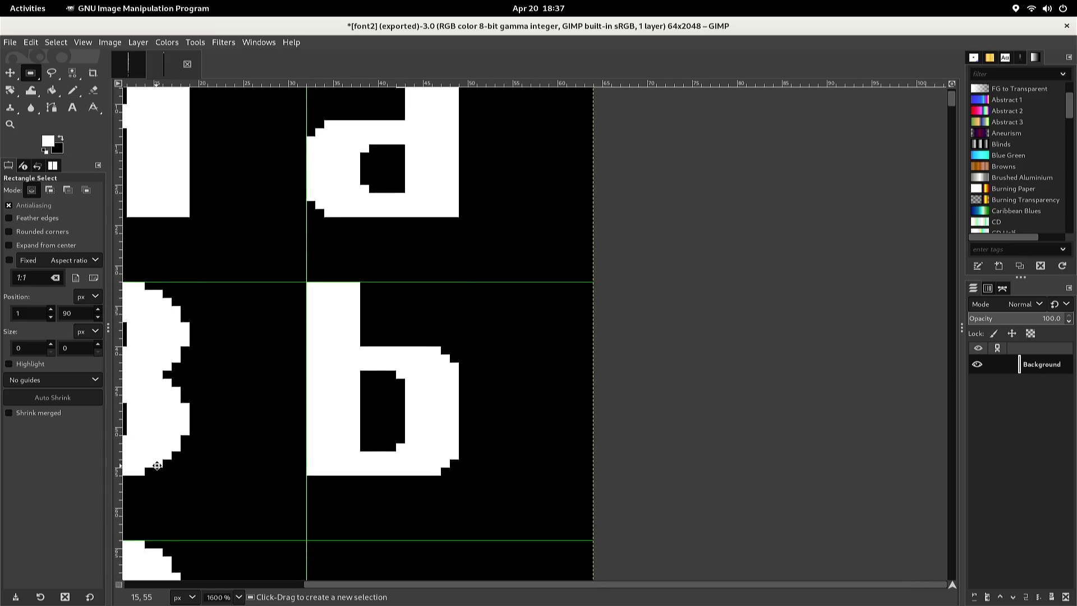
pyautogui.scroll(2, 157, 465)
pyautogui.hscroll(1, 157, 464)
pyautogui.scroll(2, 144, 508)
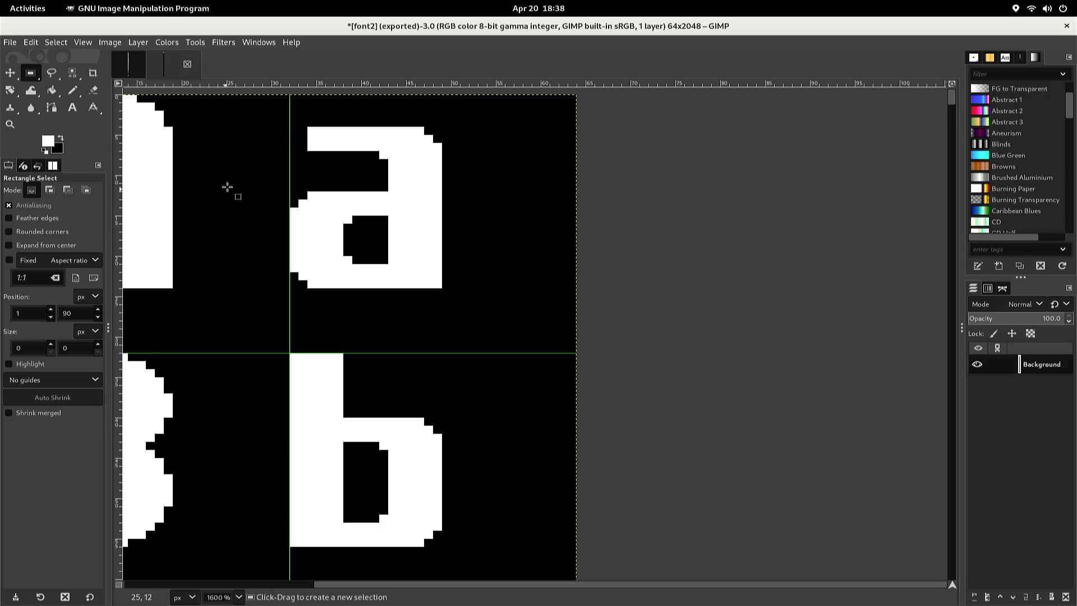
# Select the lowercase a glyph and paste a floating copy of it
pyautogui.moveTo(271, 133); pyautogui.dragTo(280, 144)
pyautogui.moveTo(294, 203)
pyautogui.mouseDown()
pyautogui.moveTo(334, 286)
pyautogui.moveTo(374, 297)
pyautogui.moveTo(447, 293)
pyautogui.mouseUp()
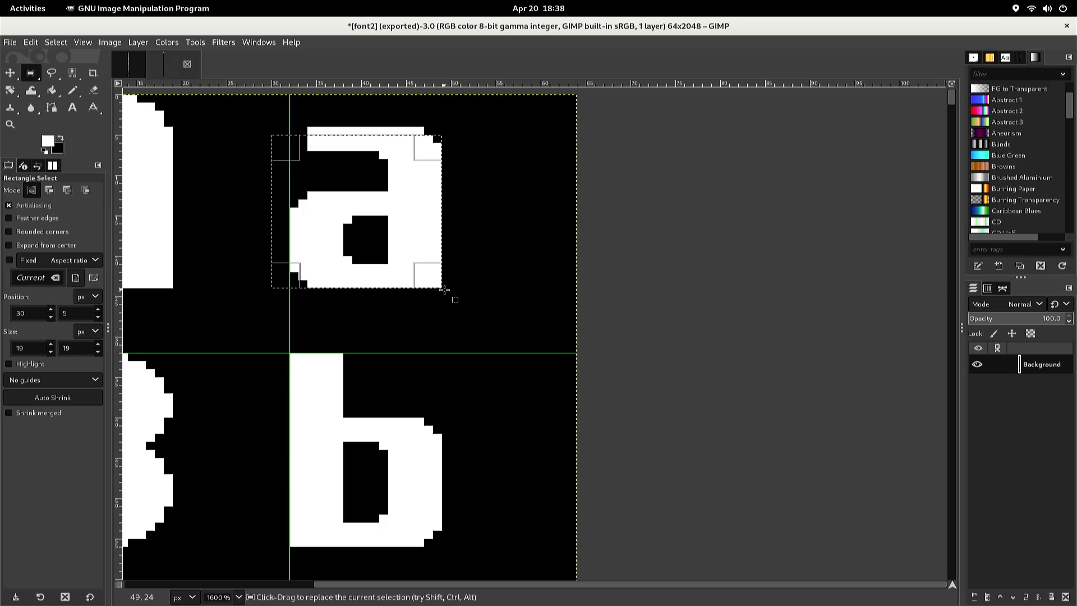
pyautogui.moveTo(432, 156); pyautogui.dragTo(433, 149)
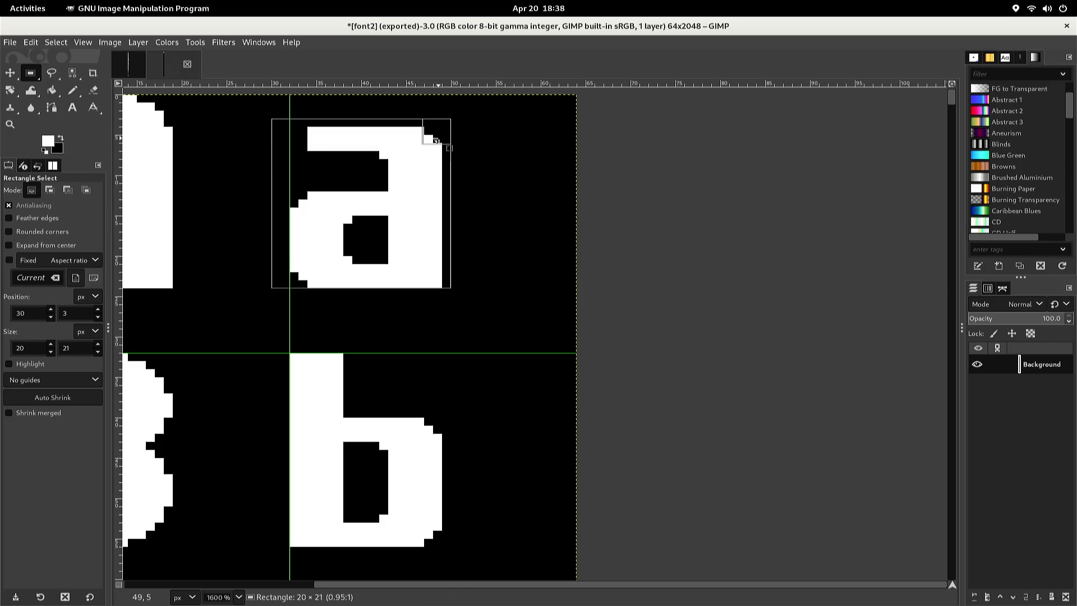
pyautogui.click(432, 143)
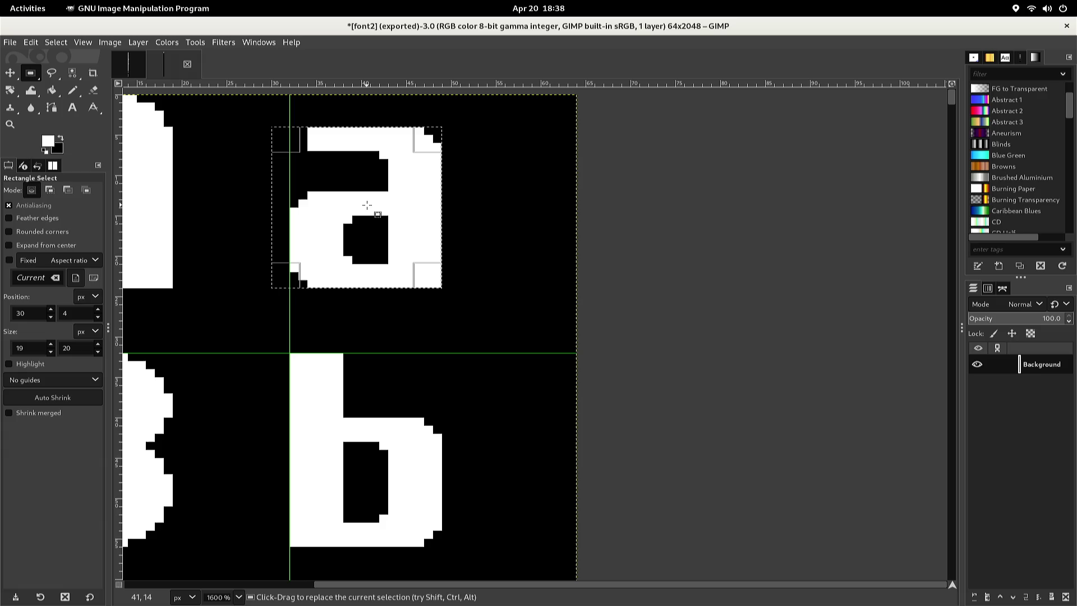
pyautogui.hotkey('ctrl', 'c')
pyautogui.hotkey('ctrl', 'v')
# Move the pasted a into the cell beside the C, below the b, and anchor it
pyautogui.press('Down')
pyautogui.press('Down')
pyautogui.press('Down')
pyautogui.press('Down')
pyautogui.press('Down')
pyautogui.press('Down')
pyautogui.moveTo(366, 205)
pyautogui.mouseDown()
pyautogui.moveTo(423, 4)
pyautogui.moveTo(396, 3)
pyautogui.mouseUp()
pyautogui.press('super+Down')
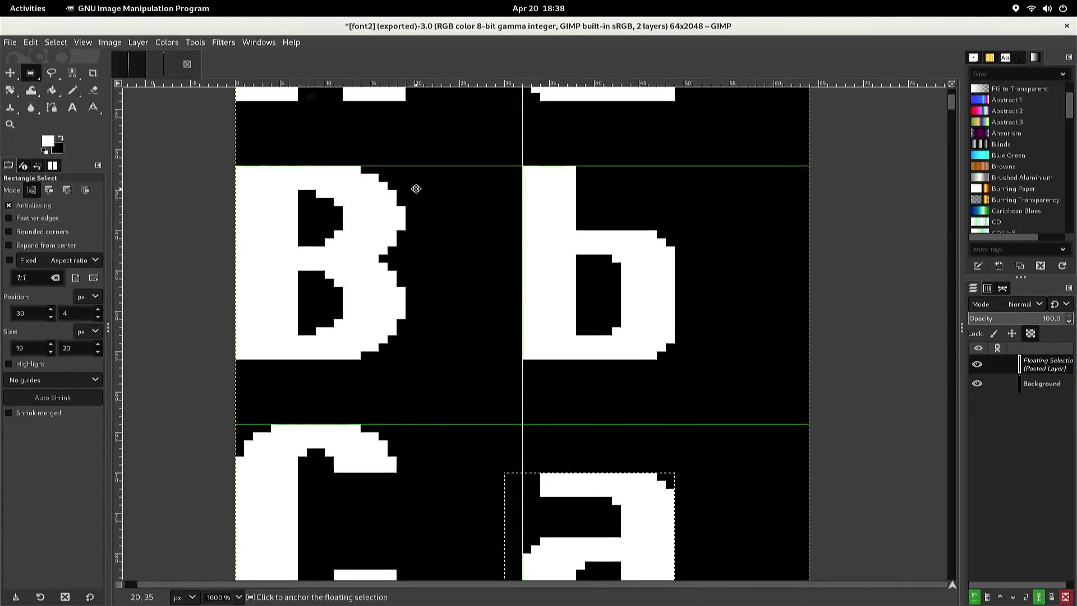
pyautogui.scroll(-5, 416, 188)
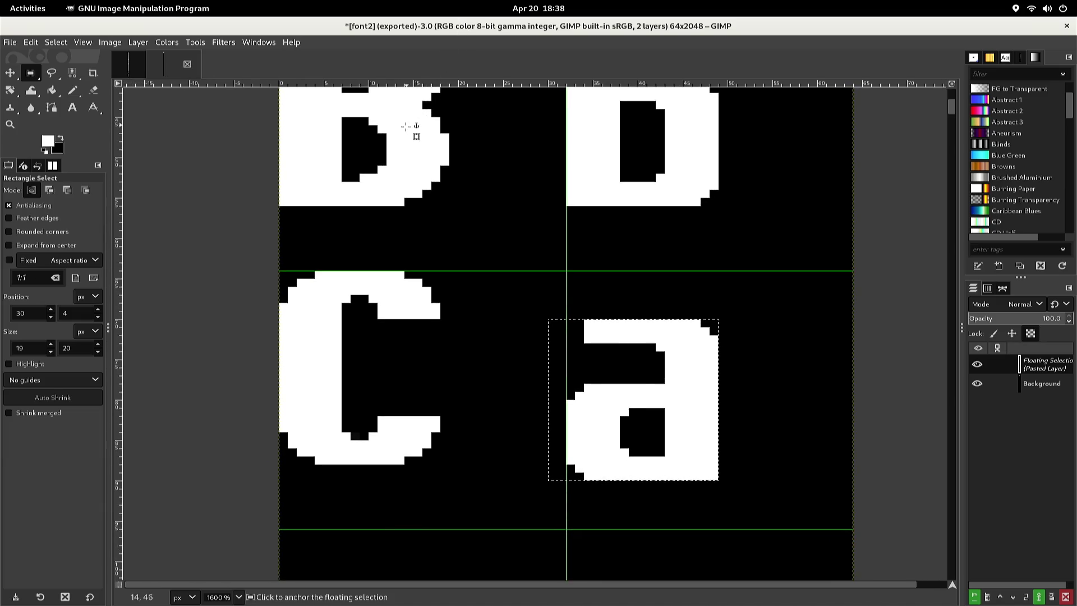
pyautogui.press('Left')
pyautogui.press('Left')
pyautogui.press('Left')
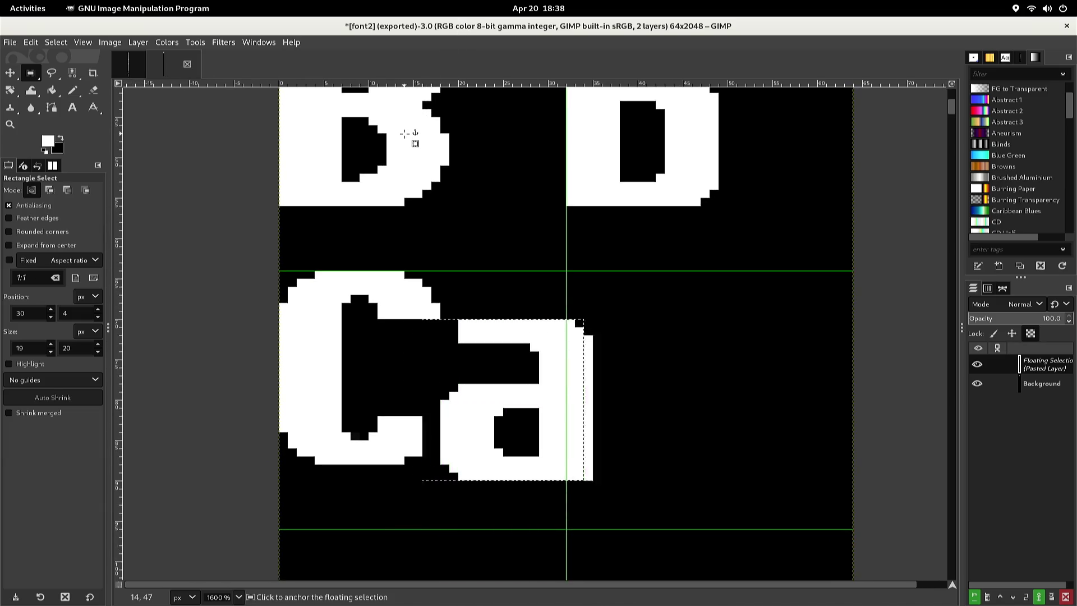
pyautogui.press('Left')
pyautogui.press('Left')
pyautogui.press('Left')
pyautogui.press('Up')
pyautogui.press('Up')
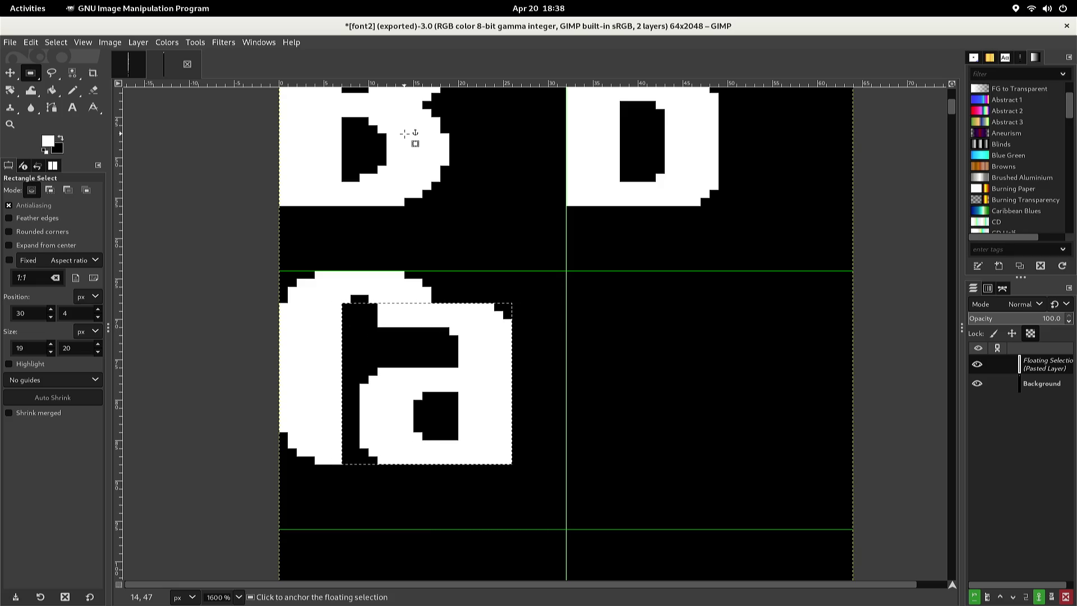
pyautogui.press('Right')
pyautogui.press('Right')
pyautogui.press('Right')
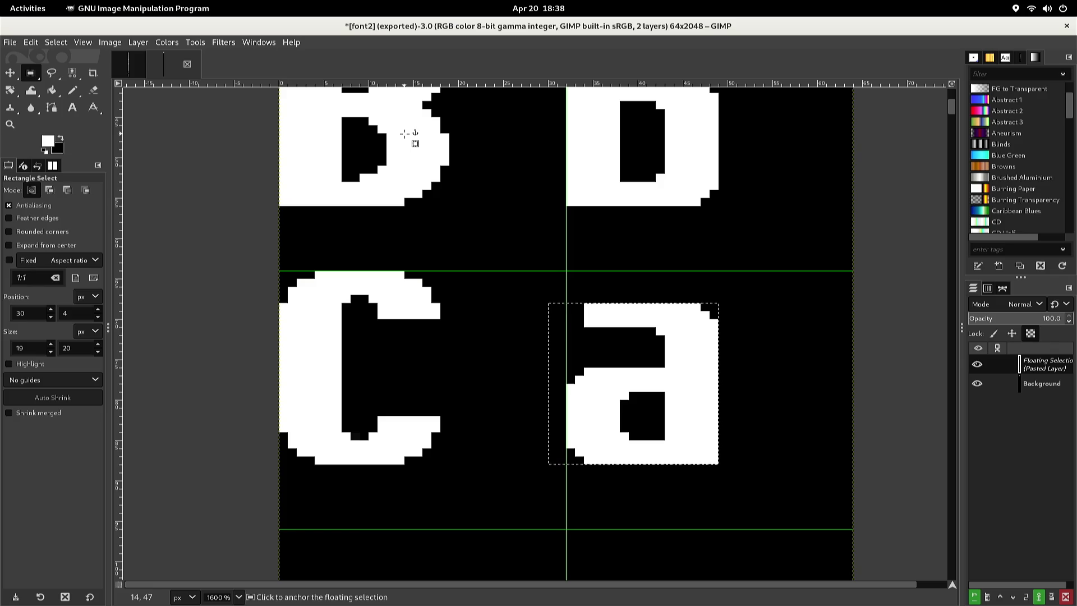
pyautogui.click(404, 134)
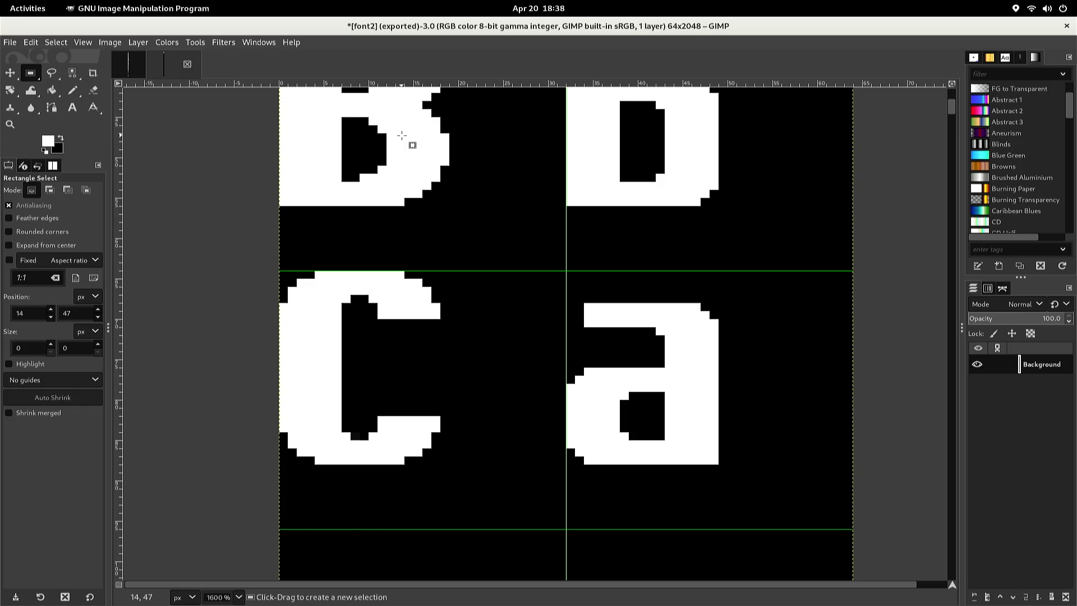
pyautogui.press('n')
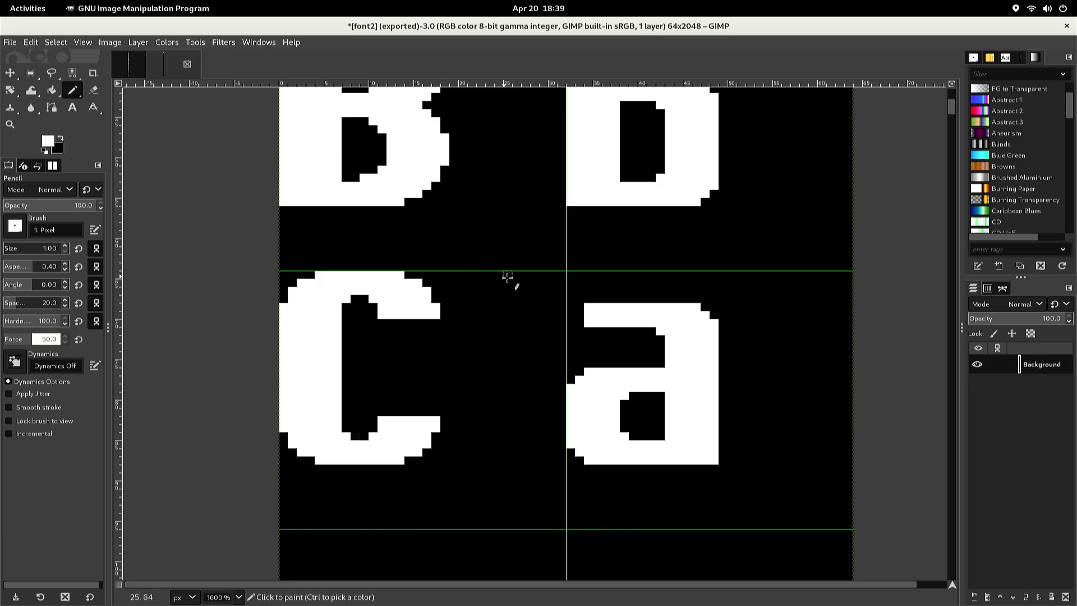
# Paint a white column left of the a's top and blacken the stray white pixels
pyautogui.click(570, 322)
pyautogui.moveTo(570, 322)
pyautogui.mouseDown()
pyautogui.moveTo(580, 320)
pyautogui.moveTo(569, 378)
pyautogui.mouseUp()
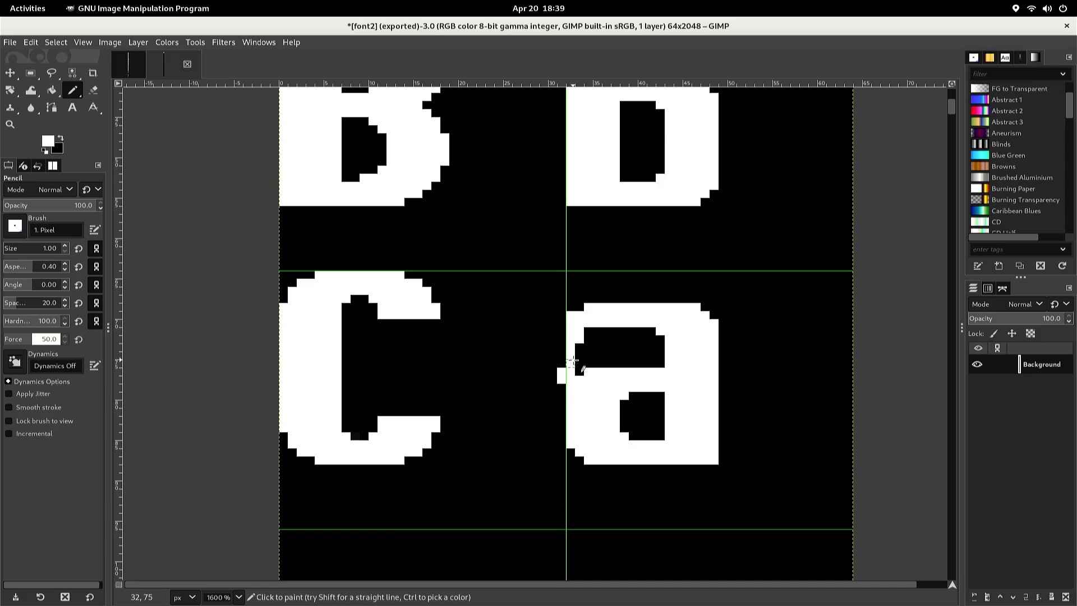
pyautogui.keyDown('ctrl'); pyautogui.click(553, 362); pyautogui.keyUp('ctrl')
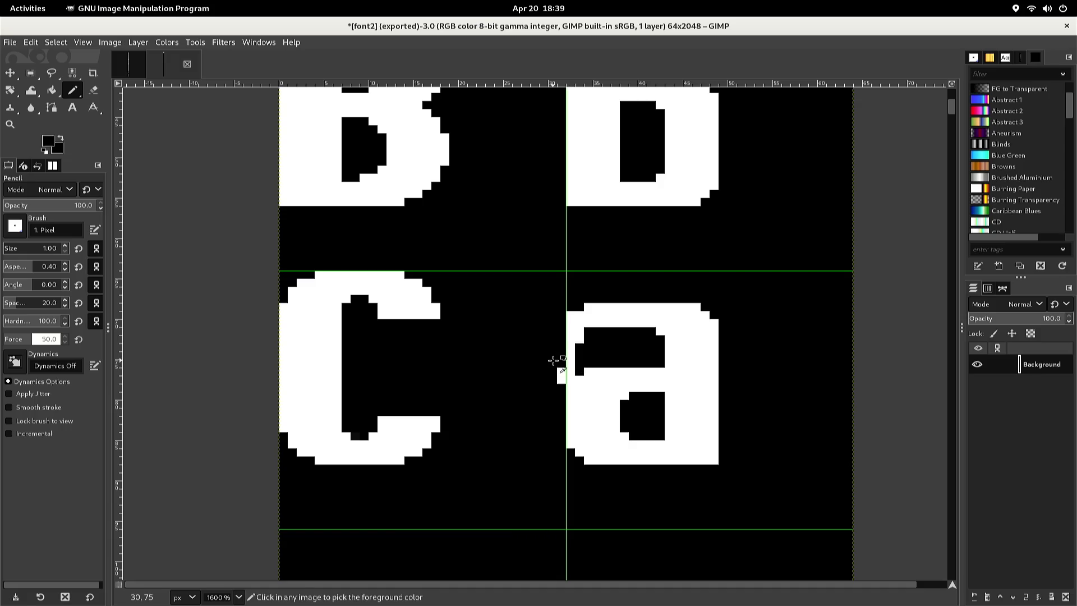
pyautogui.click(561, 370)
pyautogui.click(558, 380)
pyautogui.keyDown('ctrl'); pyautogui.click(578, 377); pyautogui.keyUp('ctrl')
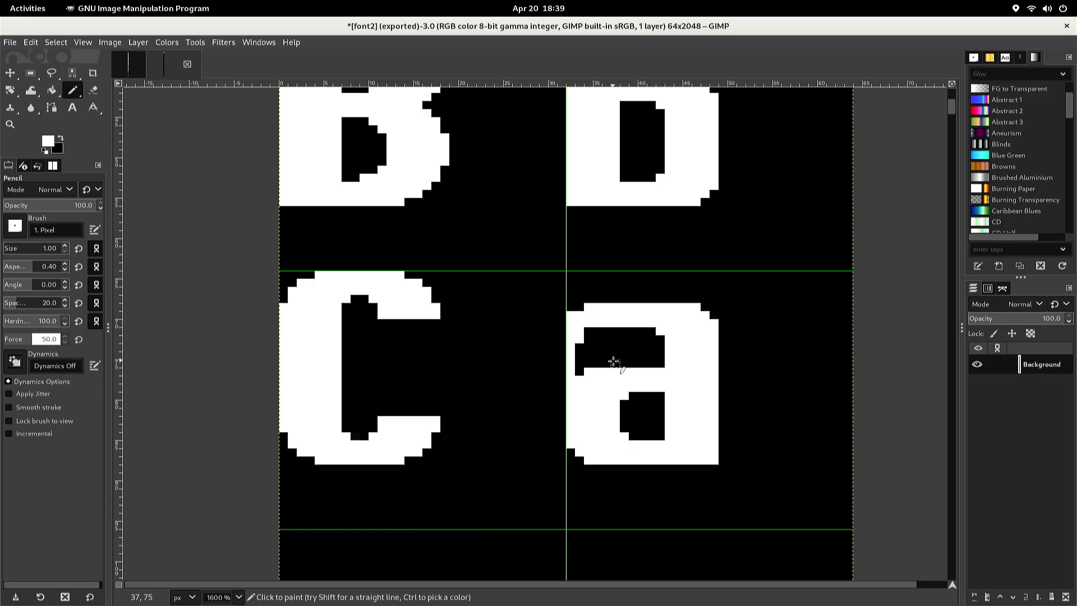
# Split the a's counter with a white stroke, fill its upper-left part white, and notch the corner
pyautogui.moveTo(615, 363); pyautogui.dragTo(617, 328)
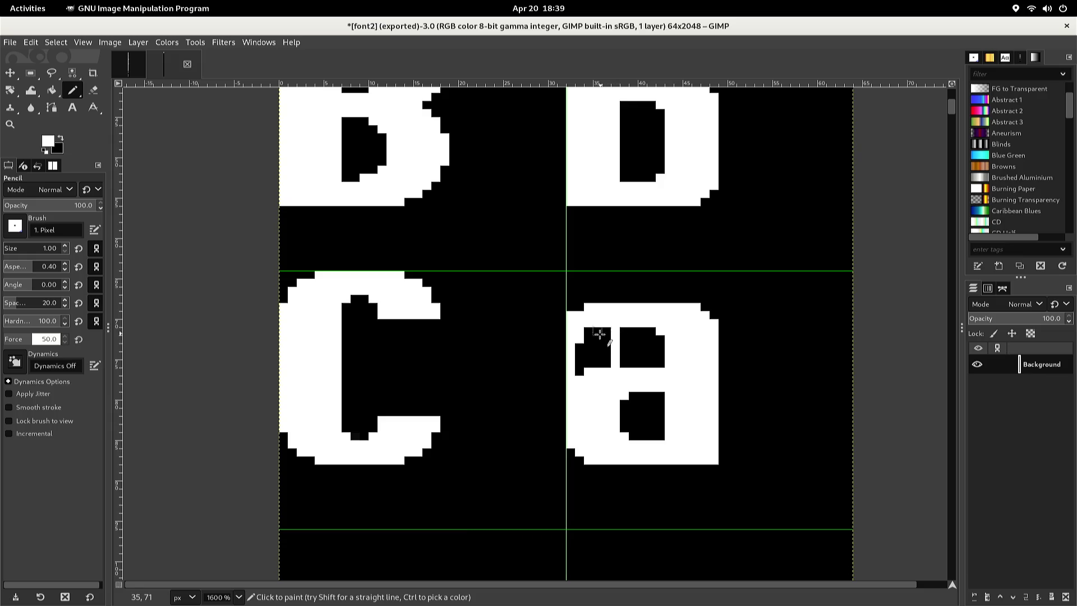
pyautogui.hotkey('shift', 'b')
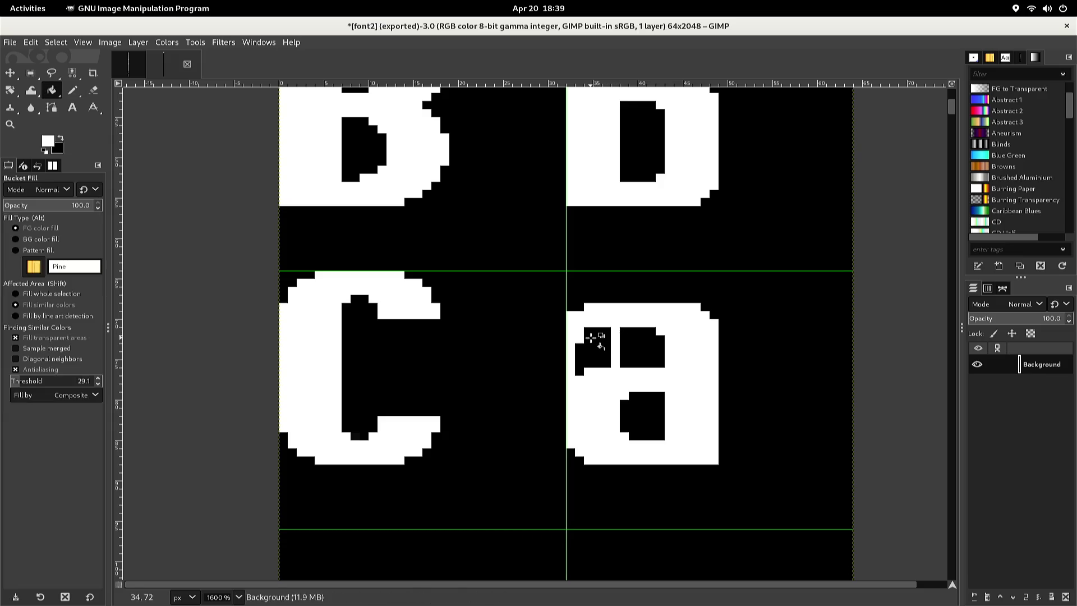
pyautogui.click(592, 337)
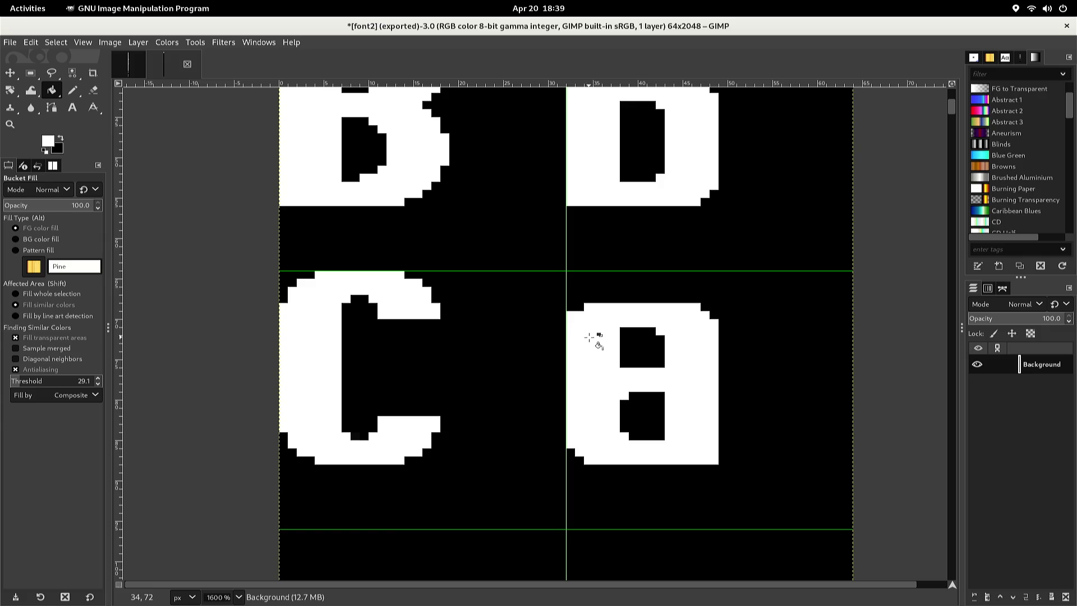
pyautogui.press('n')
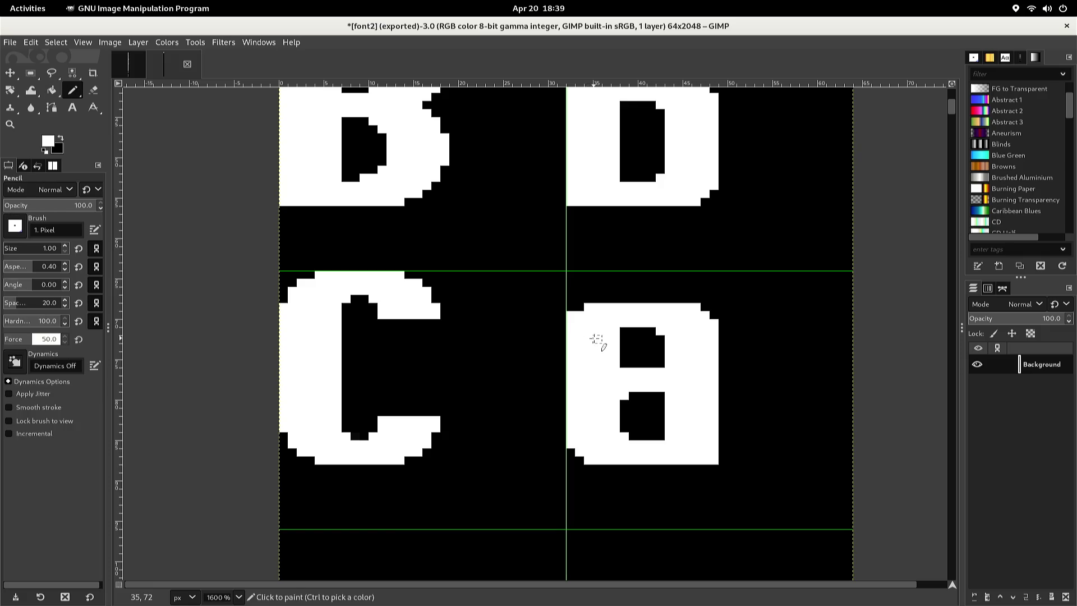
pyautogui.press('ctrl')
pyautogui.click(624, 329)
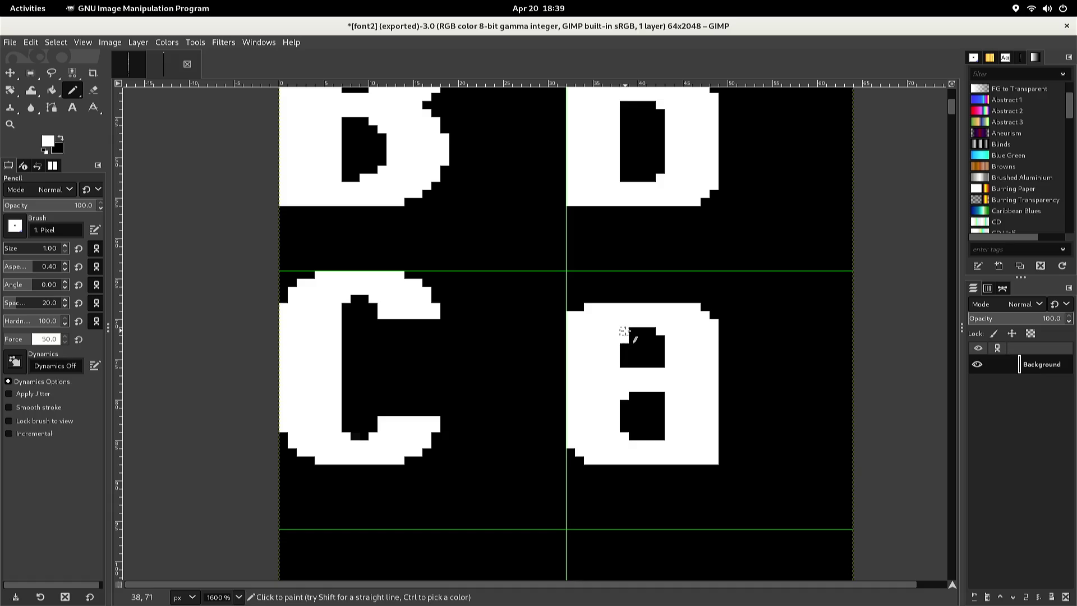
pyautogui.moveTo(623, 330); pyautogui.dragTo(606, 339)
# Touch up the lower counter's bottom-left and top-left pixels and extend it upward in black
pyautogui.moveTo(624, 426); pyautogui.dragTo(624, 436)
pyautogui.click(624, 413)
pyautogui.keyDown('ctrl'); pyautogui.click(624, 413); pyautogui.keyUp('ctrl')
pyautogui.moveTo(625, 413)
pyautogui.mouseDown()
pyautogui.moveTo(623, 370)
pyautogui.moveTo(615, 403)
pyautogui.mouseUp()
pyautogui.keyDown('ctrl'); pyautogui.click(618, 380); pyautogui.keyUp('ctrl')
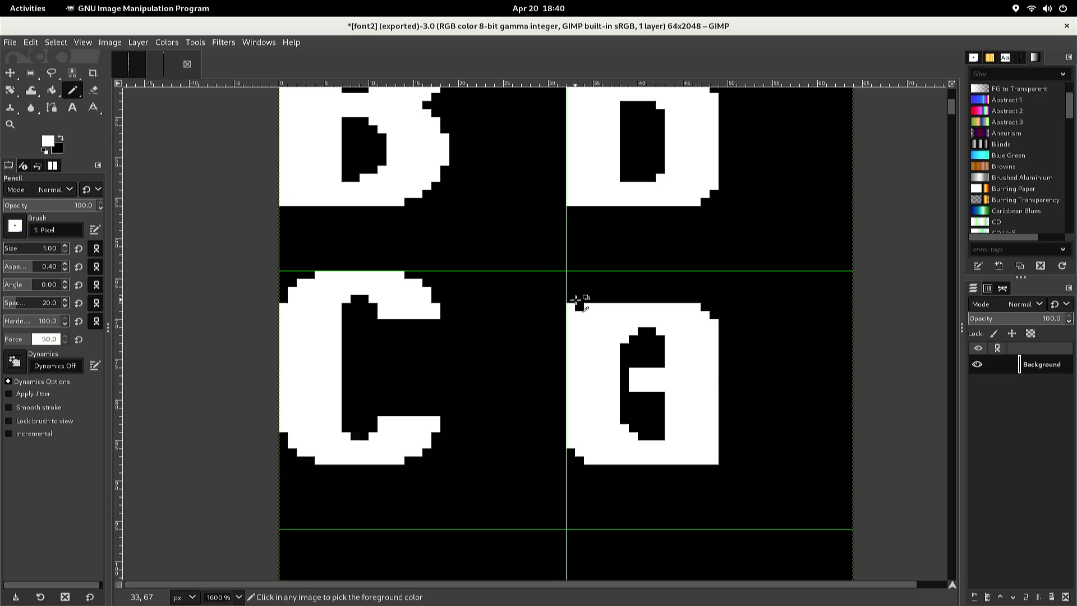
# Blacken the pixels along the G's top-left edge in rows 69 and 70
pyautogui.keyDown('ctrl'); pyautogui.click(574, 305); pyautogui.keyUp('ctrl')
pyautogui.click(570, 314)
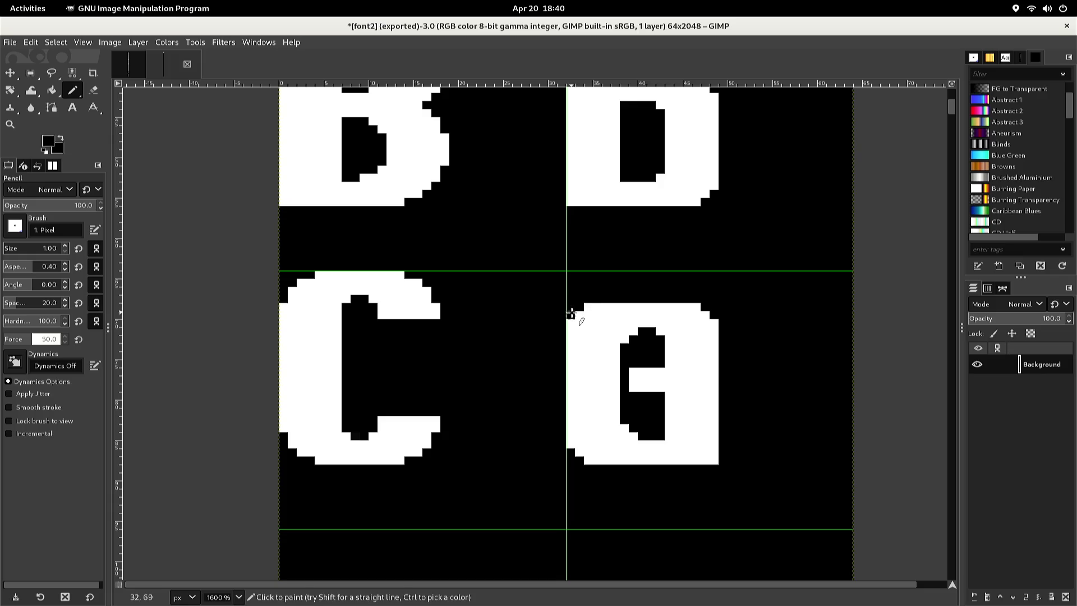
pyautogui.click(578, 314)
pyautogui.click(586, 314)
pyautogui.click(587, 323)
pyautogui.click(579, 324)
pyautogui.click(571, 324)
# Round the G's top-left corner by blackening pixels down its left edge and along its top
pyautogui.click(578, 330)
pyautogui.click(574, 331)
pyautogui.click(568, 337)
pyautogui.click(569, 345)
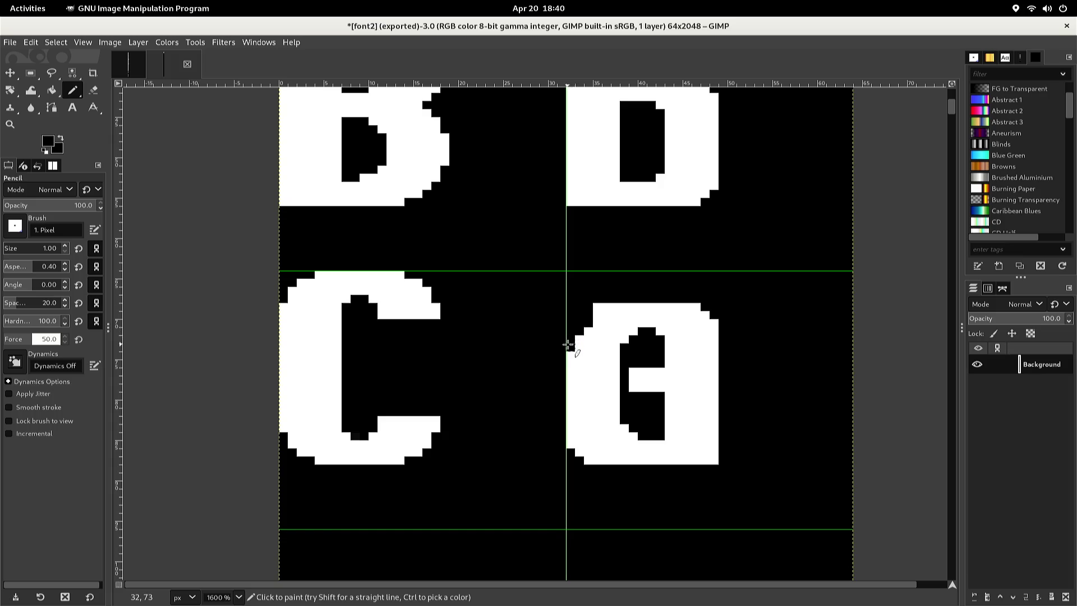
pyautogui.click(595, 315)
pyautogui.click(596, 308)
pyautogui.click(607, 307)
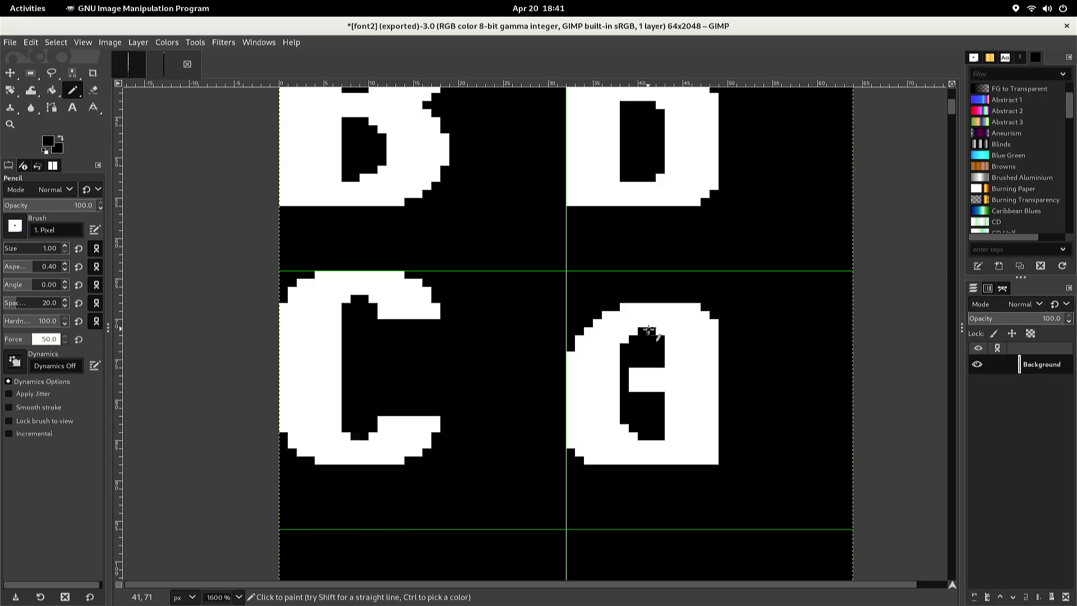
# Carve black pixels along the G's inner top edge and restore the notch pixels in white
pyautogui.moveTo(667, 331)
pyautogui.mouseDown()
pyautogui.moveTo(705, 331)
pyautogui.moveTo(711, 316)
pyautogui.moveTo(719, 331)
pyautogui.mouseUp()
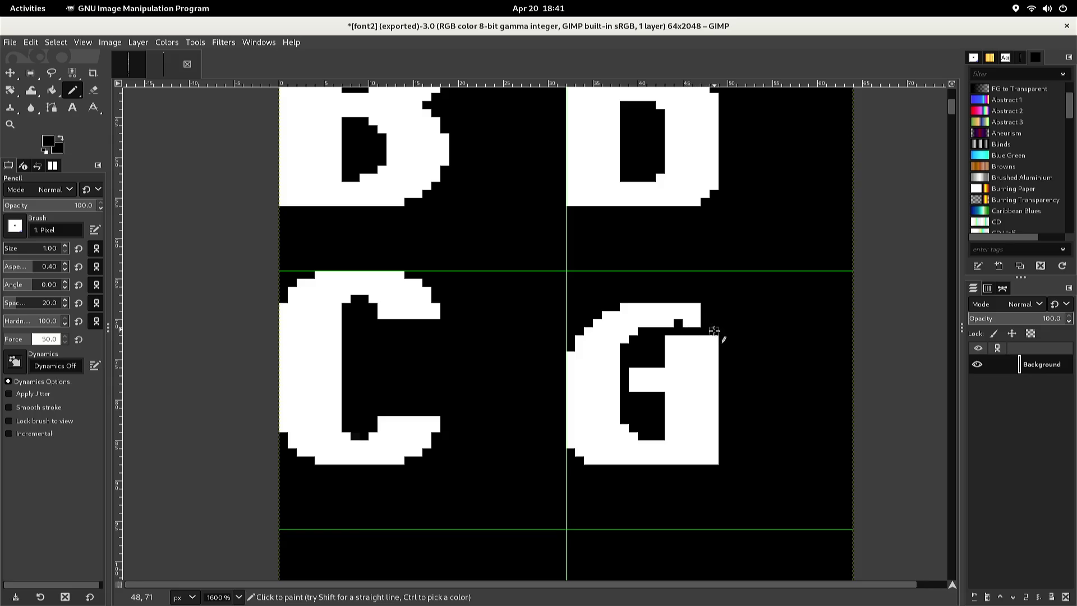
pyautogui.click(687, 323)
pyautogui.keyDown('ctrl'); pyautogui.click(678, 315); pyautogui.keyUp('ctrl')
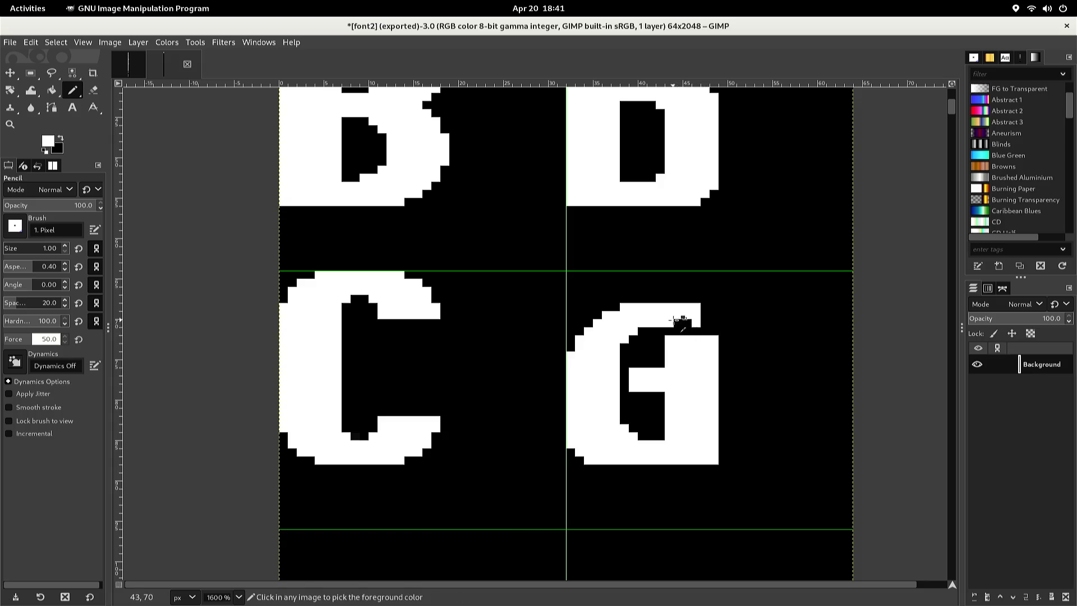
pyautogui.moveTo(678, 323); pyautogui.dragTo(687, 324)
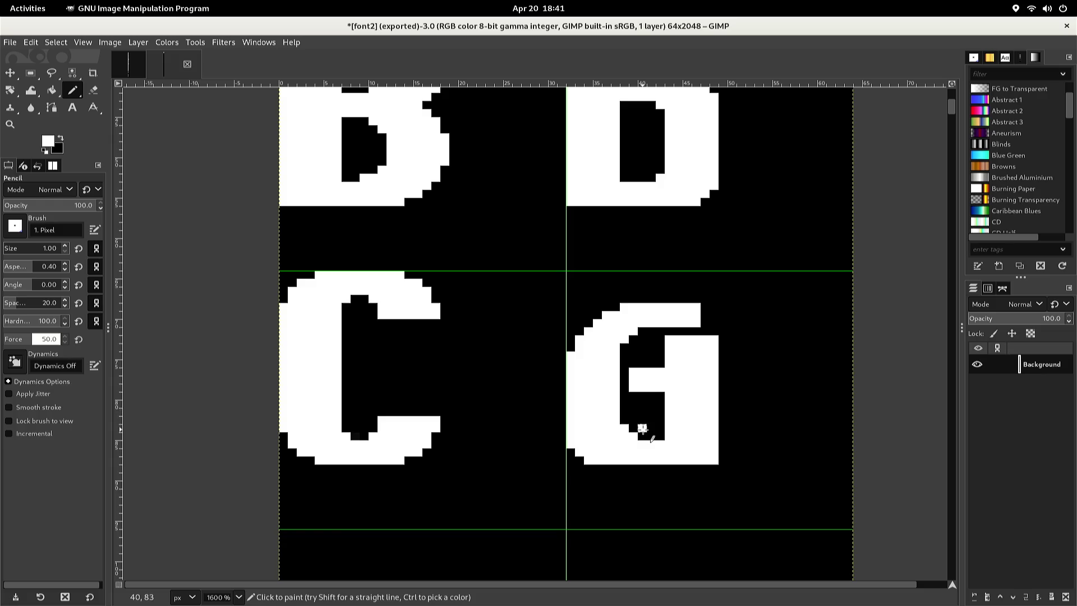
# Cut a black line and notch into the G's bottom bar, whitening its bottom-right edge
pyautogui.keyDown('ctrl'); pyautogui.click(642, 428); pyautogui.keyUp('ctrl')
pyautogui.keyDown('shift'); pyautogui.click(714, 436); pyautogui.keyUp('shift')
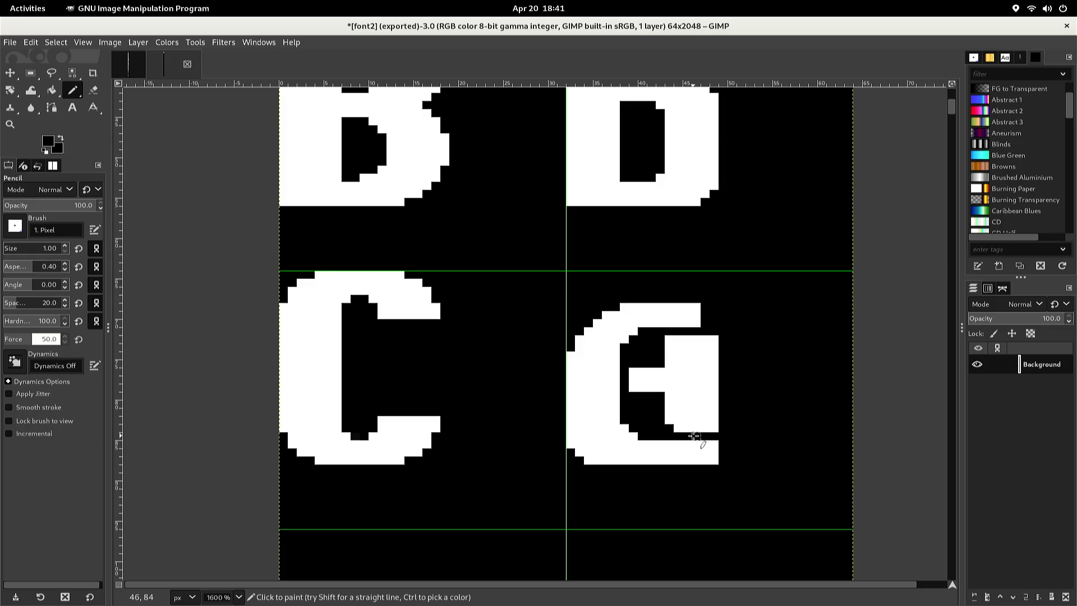
pyautogui.moveTo(705, 444)
pyautogui.mouseDown()
pyautogui.moveTo(705, 463)
pyautogui.moveTo(715, 457)
pyautogui.moveTo(695, 461)
pyautogui.mouseUp()
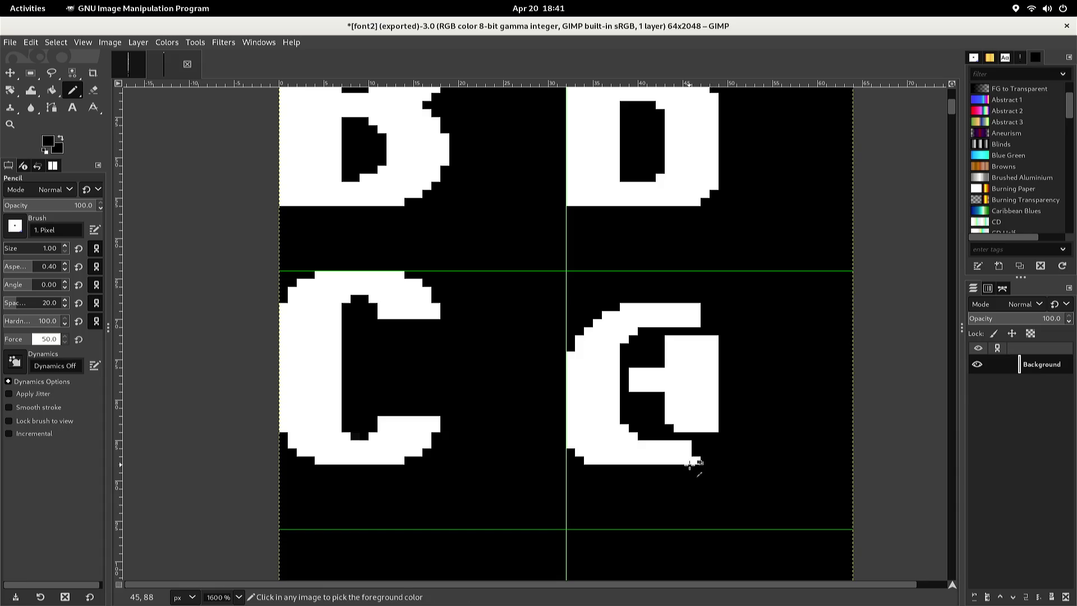
pyautogui.click(688, 460)
pyautogui.keyDown('ctrl'); pyautogui.click(688, 453); pyautogui.keyUp('ctrl')
pyautogui.click(689, 454)
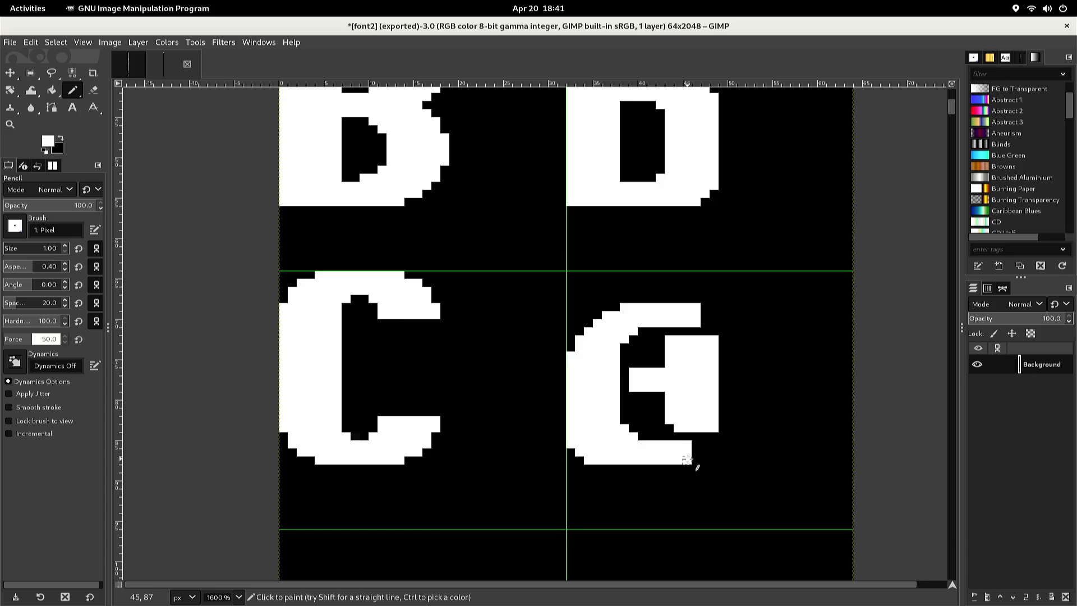
pyautogui.click(695, 446)
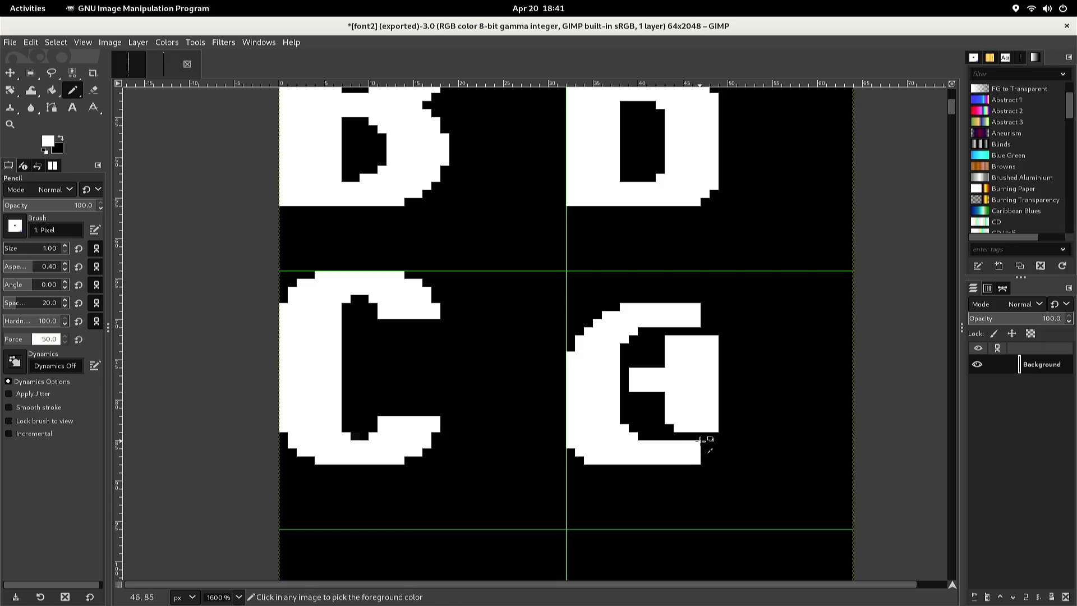
# Bucket fill the G's inner white bar with black
pyautogui.keyDown('ctrl'); pyautogui.click(702, 440); pyautogui.keyUp('ctrl')
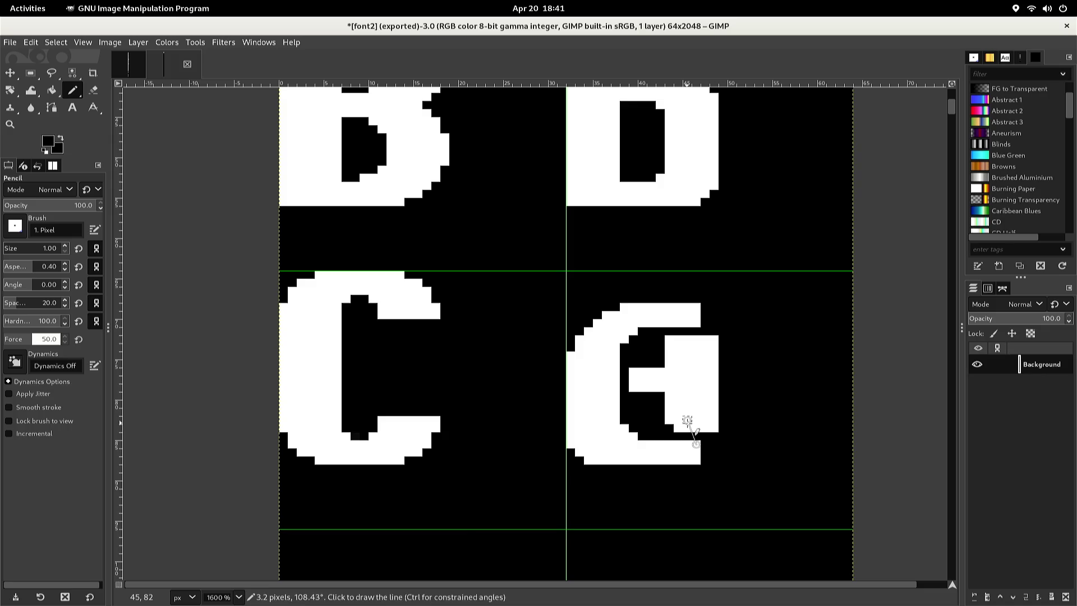
pyautogui.hotkey('shift', 'b')
pyautogui.click(677, 406)
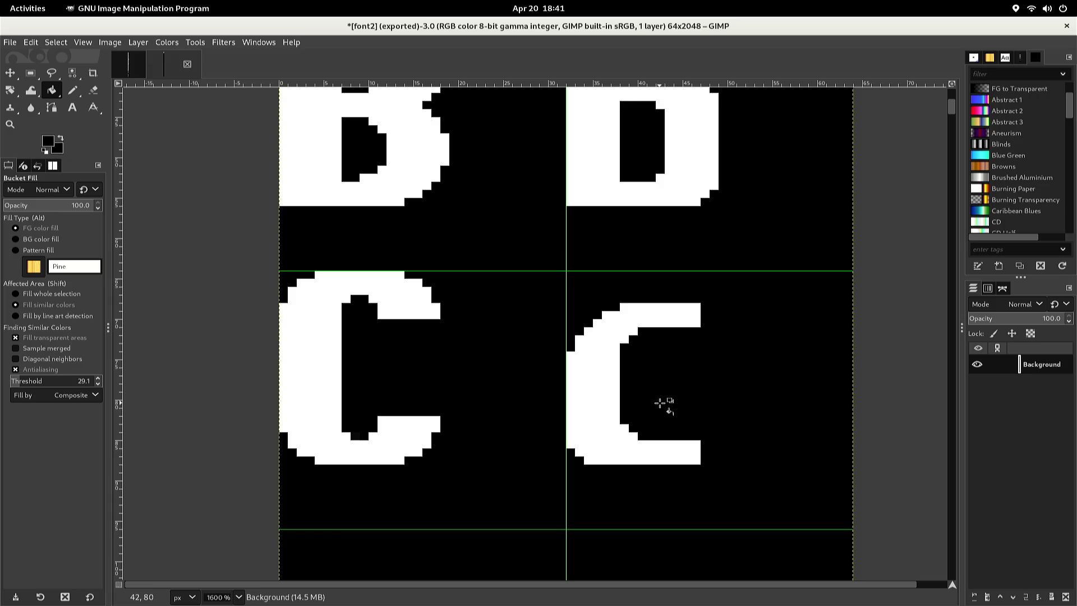
# Sample white from a glyph and return to the one-pixel Pencil to dab a pixel
pyautogui.keyDown('ctrl'); pyautogui.click(608, 397); pyautogui.keyUp('ctrl')
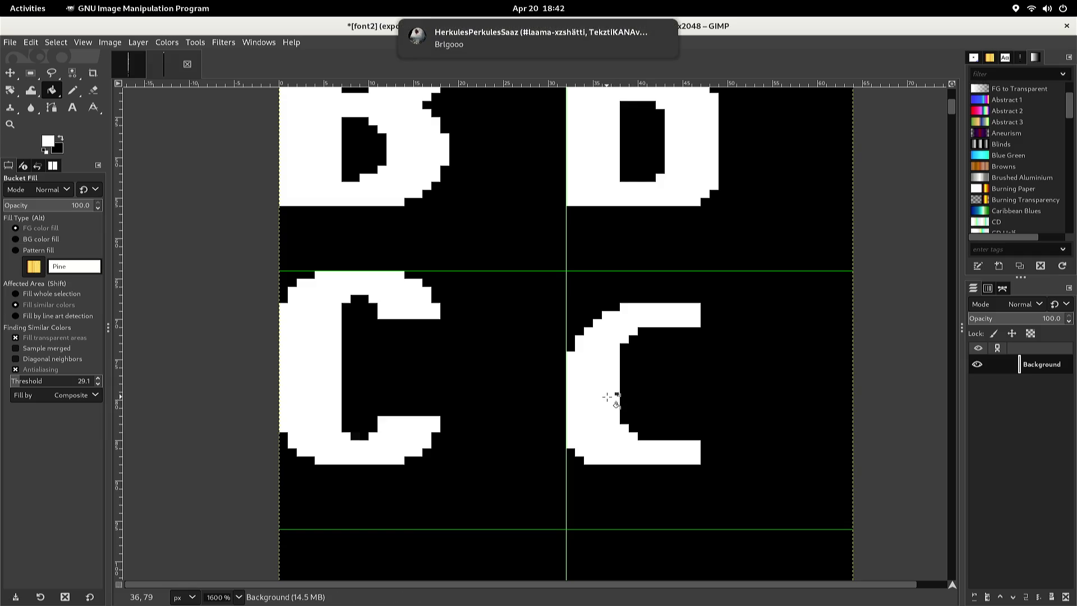
pyautogui.press('n')
pyautogui.click(616, 352)
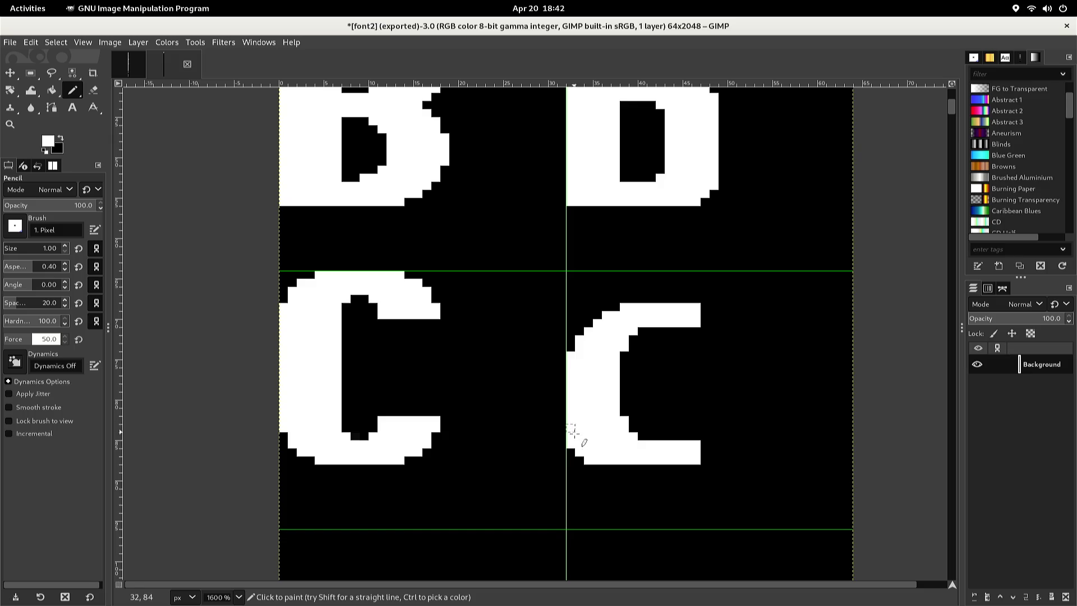
# Blacken stray pixels along the c's lower-left edge and bottom to round the curve
pyautogui.keyDown('ctrl'); pyautogui.click(567, 453); pyautogui.keyUp('ctrl')
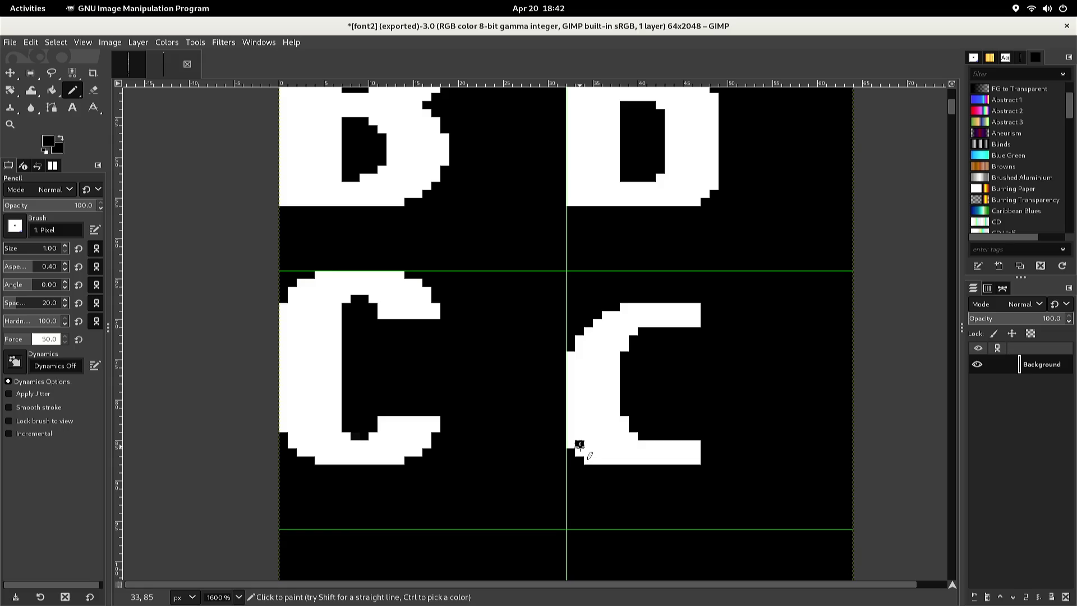
pyautogui.click(587, 452)
pyautogui.click(580, 455)
pyautogui.click(579, 436)
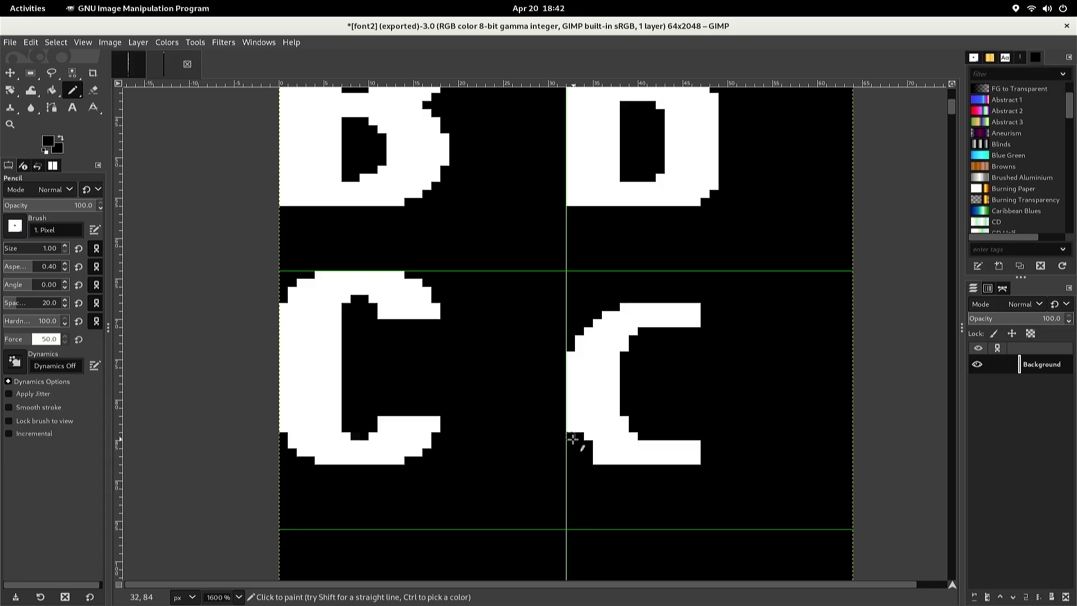
pyautogui.click(568, 429)
pyautogui.click(567, 425)
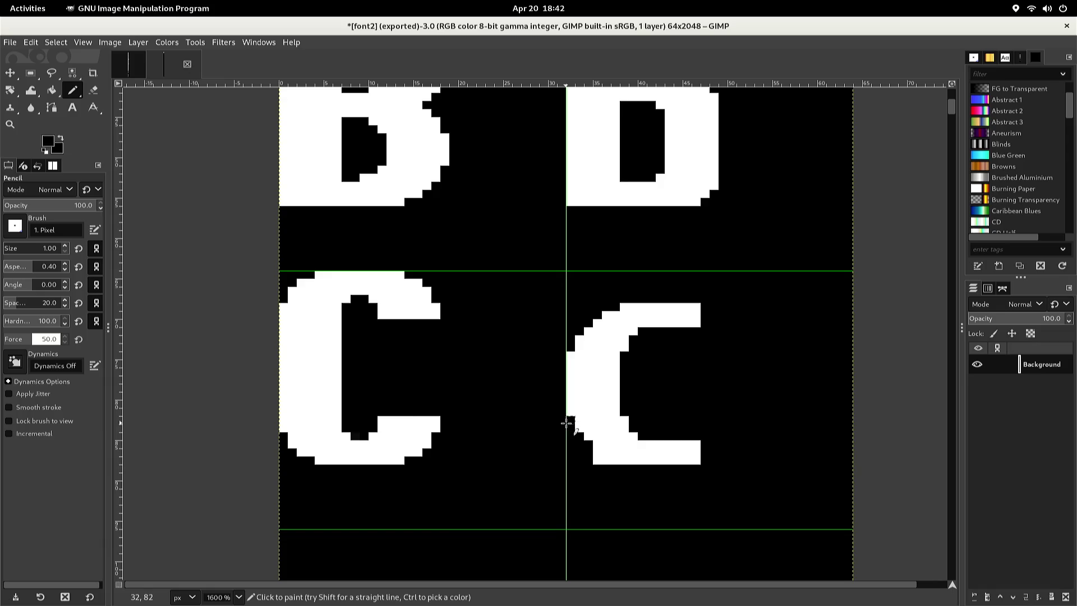
pyautogui.click(598, 452)
pyautogui.click(597, 457)
pyautogui.click(605, 459)
# Re-export font2.png, undo the last dab, and return to the original font image
pyautogui.hotkey('ctrl', 'e')
pyautogui.hotkey('ctrl', 'z')
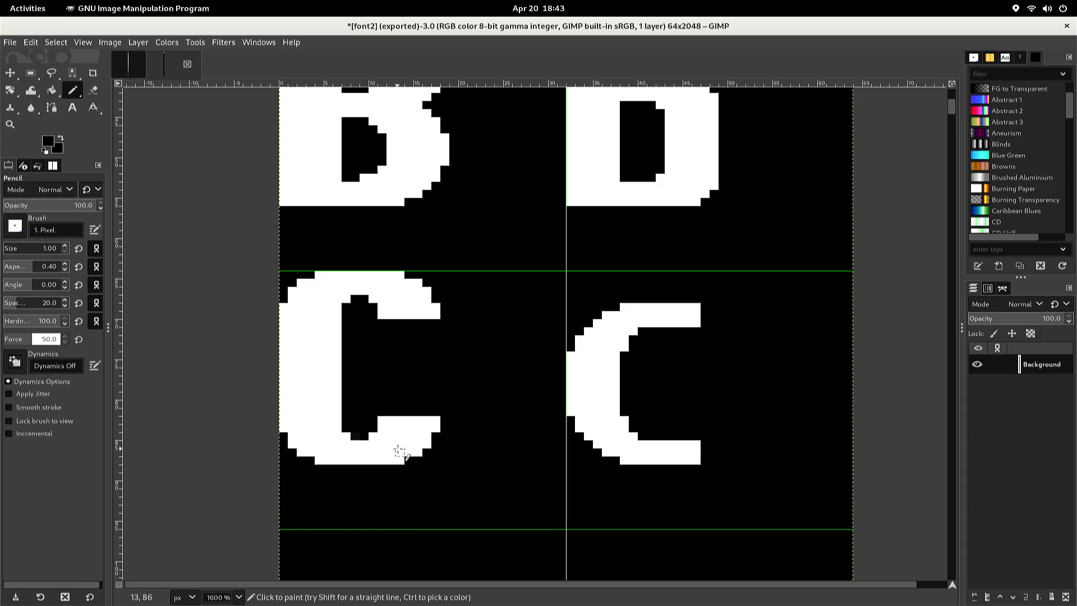
pyautogui.hotkey('ctrl', 'Tab')
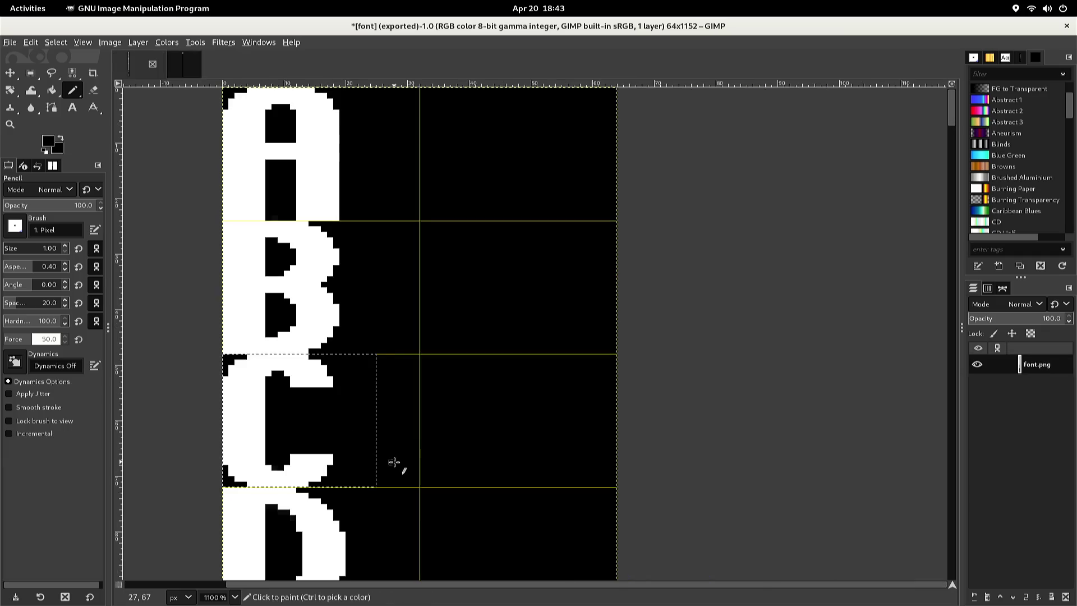
# Rectangle-select the capital D in the font image and copy it
pyautogui.click(373, 497)
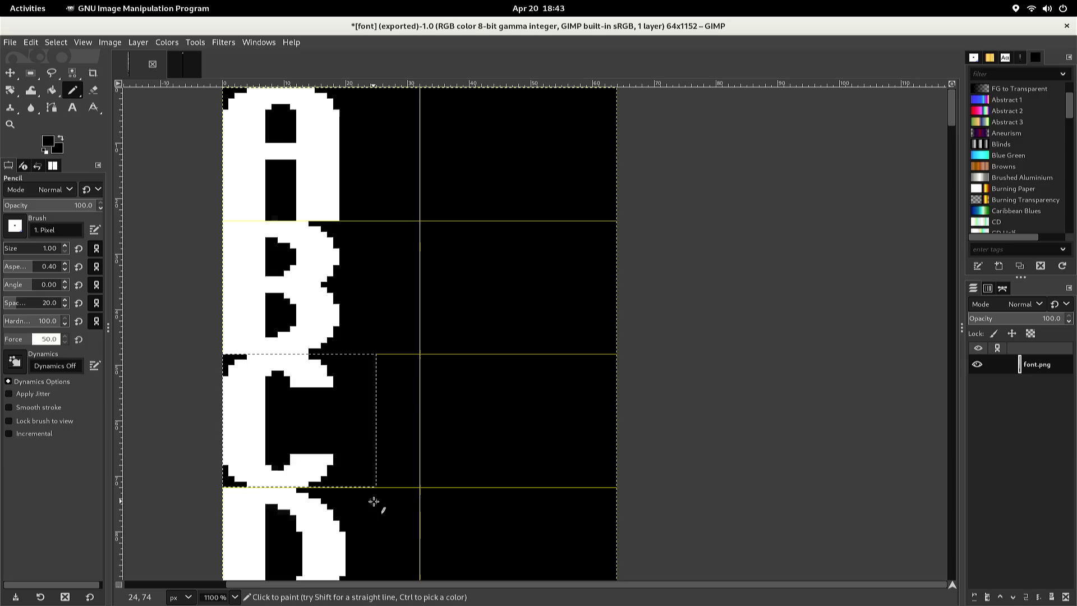
pyautogui.press('r')
pyautogui.click(373, 500)
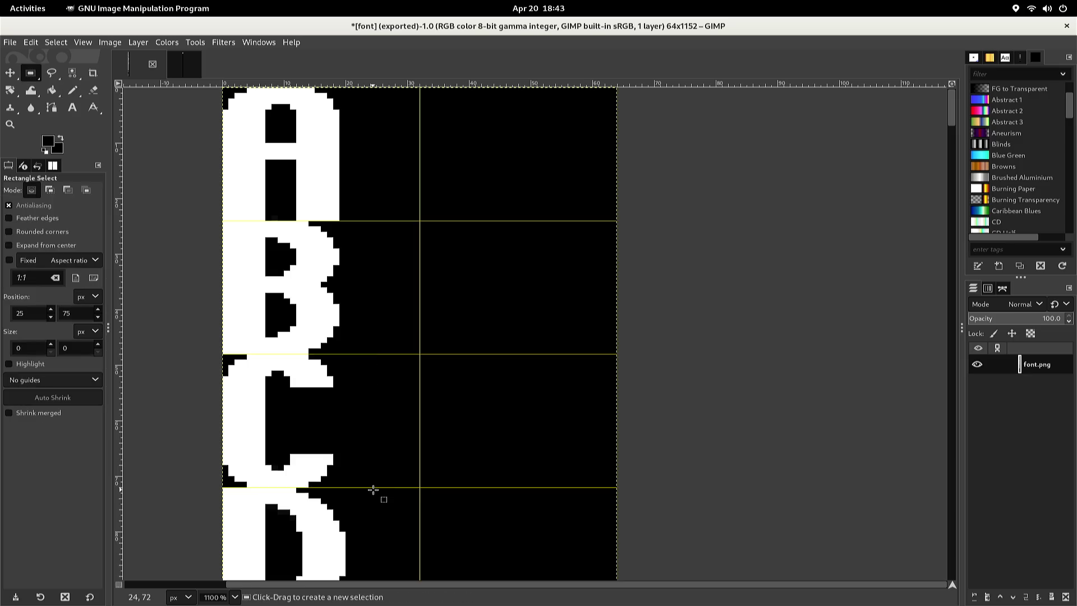
pyautogui.moveTo(373, 489)
pyautogui.mouseDown()
pyautogui.moveTo(348, 545)
pyautogui.moveTo(266, 595)
pyautogui.moveTo(226, 588)
pyautogui.moveTo(216, 559)
pyautogui.mouseUp()
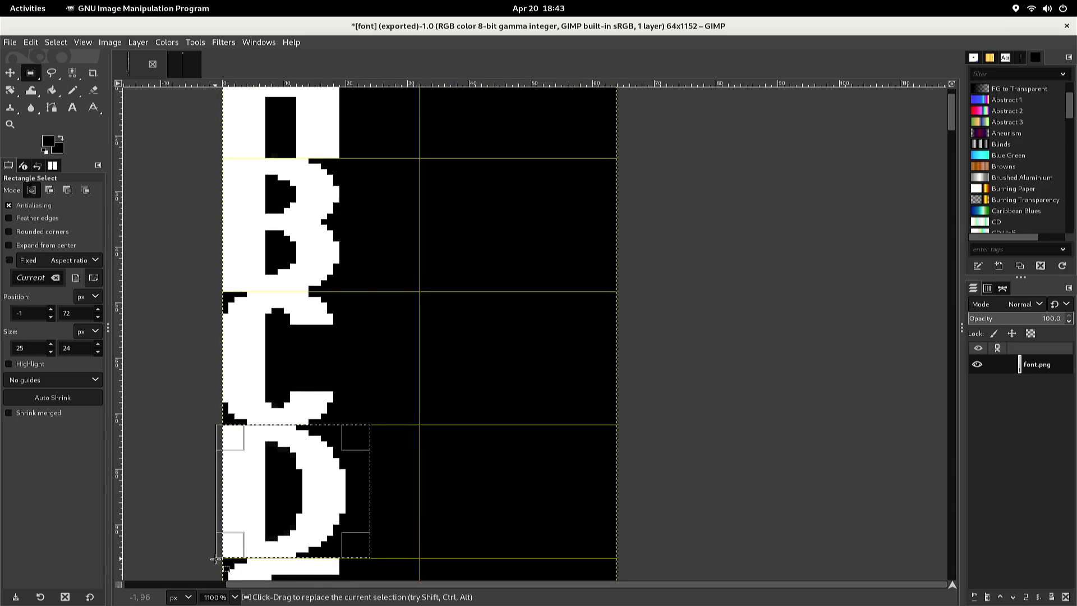
pyautogui.press('ctrl')
pyautogui.hotkey('ctrl', 'c')
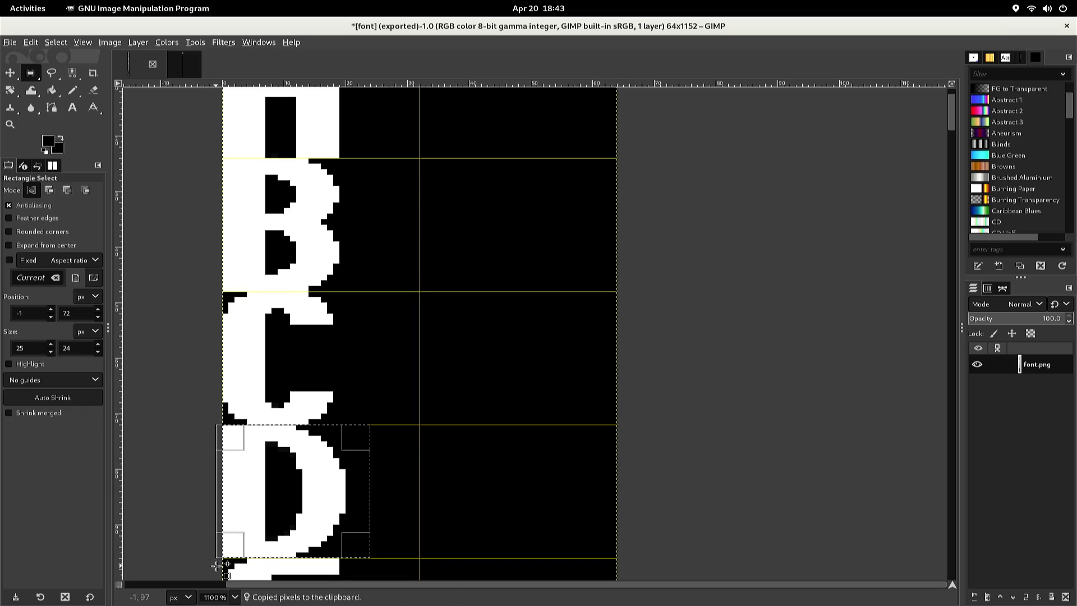
# Paste the D into font2, nudge it into the cell below the C, and anchor it
pyautogui.hotkey('ctrl', 'pagedown')
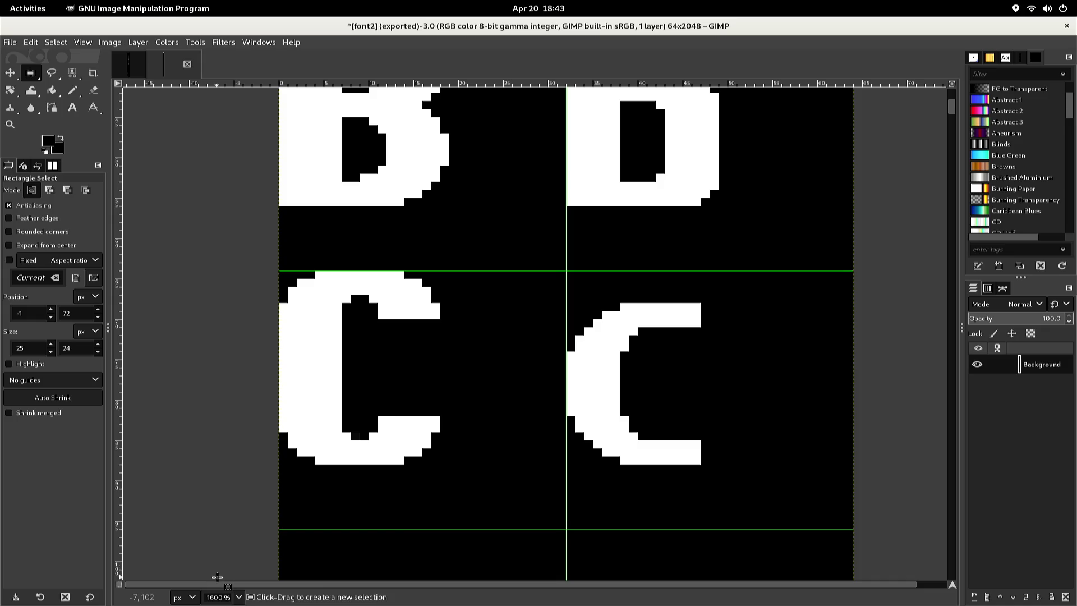
pyautogui.hotkey('ctrl', 'v')
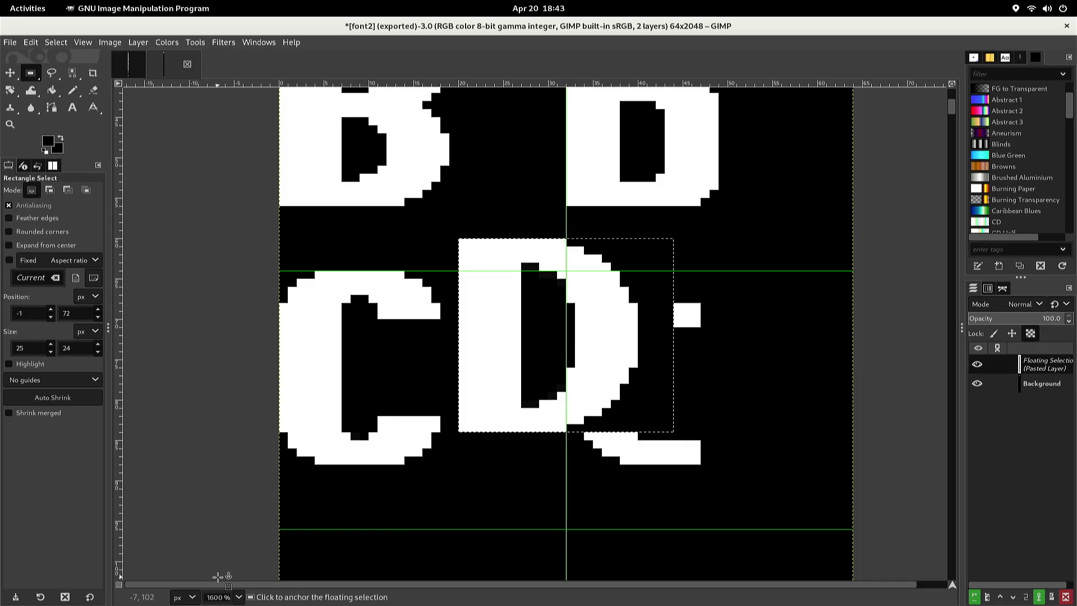
pyautogui.press('Down')
pyautogui.press('Down')
pyautogui.press('Down')
pyautogui.press('Down')
pyautogui.press('Down')
pyautogui.press('Down')
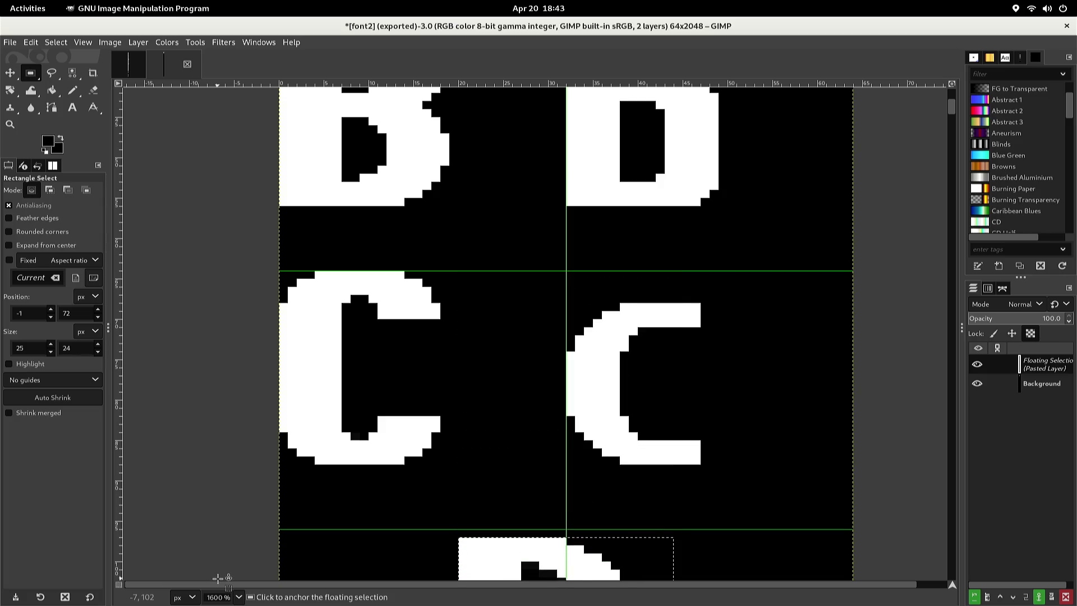
pyautogui.press('Left')
pyautogui.press('Left')
pyautogui.press('Left')
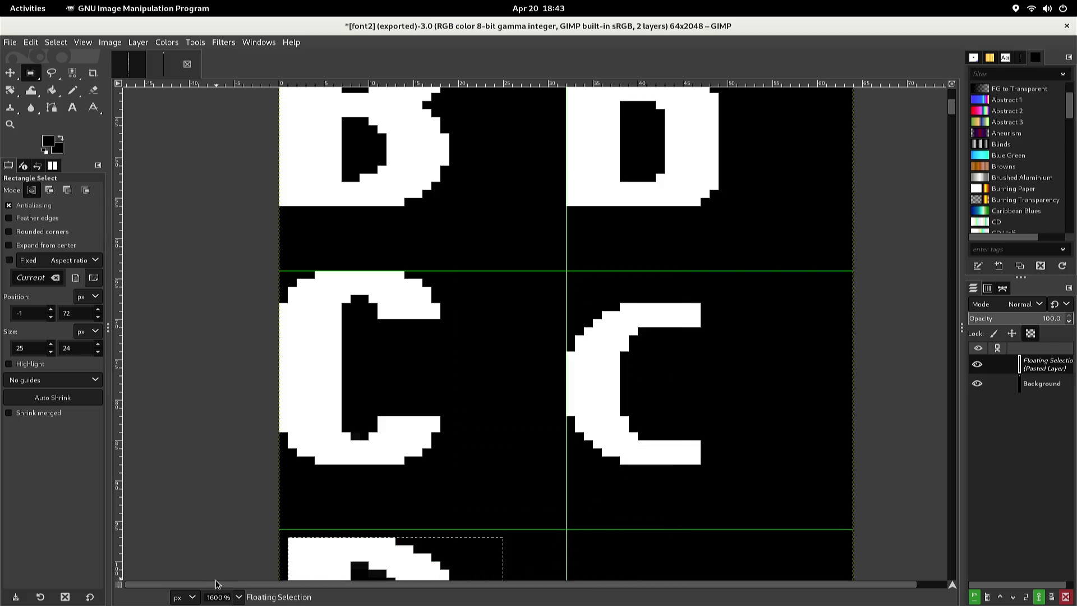
pyautogui.press('Up')
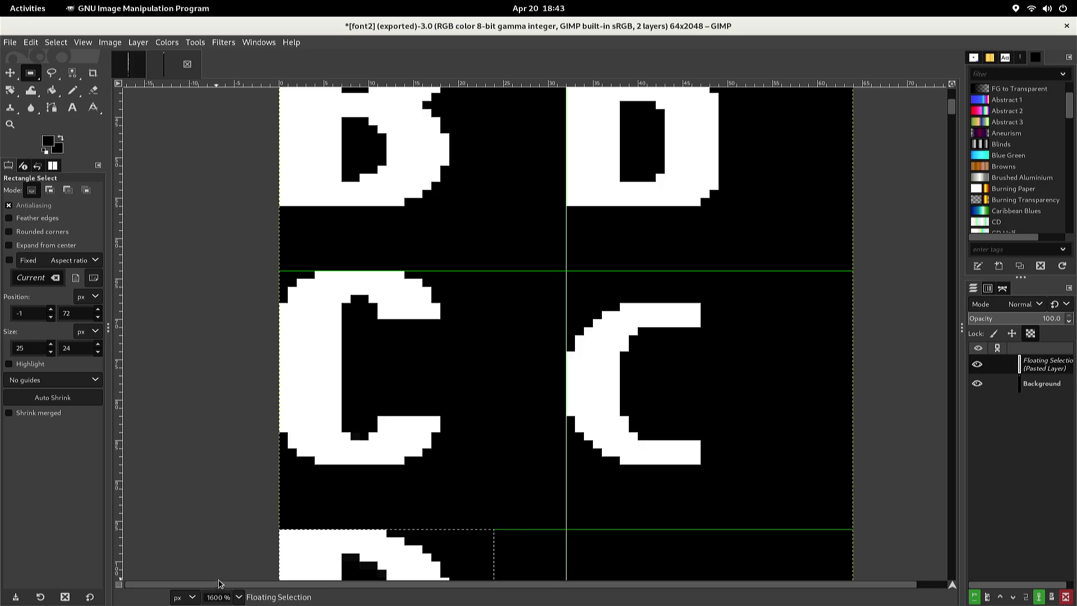
pyautogui.click(293, 523)
pyautogui.scroll(-2, 296, 531)
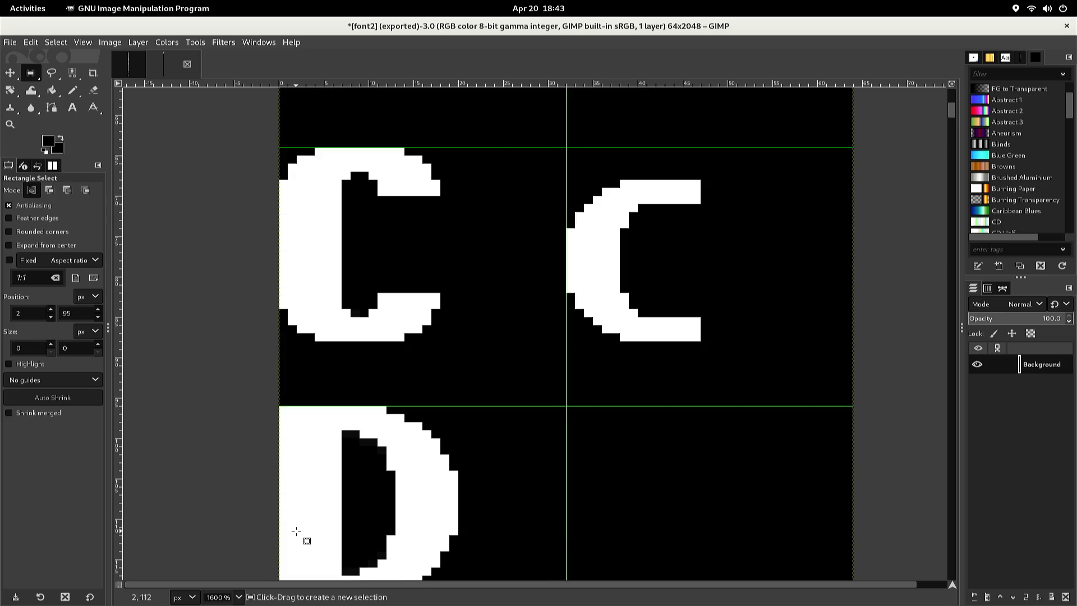
# Select and copy the lowercase b, then paste a floating copy near the D row
pyautogui.scroll(-2, 296, 531)
pyautogui.scroll(8, 294, 531)
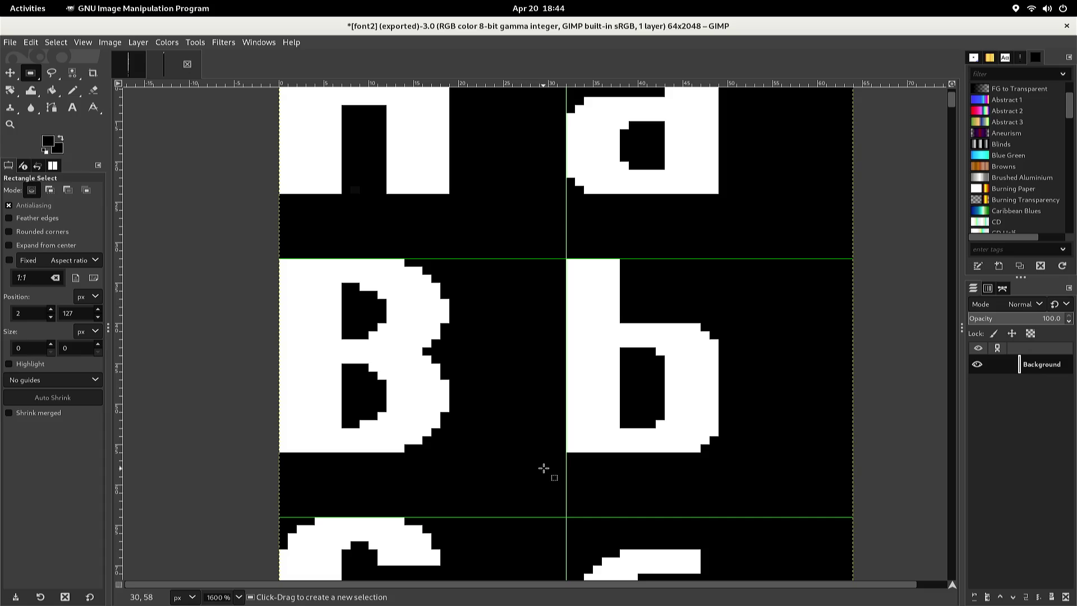
pyautogui.scroll(3, 546, 465)
pyautogui.moveTo(549, 528)
pyautogui.mouseDown()
pyautogui.moveTo(550, 537)
pyautogui.moveTo(612, 521)
pyautogui.moveTo(630, 506)
pyautogui.moveTo(695, 521)
pyautogui.moveTo(722, 494)
pyautogui.moveTo(734, 456)
pyautogui.moveTo(745, 353)
pyautogui.moveTo(735, 353)
pyautogui.mouseUp()
pyautogui.scroll(-2, 718, 398)
pyautogui.scroll(-6, 716, 400)
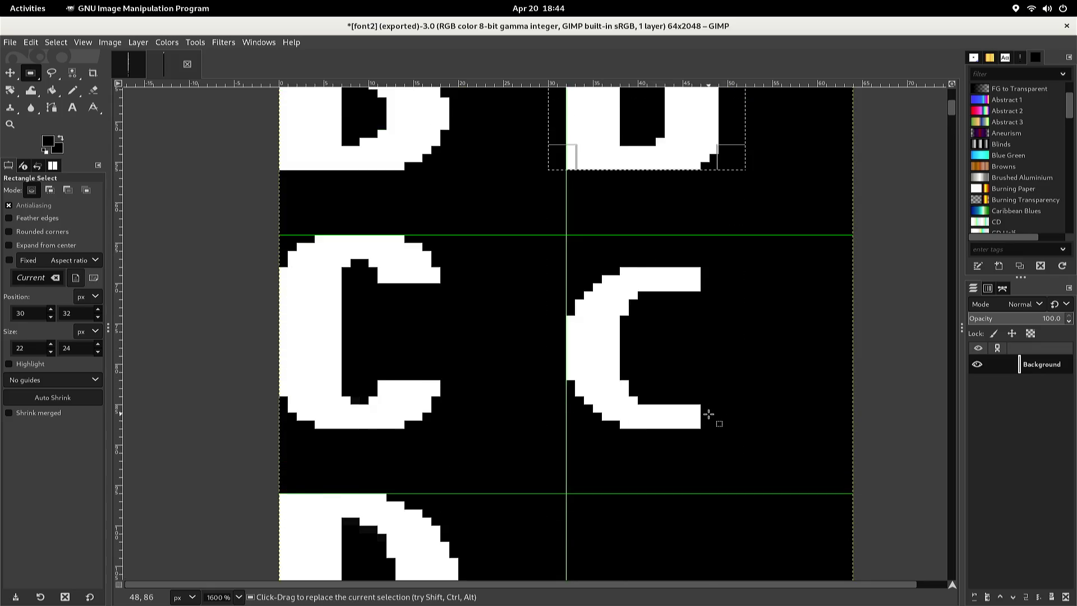
pyautogui.hotkey('ctrl', 'c')
pyautogui.click(697, 447)
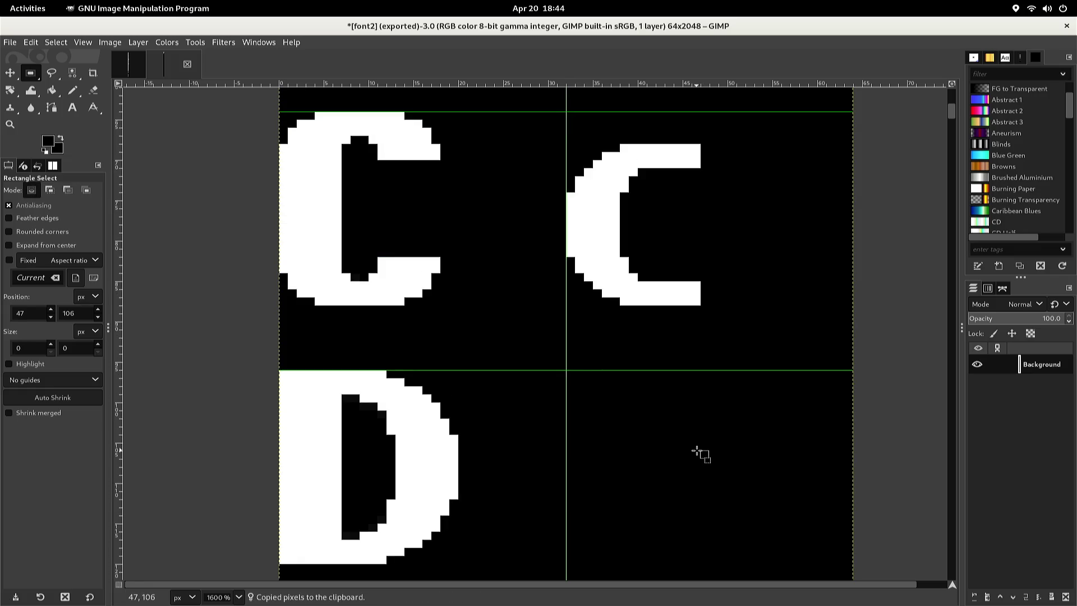
pyautogui.hotkey('ctrl', 'v')
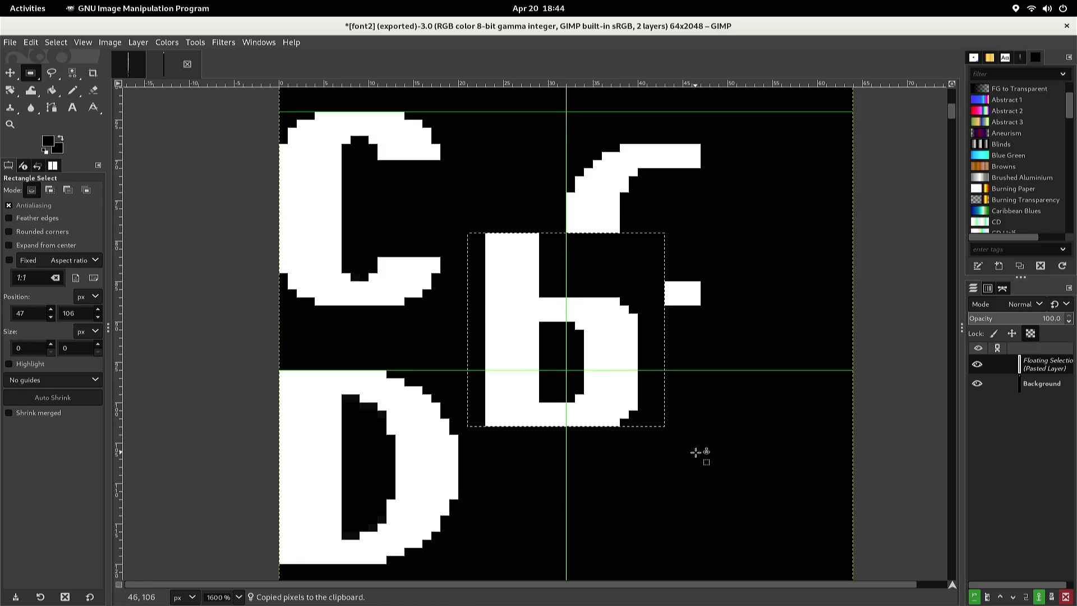
# Move the pasted b beside the D, flip it horizontally into a d, anchor, and re-export font2.png
pyautogui.press('Down')
pyautogui.press('Down')
pyautogui.press('Down')
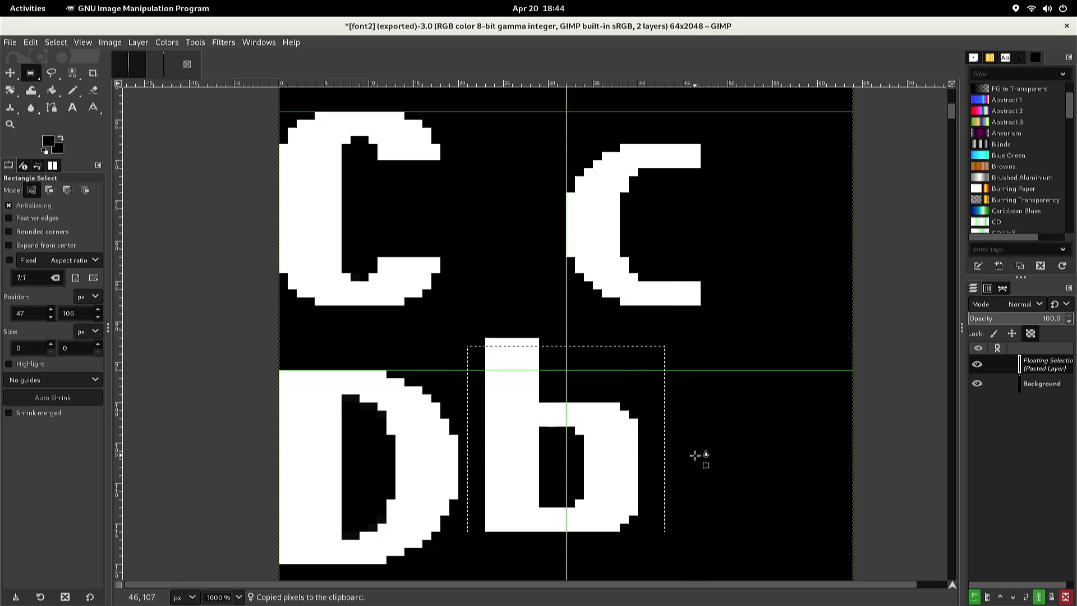
pyautogui.press('Right')
pyautogui.press('Right')
pyautogui.press('Right')
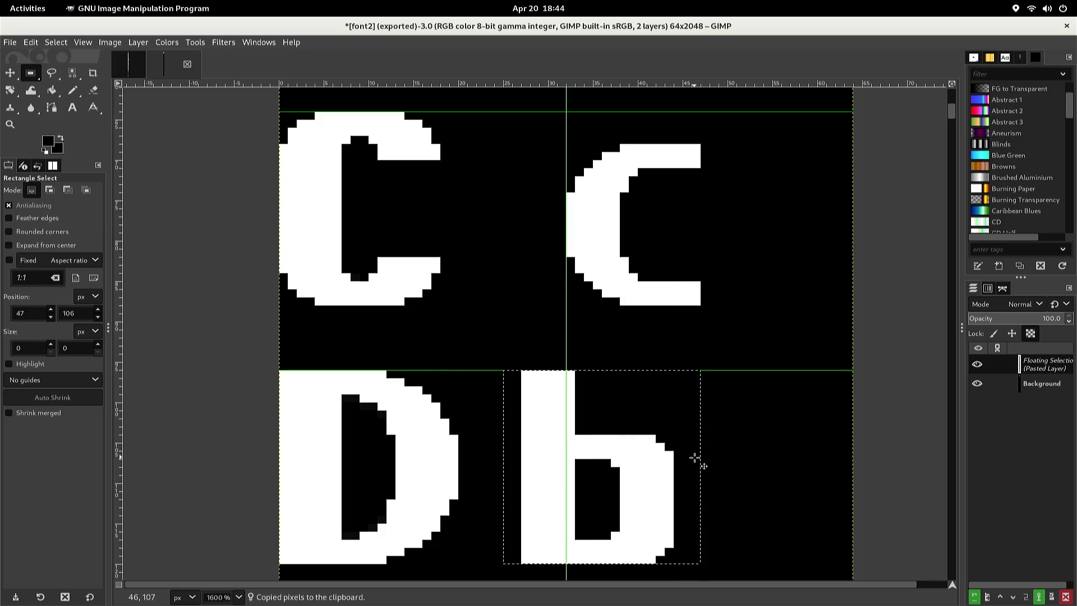
pyautogui.press('Right')
pyautogui.press('Right')
pyautogui.press('Right')
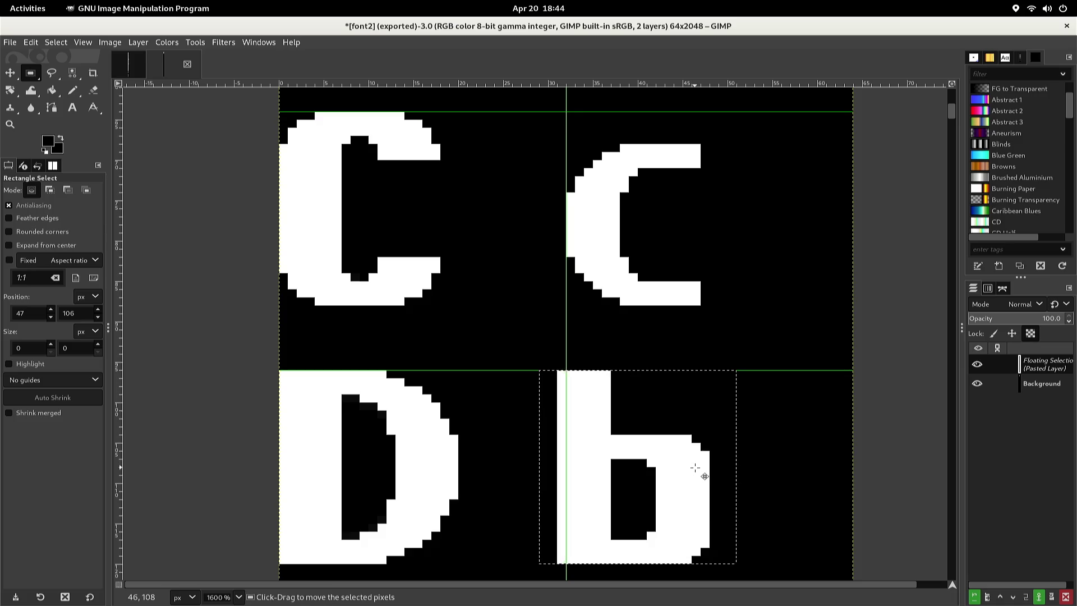
pyautogui.hotkey('alt', 'l')
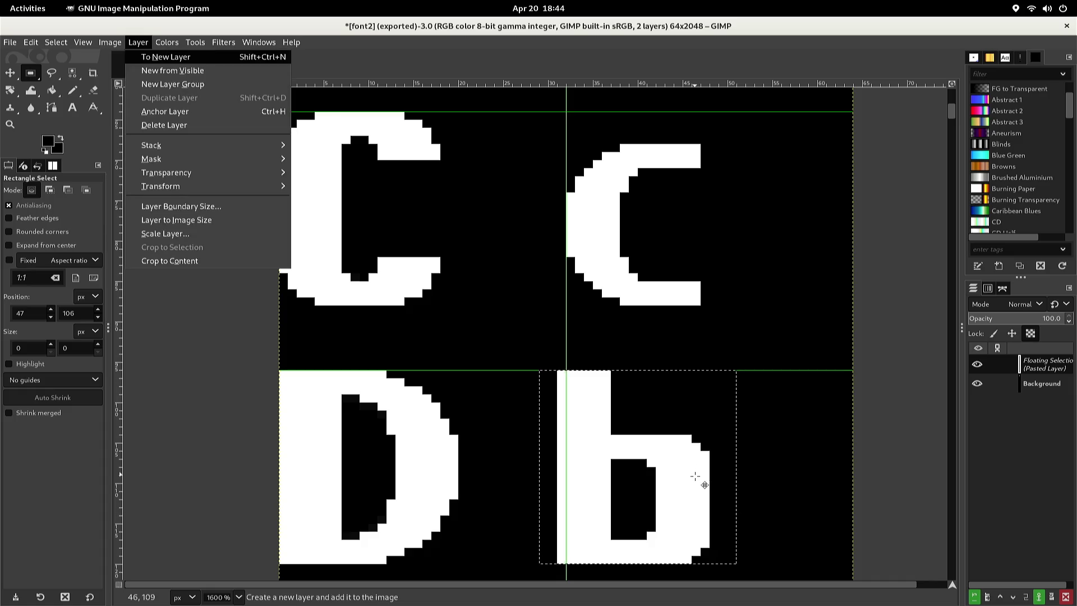
pyautogui.press('t')
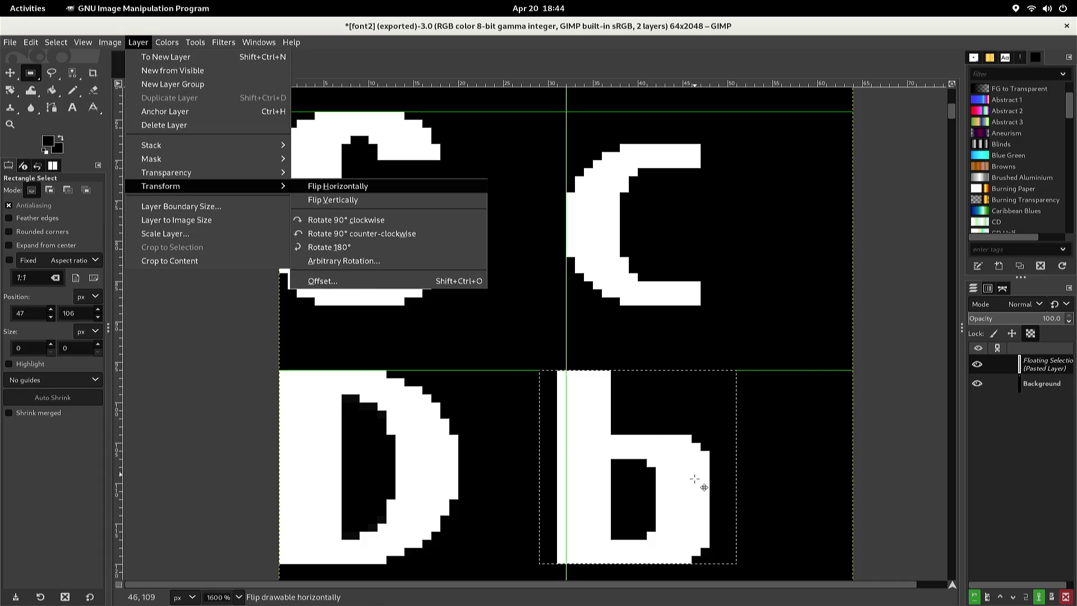
pyautogui.press('Return')
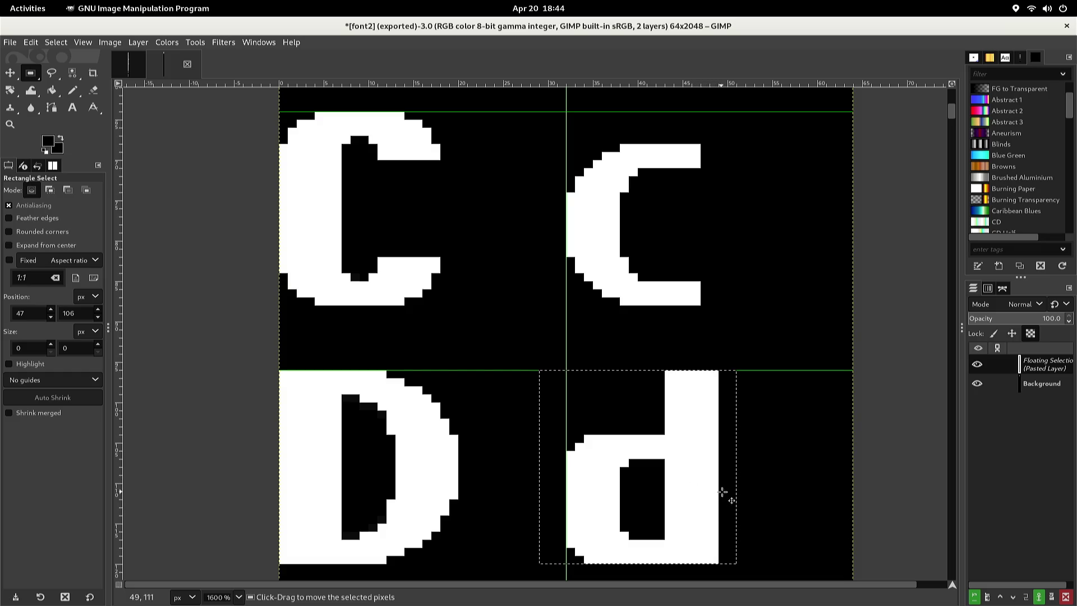
pyautogui.click(740, 494)
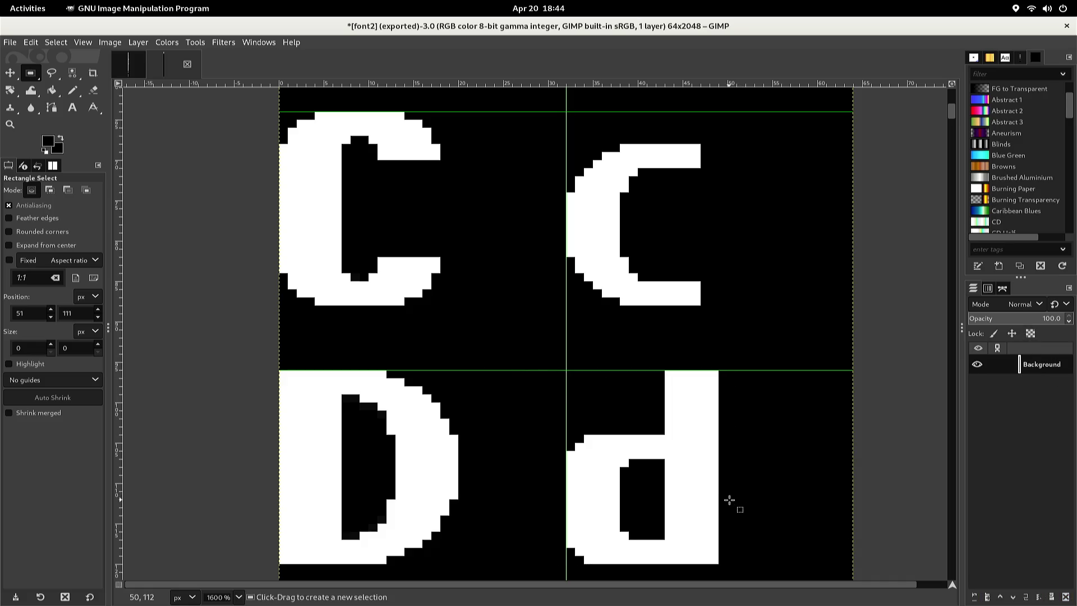
pyautogui.hotkey('ctrl', 'e')
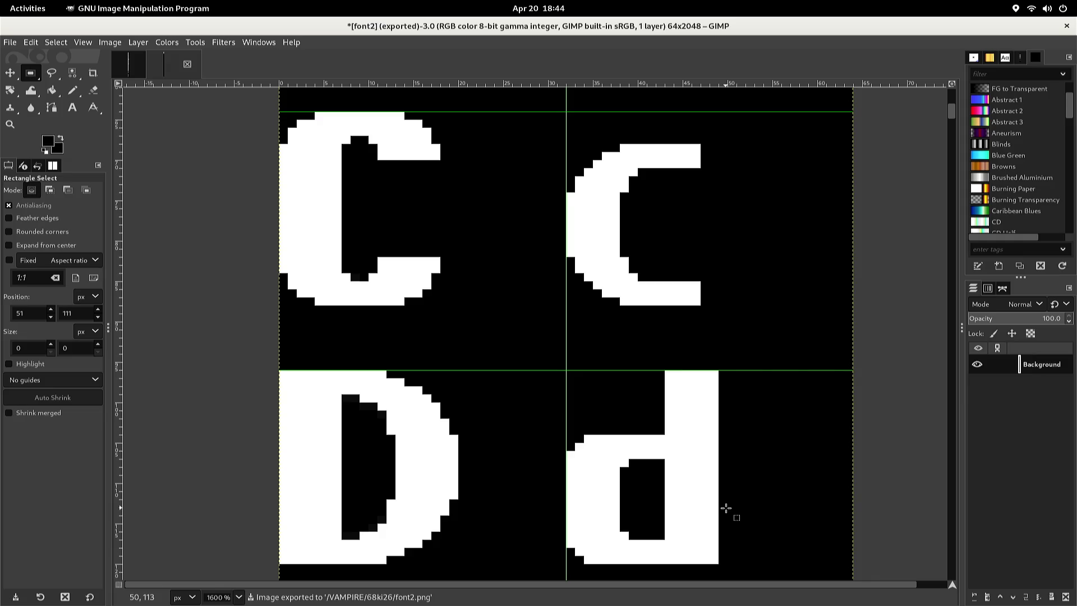
# In the original font image, rectangle-select the E glyph's cell and copy it
pyautogui.scroll(-3, 726, 509)
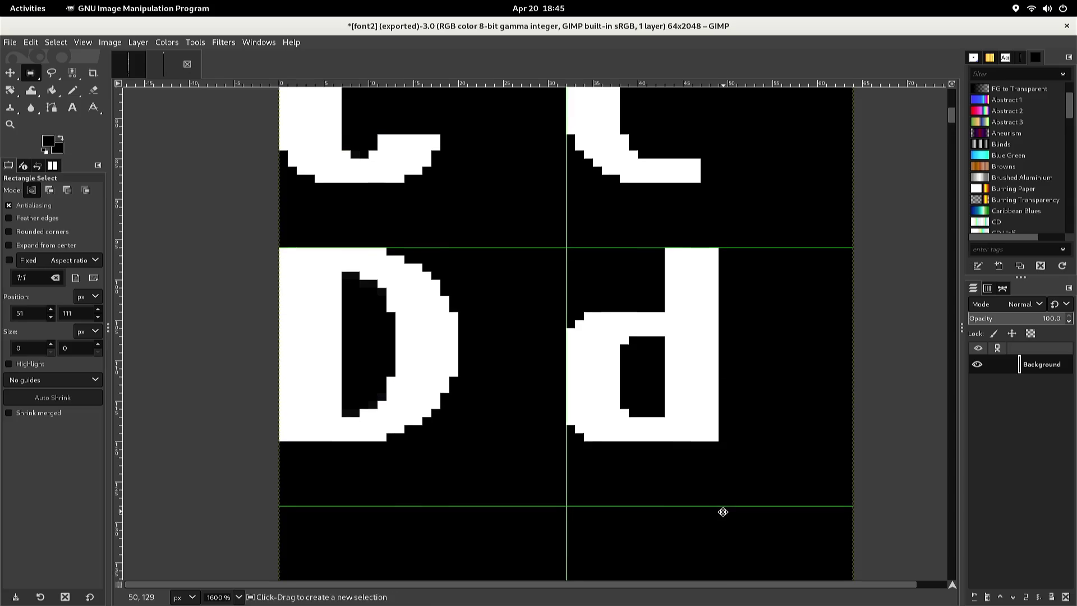
pyautogui.moveTo(723, 512)
pyautogui.mouseDown()
pyautogui.moveTo(738, 295)
pyautogui.moveTo(746, 300)
pyautogui.mouseUp()
pyautogui.scroll(3, 746, 300)
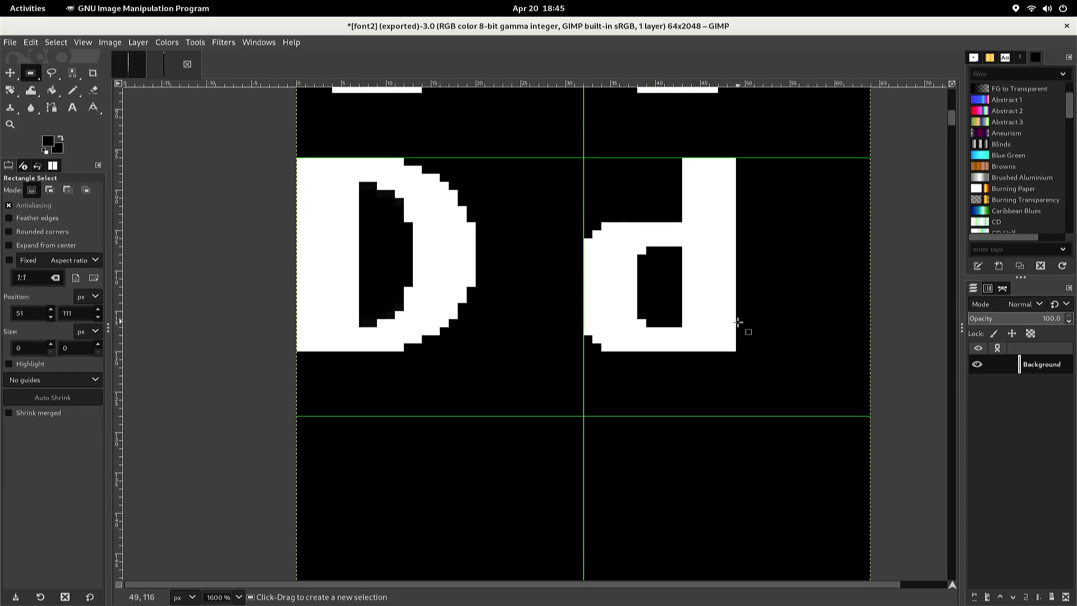
pyautogui.hotkey('alt', '1')
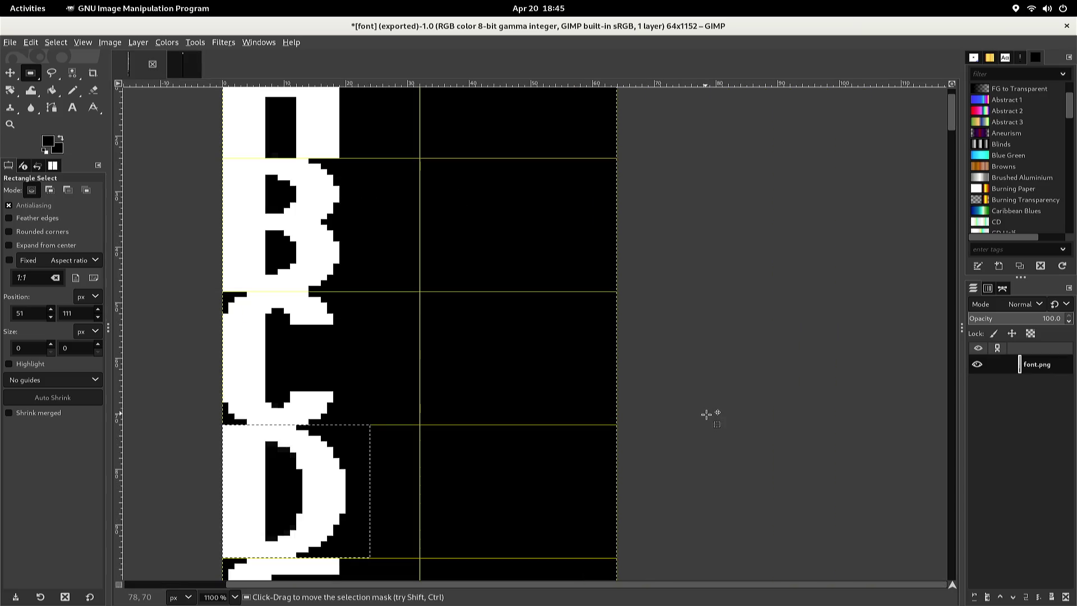
pyautogui.moveTo(694, 436)
pyautogui.mouseDown()
pyautogui.moveTo(721, 300)
pyautogui.moveTo(732, 305)
pyautogui.mouseUp()
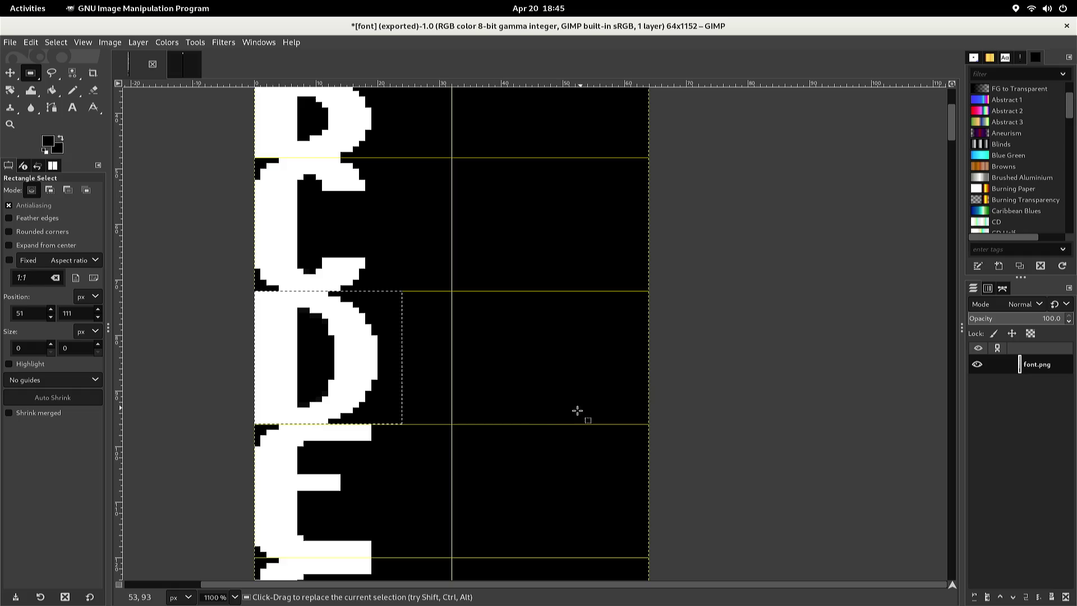
pyautogui.moveTo(507, 429); pyautogui.dragTo(506, 429)
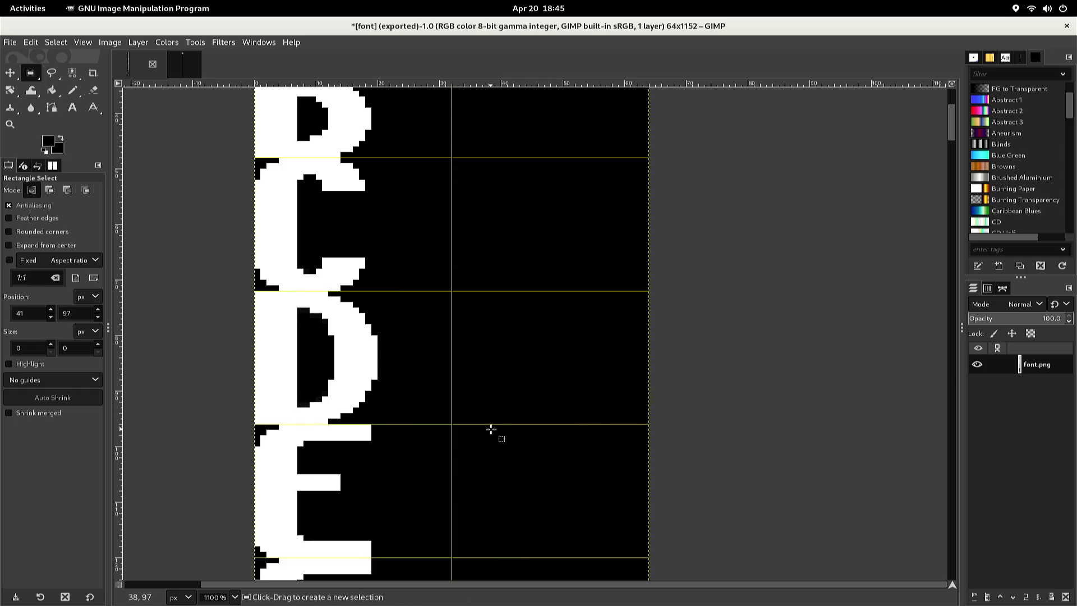
pyautogui.moveTo(398, 425)
pyautogui.mouseDown()
pyautogui.moveTo(293, 497)
pyautogui.moveTo(245, 558)
pyautogui.mouseUp()
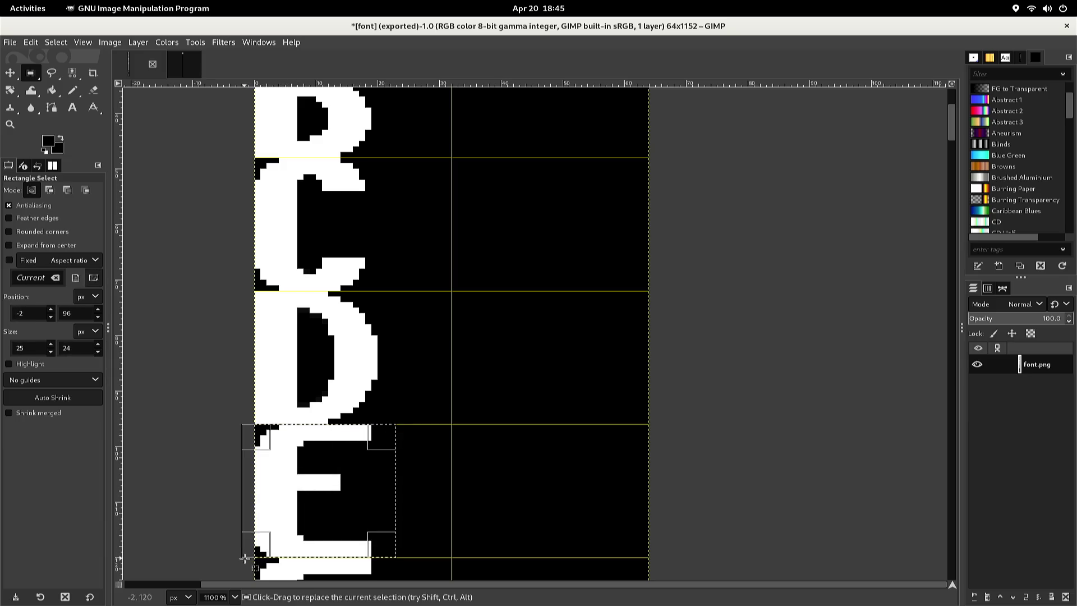
pyautogui.scroll(2, 249, 558)
pyautogui.scroll(-2, 255, 557)
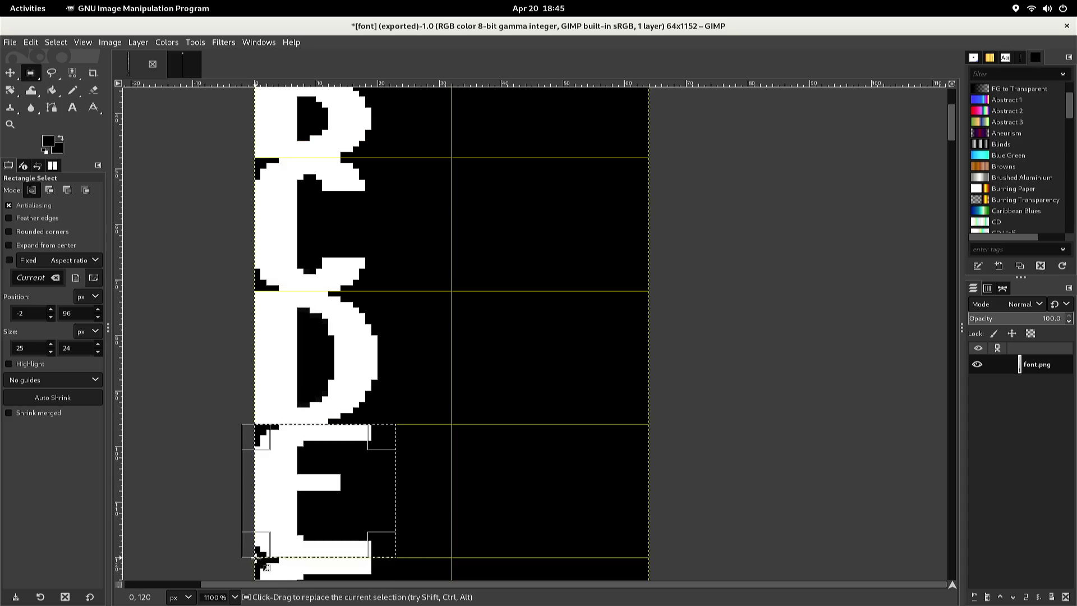
pyautogui.scroll(-2, 254, 558)
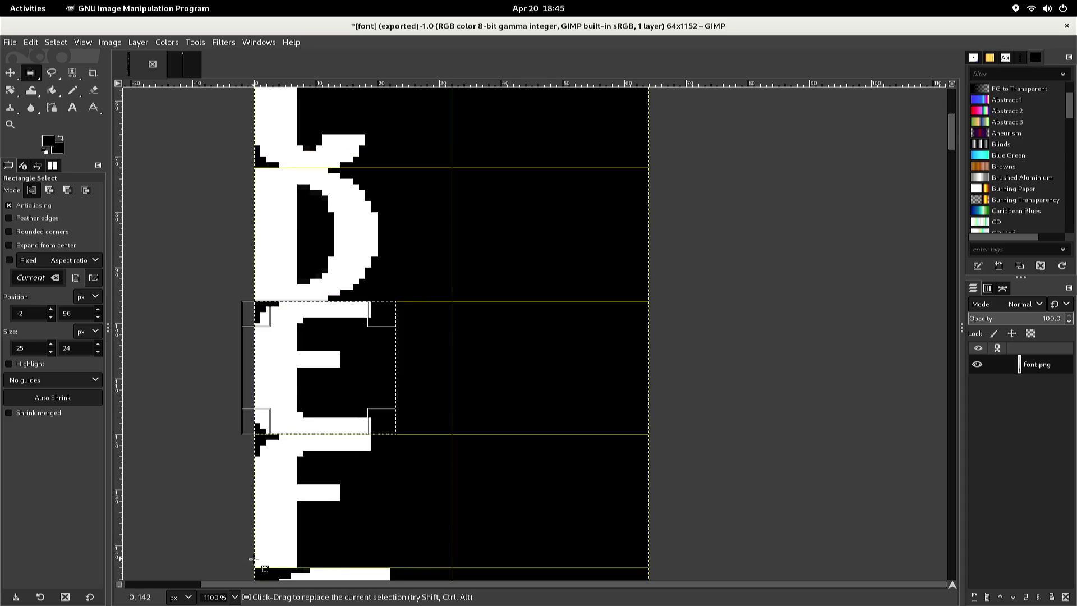
pyautogui.scroll(2, 252, 559)
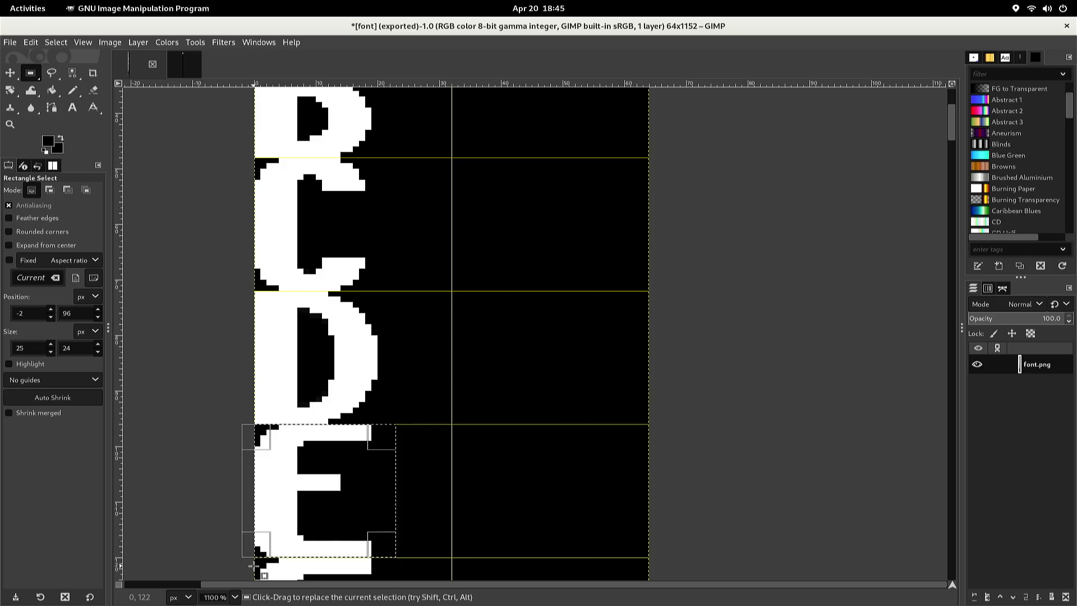
pyautogui.hotkey('ctrl', 'c')
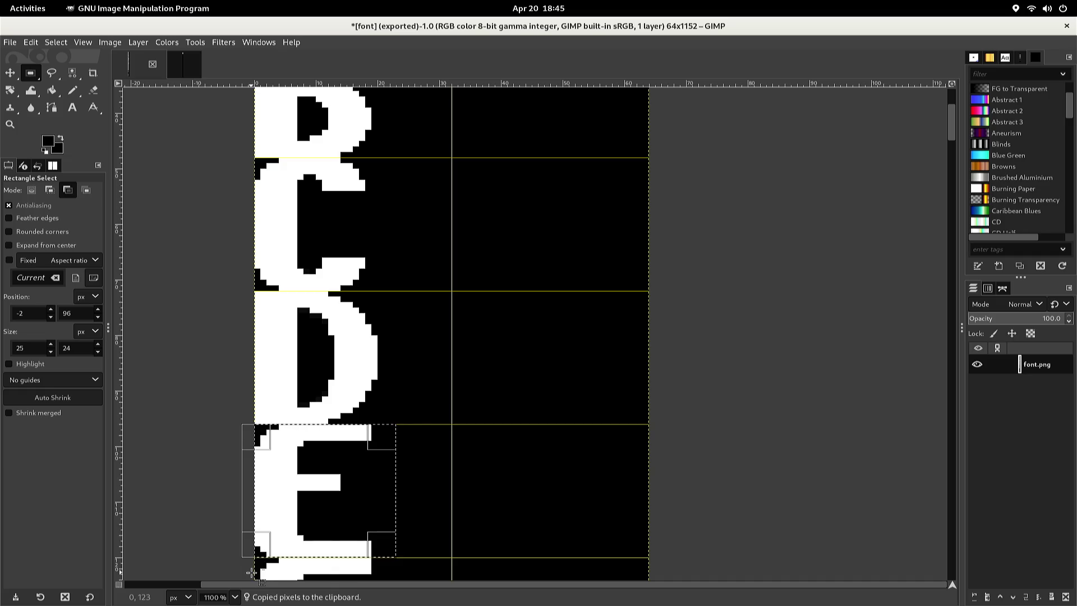
pyautogui.press('ctrl')
# Paste the E into font2, nudge it into the cell below the D, and anchor it
pyautogui.hotkey('alt', '3')
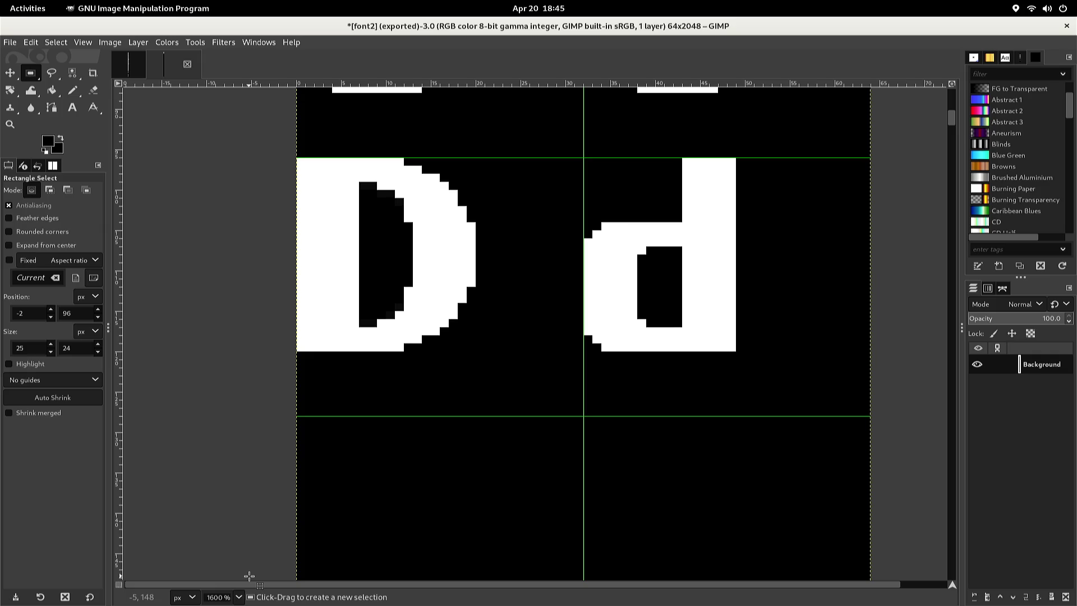
pyautogui.hotkey('ctrl', 'v')
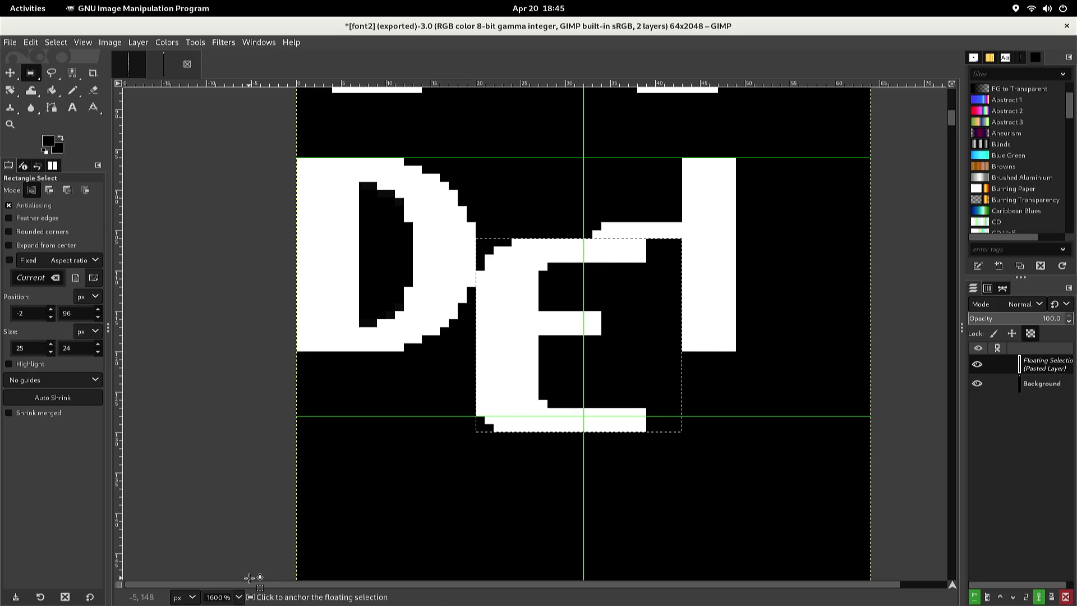
pyautogui.press('Left')
pyautogui.press('Left')
pyautogui.press('Down')
pyautogui.press('Down')
pyautogui.press('Down')
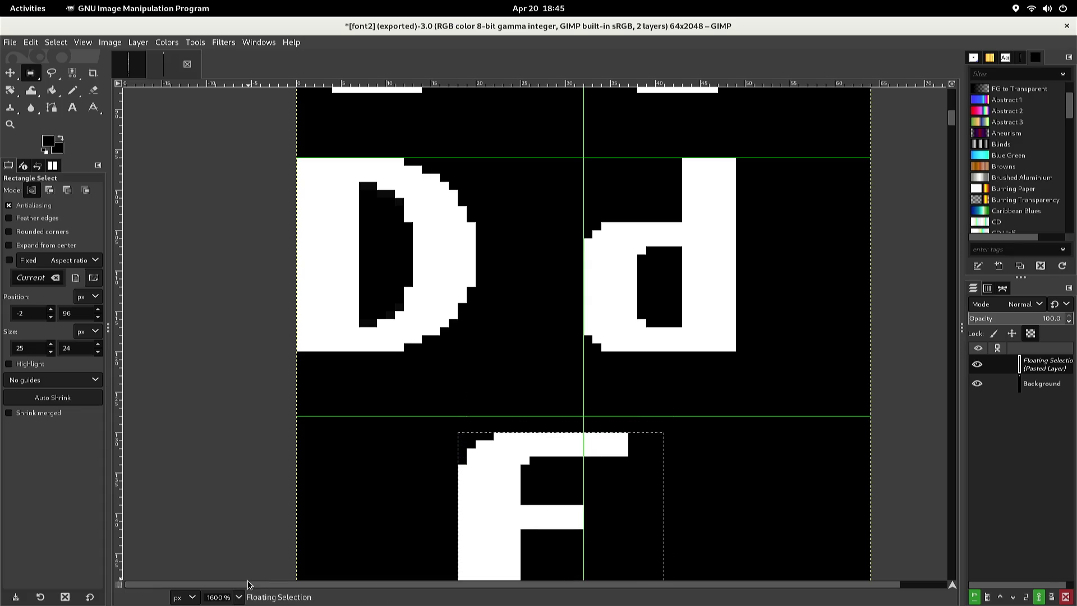
pyautogui.press('Left')
pyautogui.press('Left')
pyautogui.press('Left')
pyautogui.press('Up')
pyautogui.press('Up')
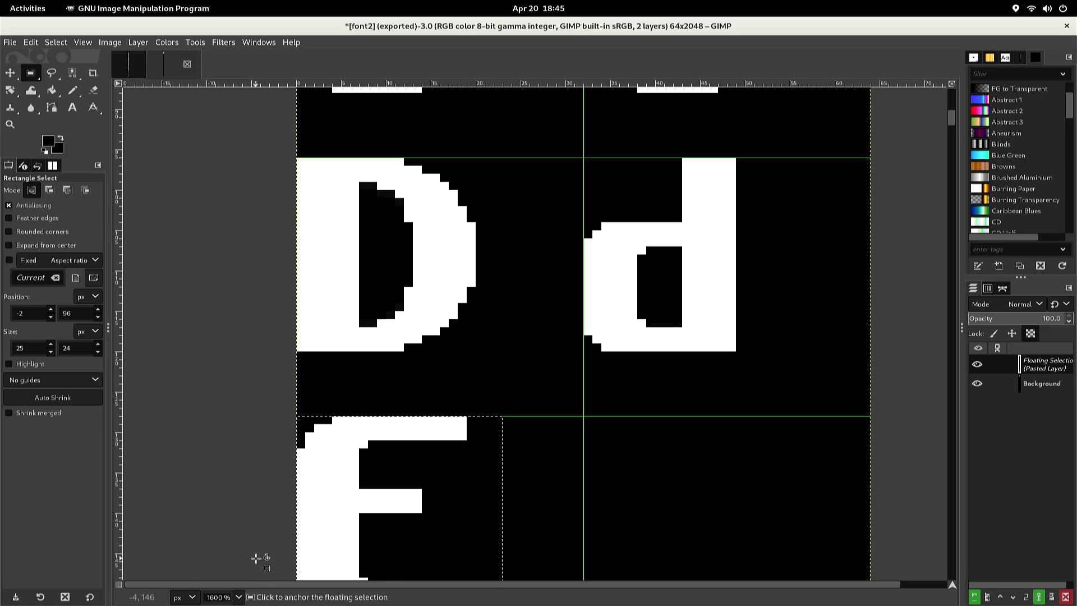
pyautogui.click(256, 558)
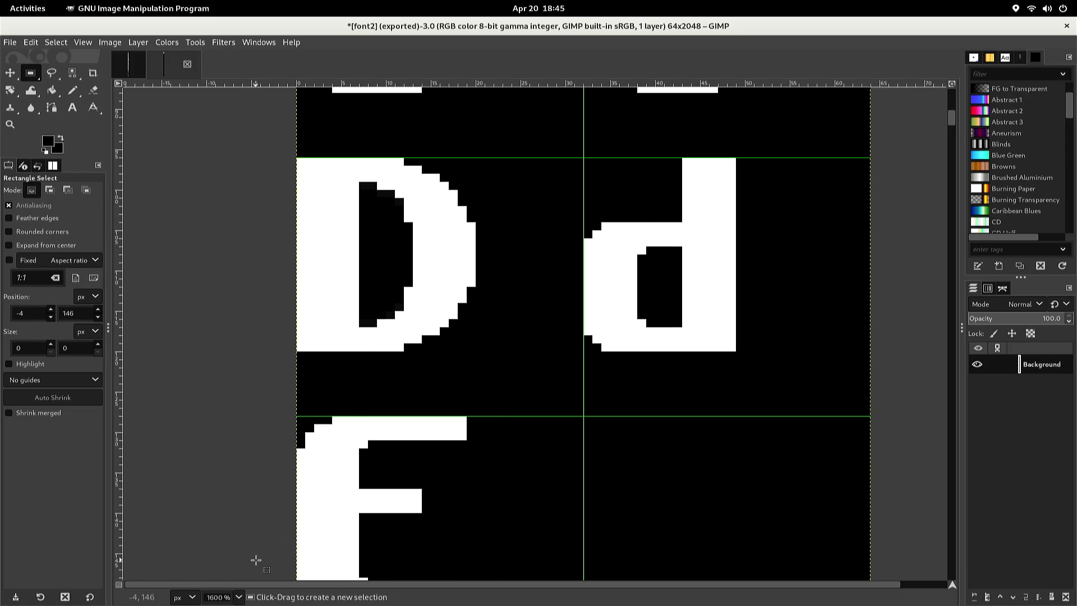
pyautogui.scroll(-2, 255, 560)
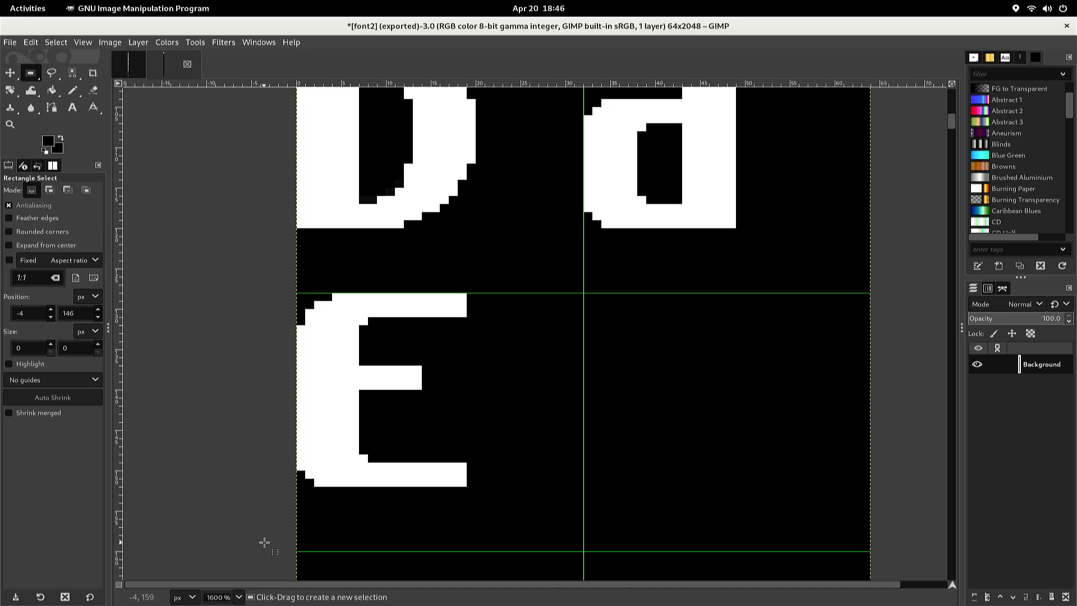
pyautogui.scroll(3, 263, 539)
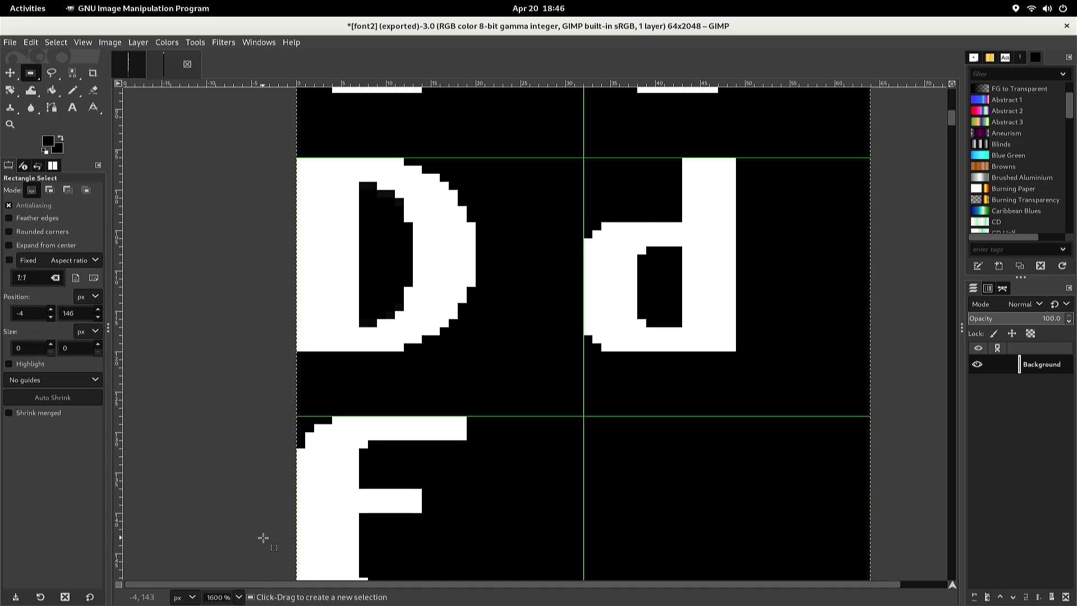
pyautogui.scroll(3, 262, 535)
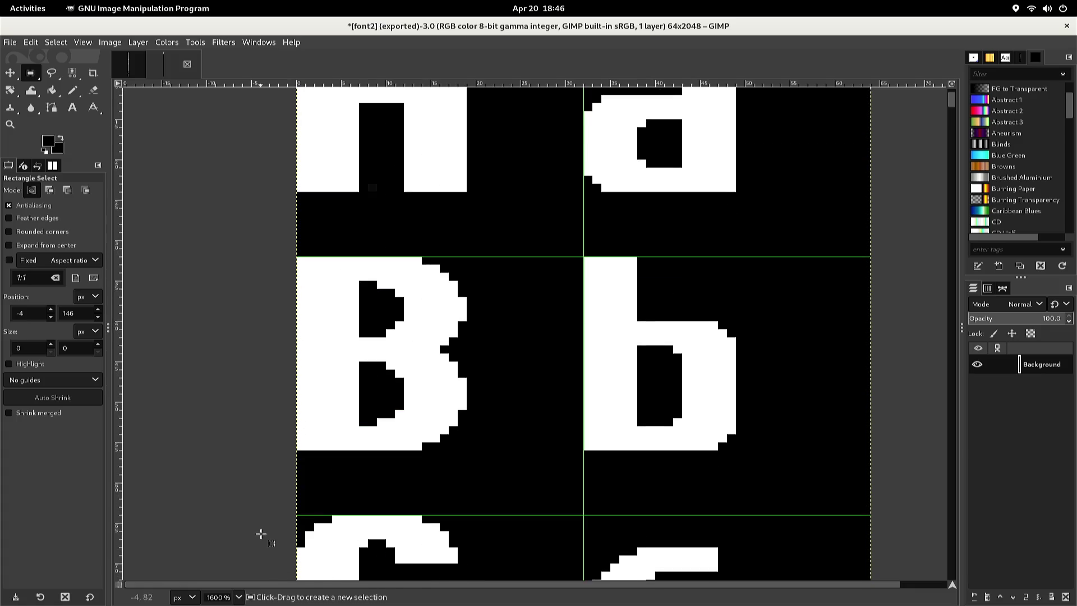
pyautogui.scroll(1, 261, 534)
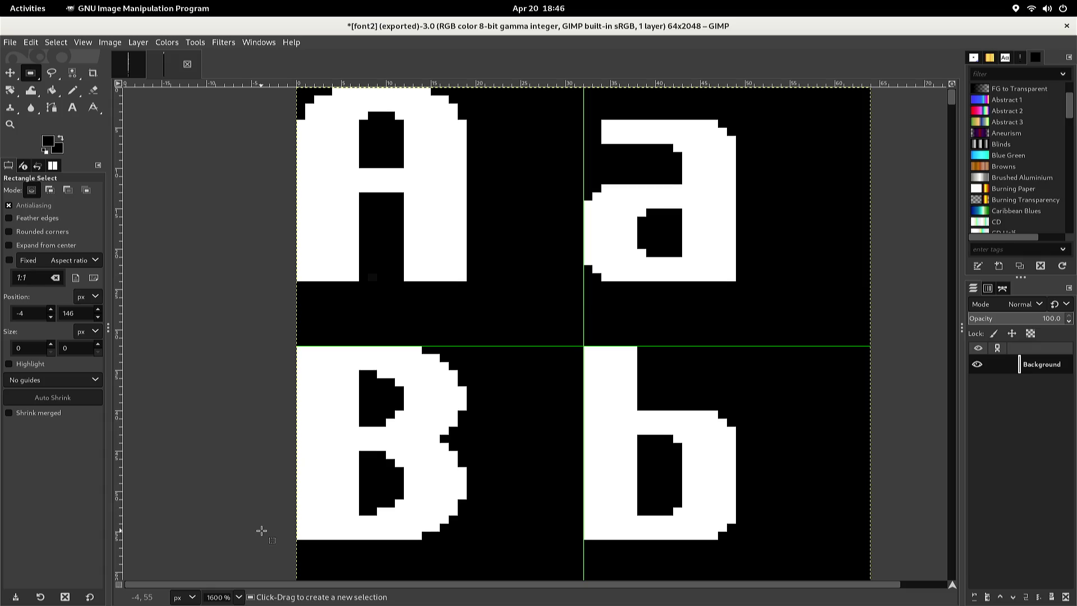
pyautogui.press('n')
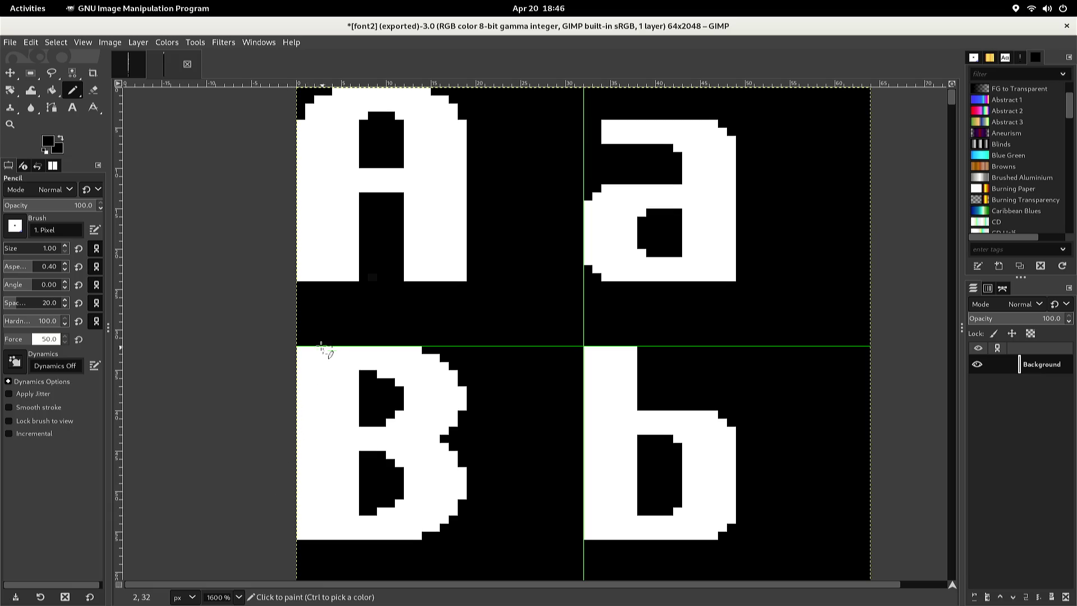
# Blacken the bottom-left and bottom-right corner pixels of both of the A's legs
pyautogui.click(301, 277)
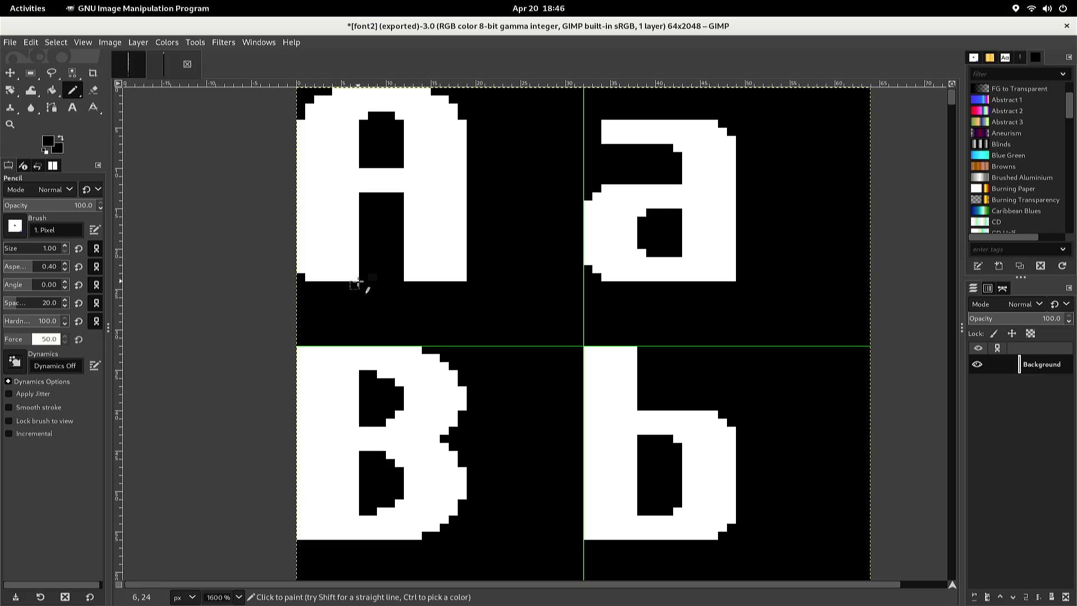
pyautogui.click(356, 277)
pyautogui.click(405, 280)
pyautogui.click(462, 277)
# Round the E's lower-left corner into a black stair-step, pixel by pixel
pyautogui.scroll(-5, 300, 359)
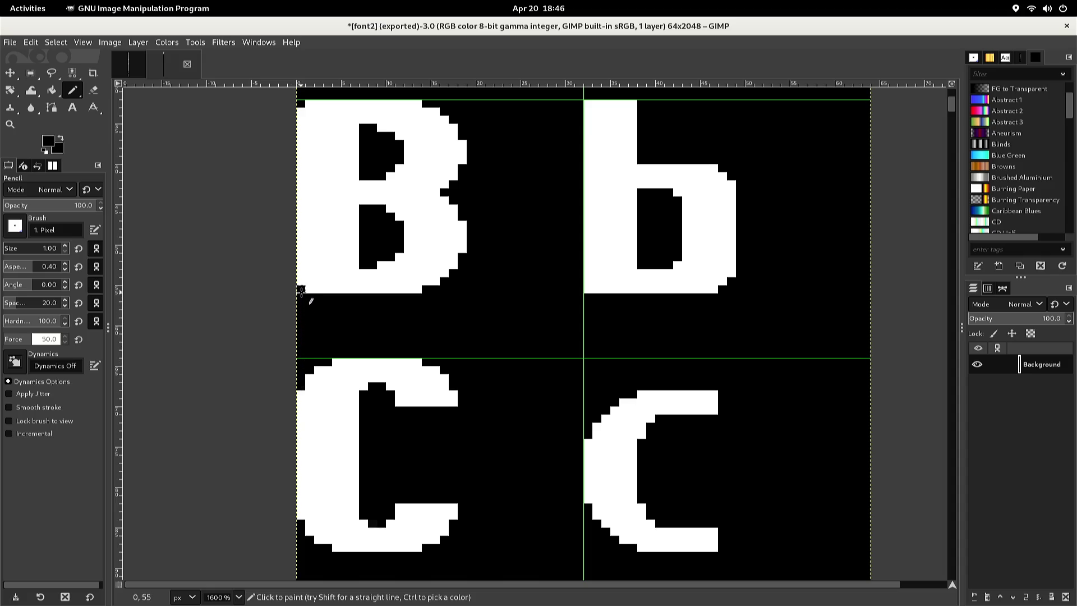
pyautogui.scroll(-5, 287, 319)
pyautogui.scroll(-2, 288, 319)
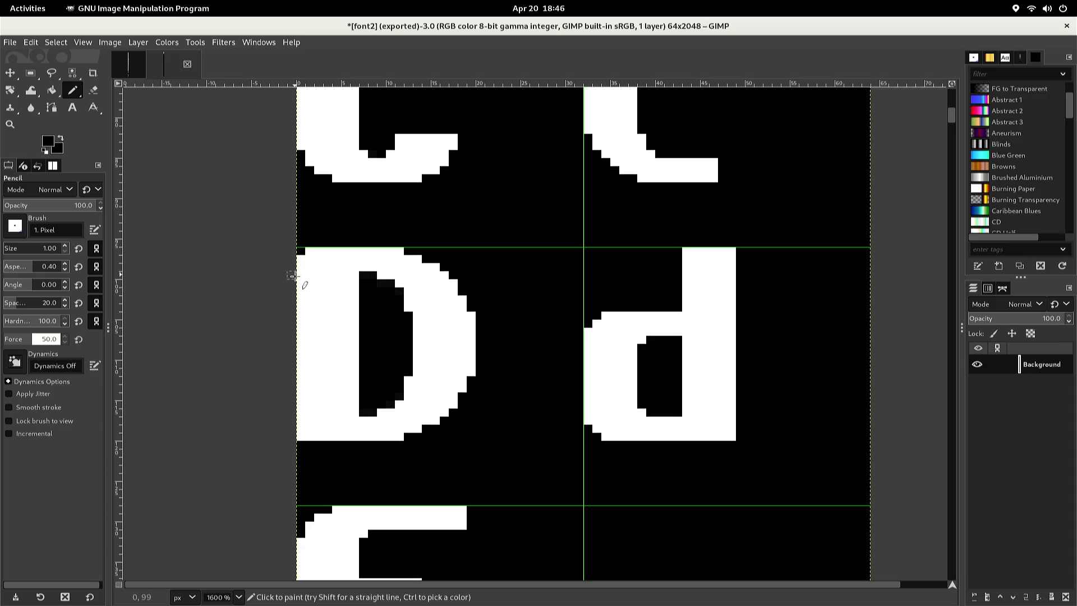
pyautogui.scroll(-2, 288, 297)
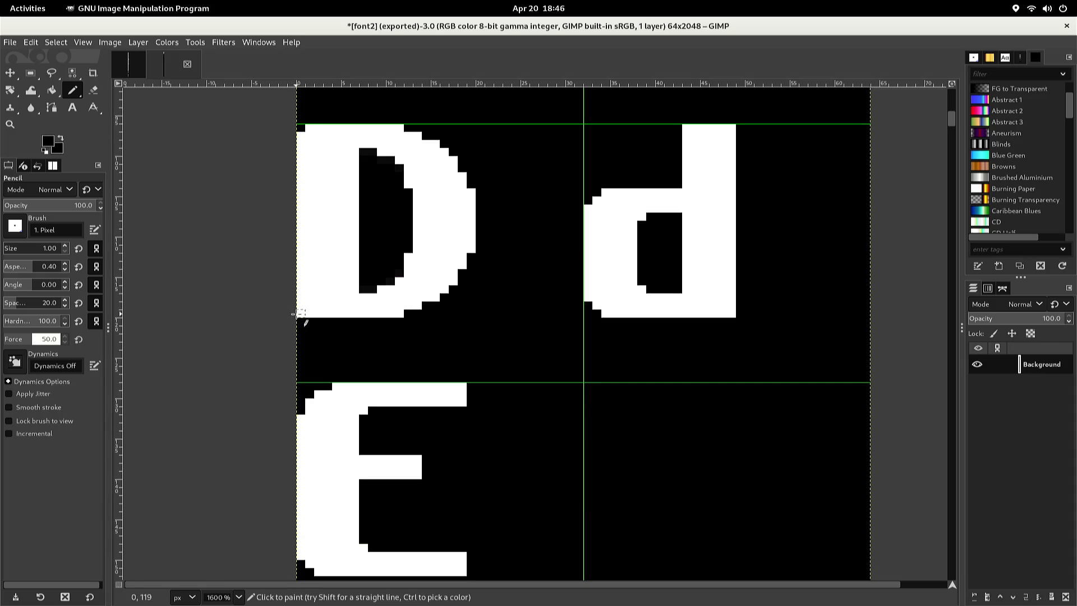
pyautogui.scroll(-2, 291, 320)
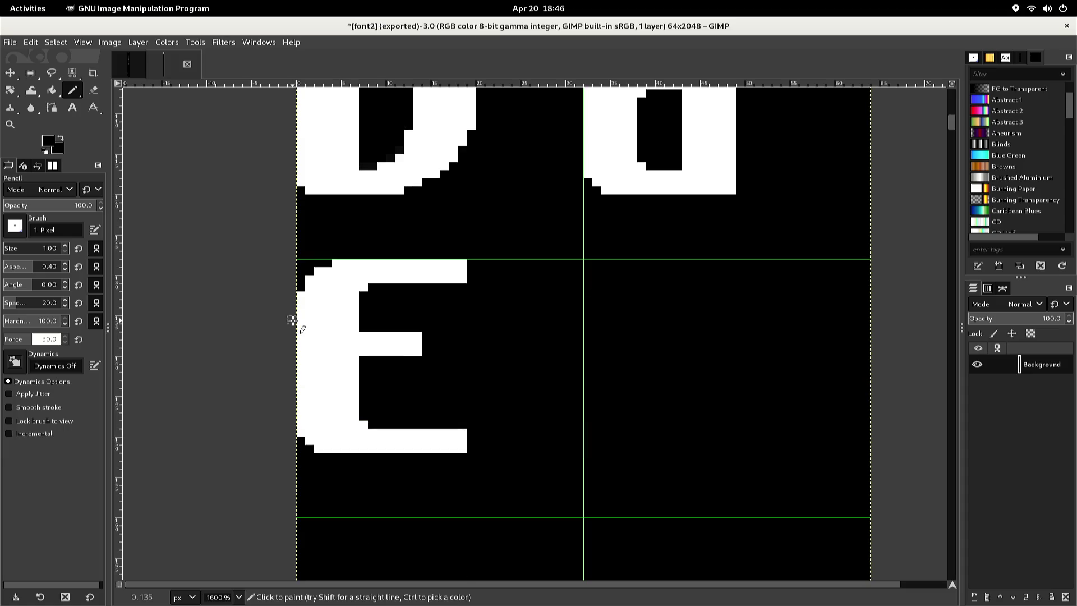
pyautogui.scroll(-2, 292, 320)
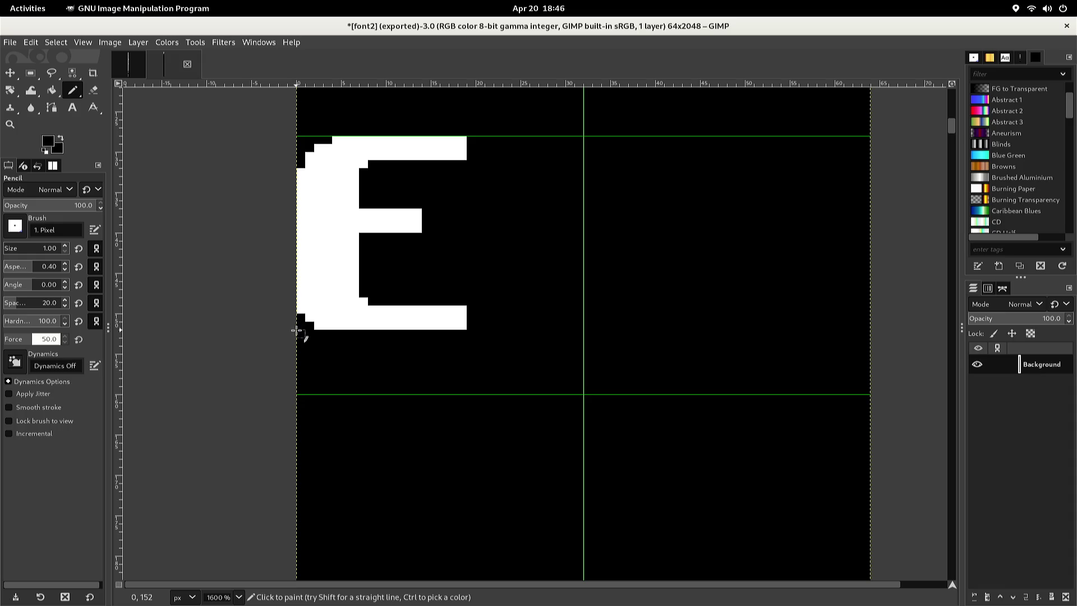
pyautogui.scroll(-2, 295, 331)
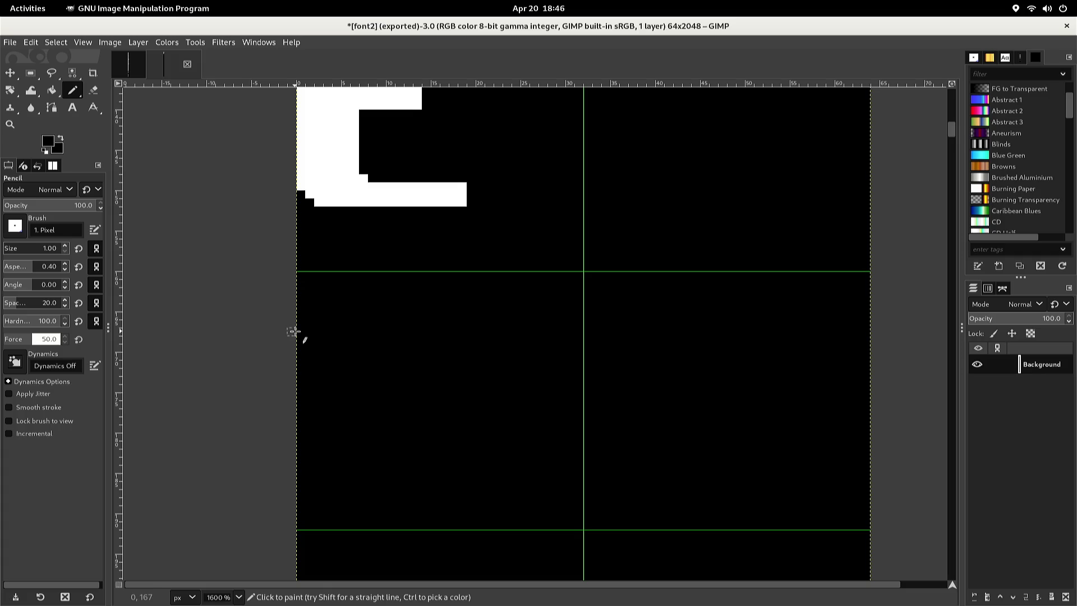
pyautogui.scroll(2, 294, 332)
pyautogui.rightClick(295, 332)
pyautogui.press('Escape')
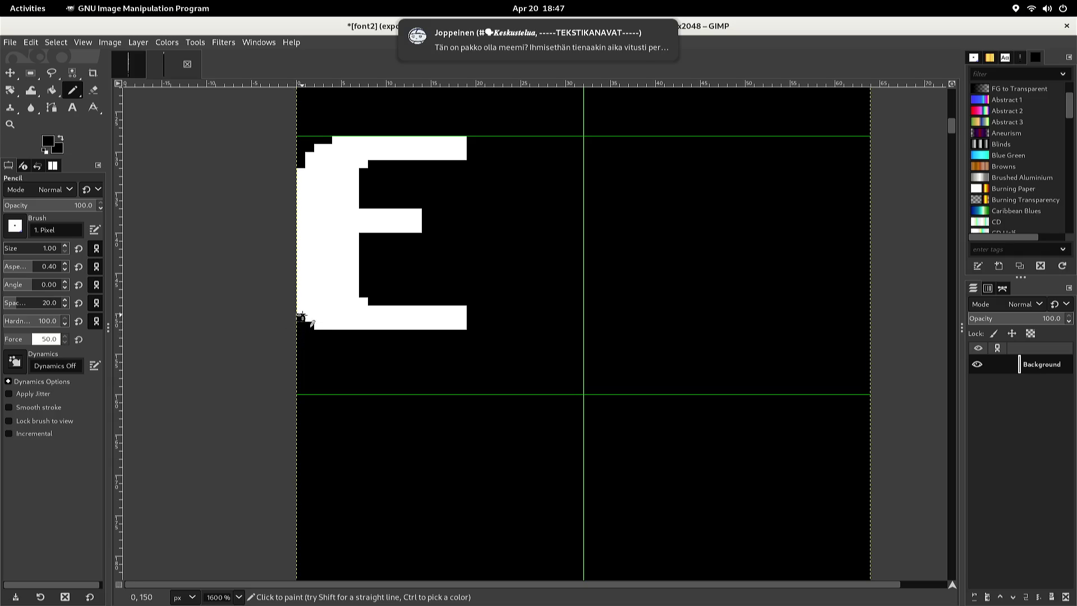
pyautogui.click(300, 309)
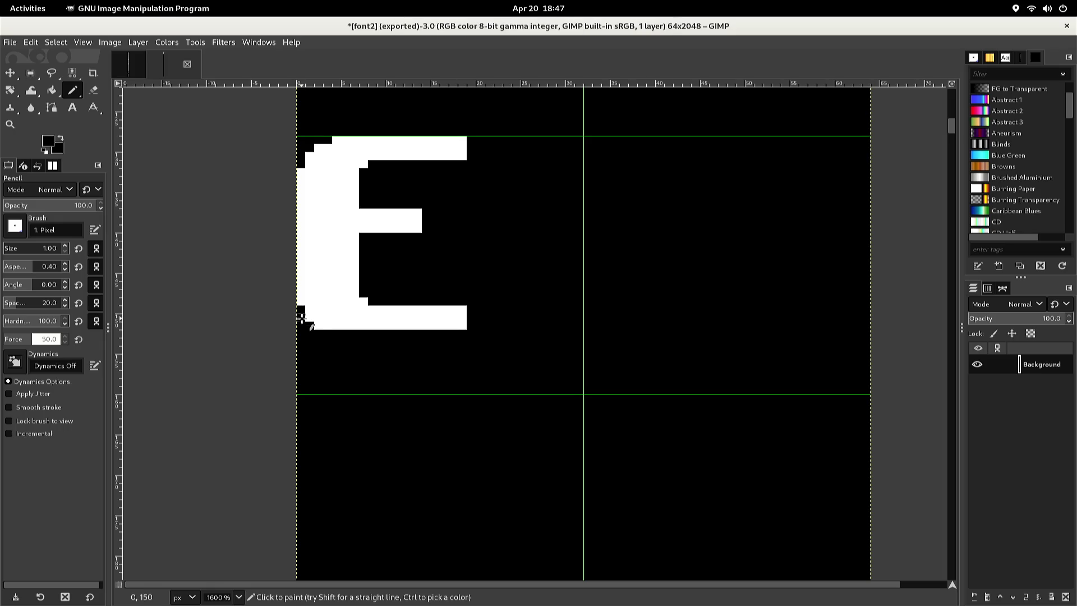
pyautogui.moveTo(307, 319); pyautogui.dragTo(301, 301)
pyautogui.click(316, 326)
pyautogui.click(328, 325)
# Draw a rectangle selection around the lowercase a glyph
pyautogui.scroll(10, 298, 353)
pyautogui.rightClick(298, 357)
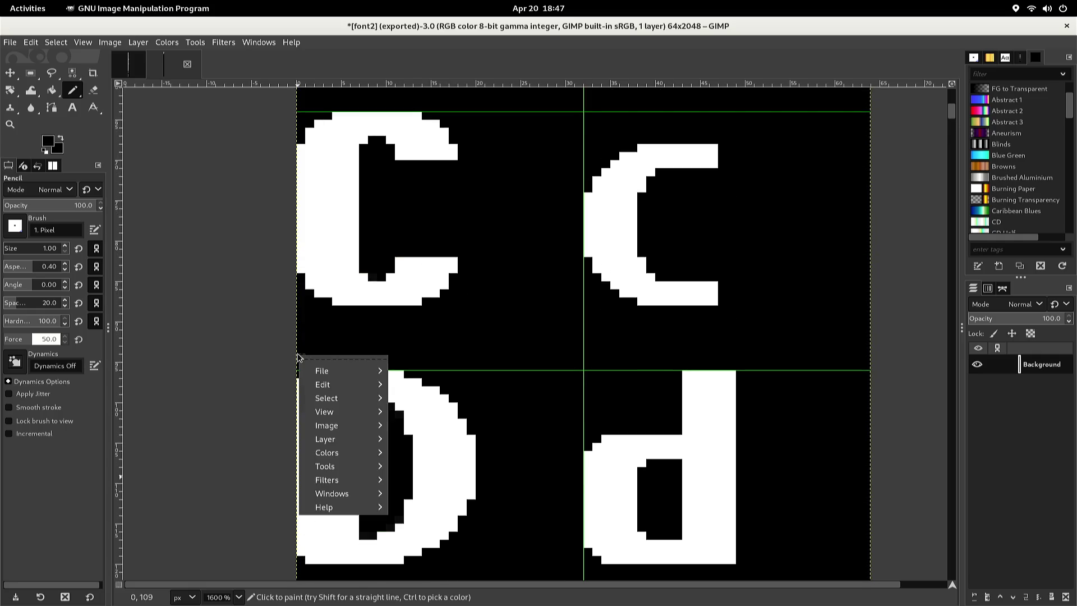
pyautogui.press('Escape')
pyautogui.scroll(10, 292, 353)
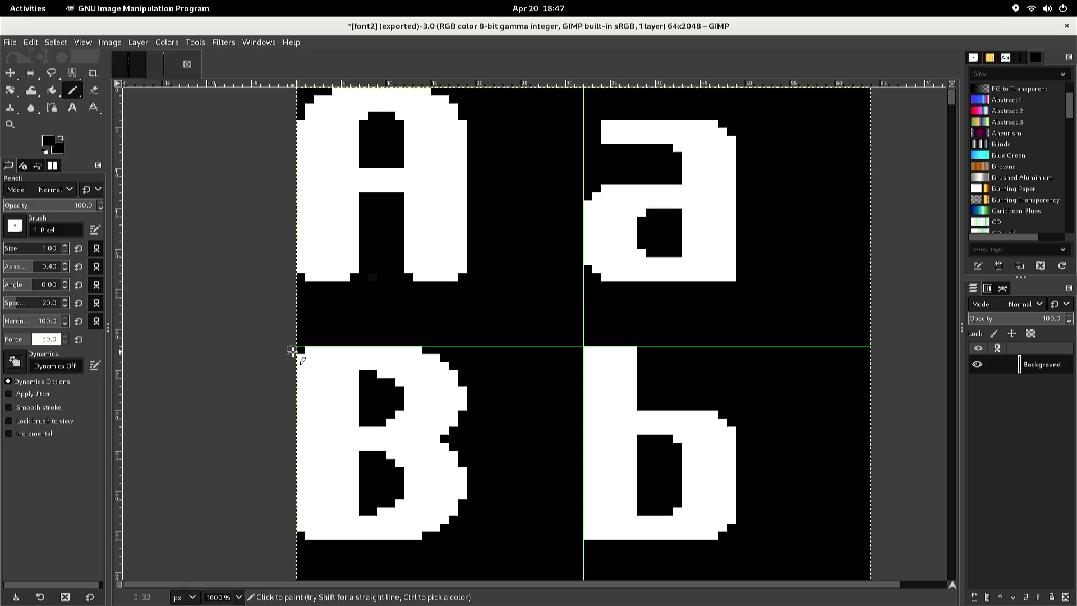
pyautogui.press('r')
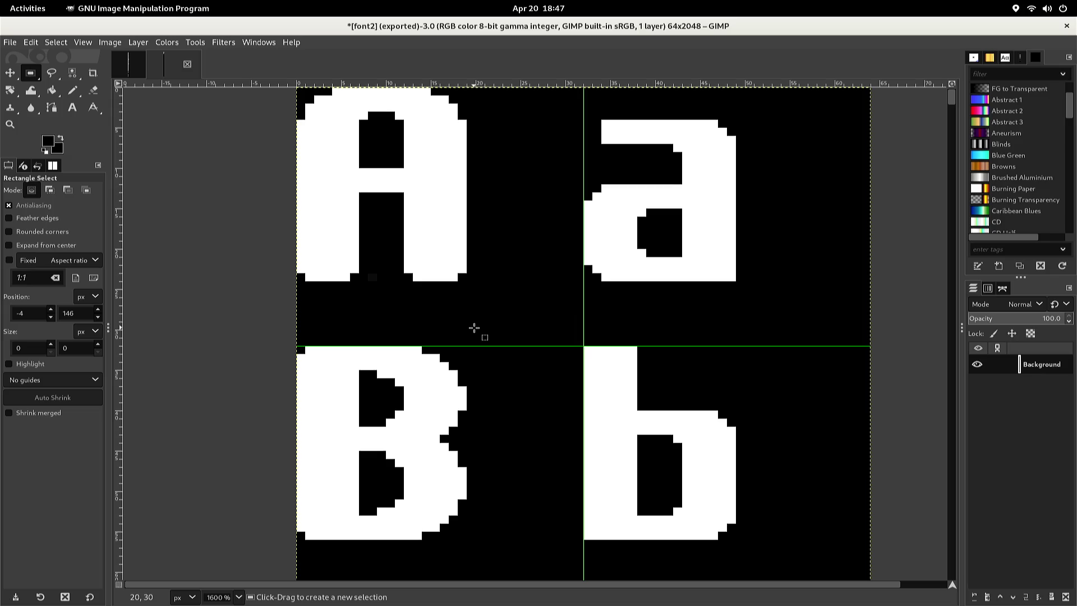
pyautogui.moveTo(583, 285)
pyautogui.mouseDown()
pyautogui.moveTo(691, 249)
pyautogui.moveTo(704, 258)
pyautogui.moveTo(729, 225)
pyautogui.moveTo(732, 122)
pyautogui.mouseUp()
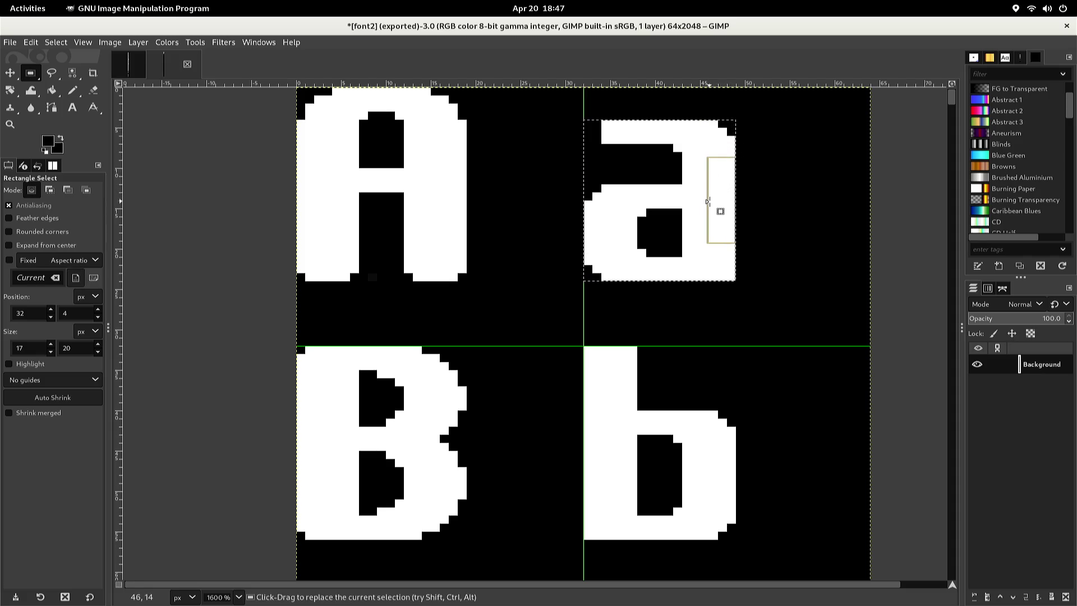
# Paste a copy of the a into the empty cell beside the E, nudged up one pixel
pyautogui.hotkey('ctrl', 'c')
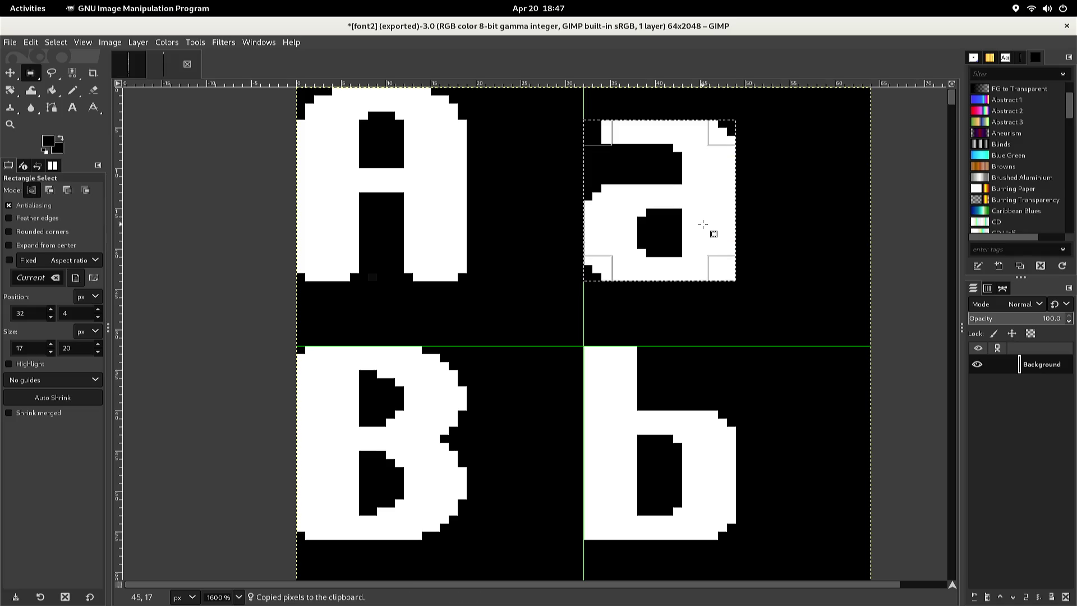
pyautogui.hotkey('ctrl', 'v')
pyautogui.moveTo(701, 232); pyautogui.dragTo(704, 254)
pyautogui.scroll(-2, 705, 235)
pyautogui.scroll(-5, 704, 243)
pyautogui.scroll(-8, 705, 242)
pyautogui.press('Up')
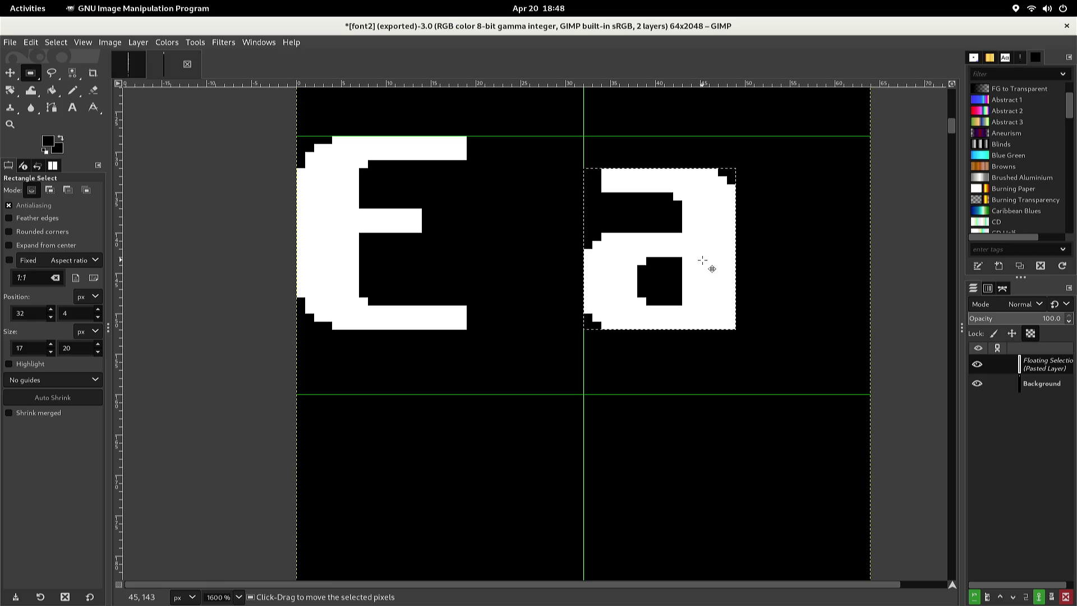
pyautogui.hotkey('alt', 'l')
pyautogui.press('t')
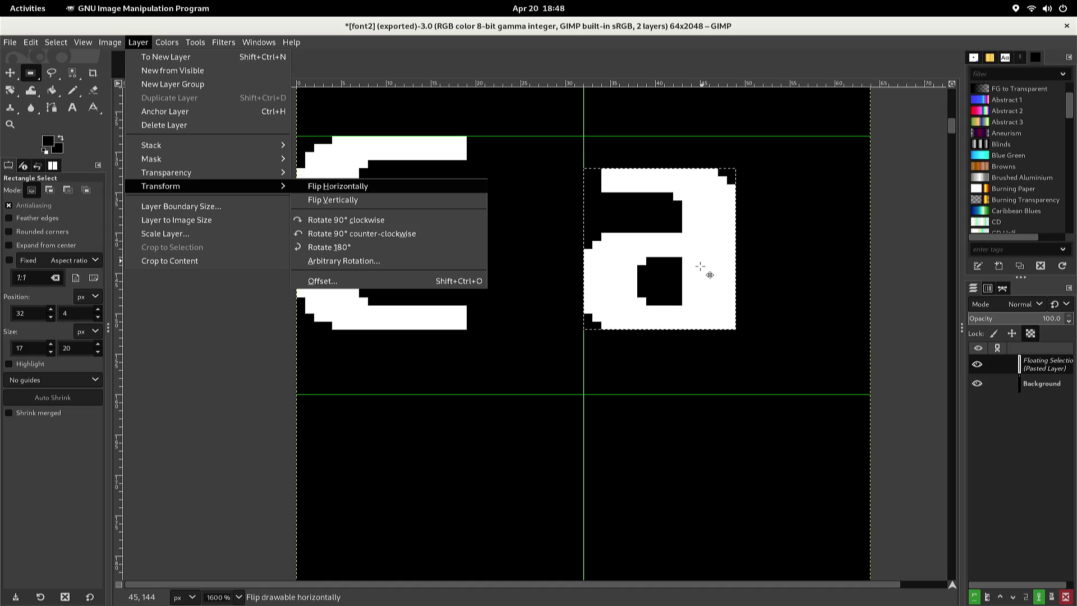
# Flip the pasted a horizontally and vertically into an e shape and anchor it
pyautogui.press('Return')
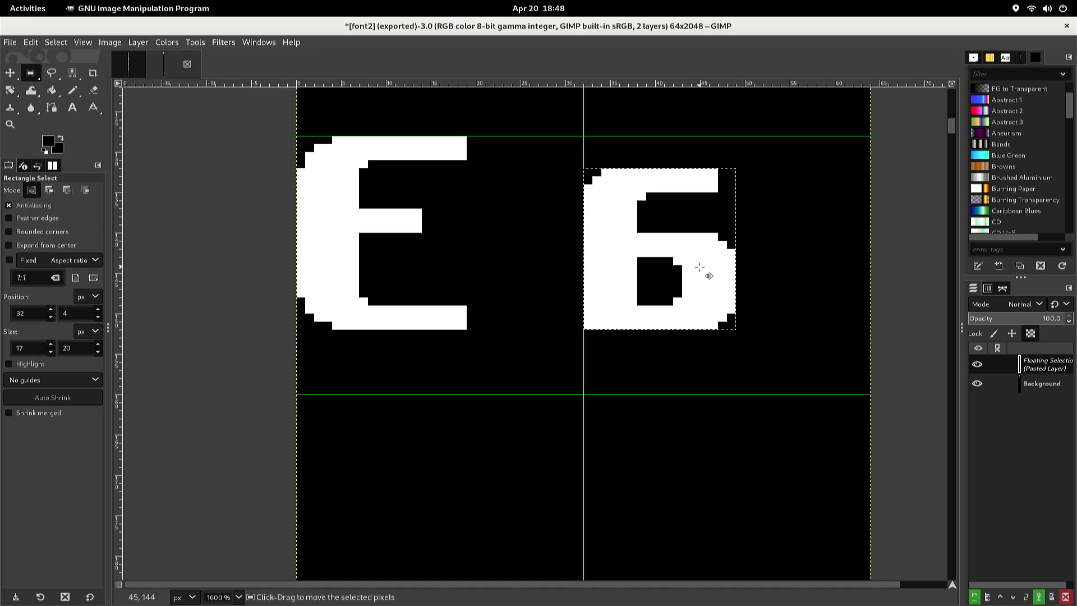
pyautogui.hotkey('alt', 'l')
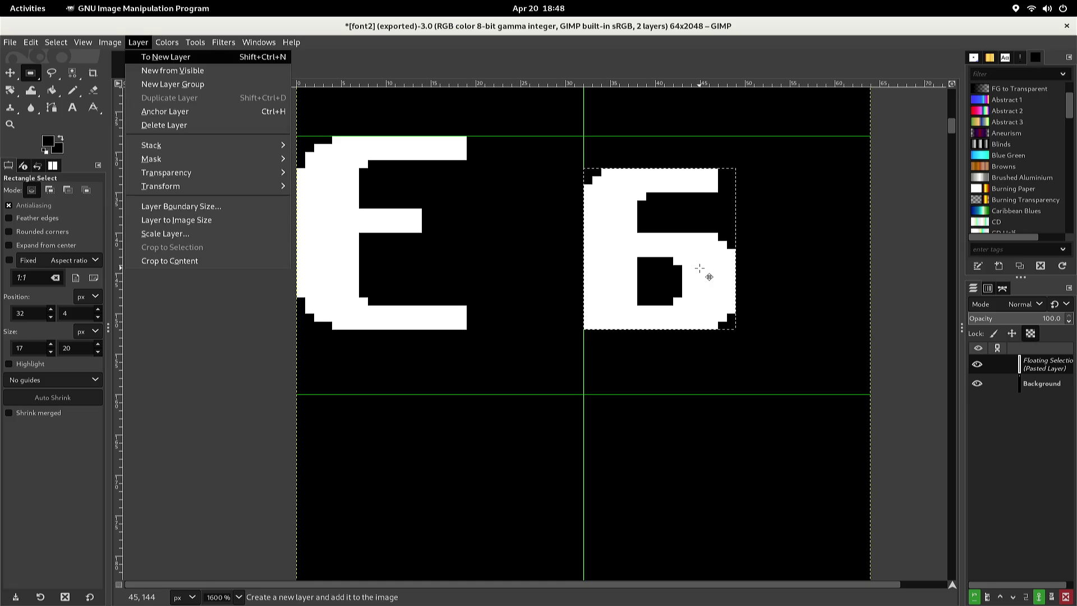
pyautogui.press('t')
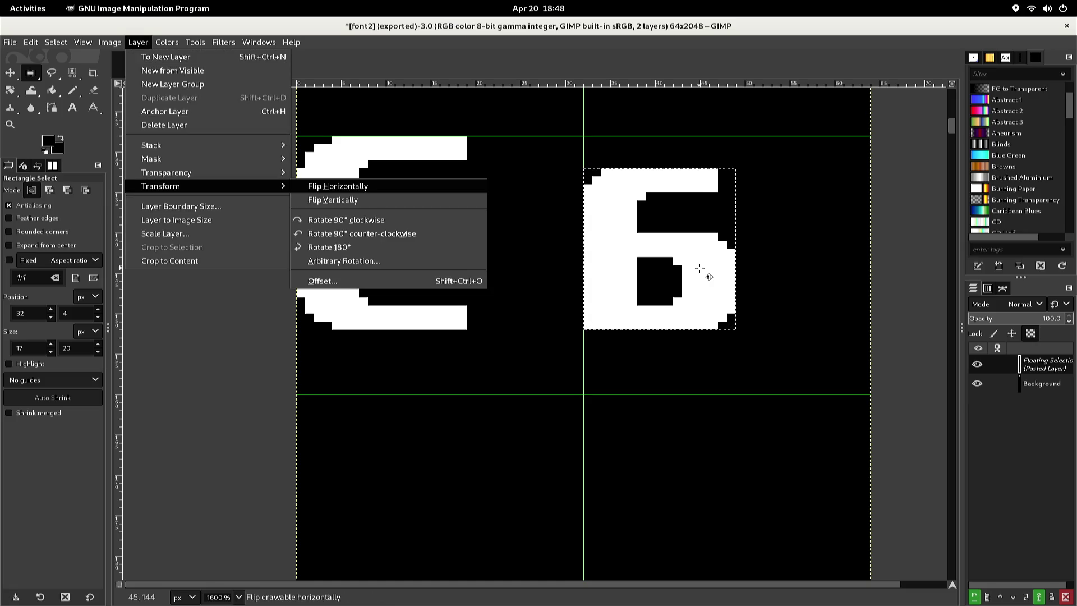
pyautogui.press('Down')
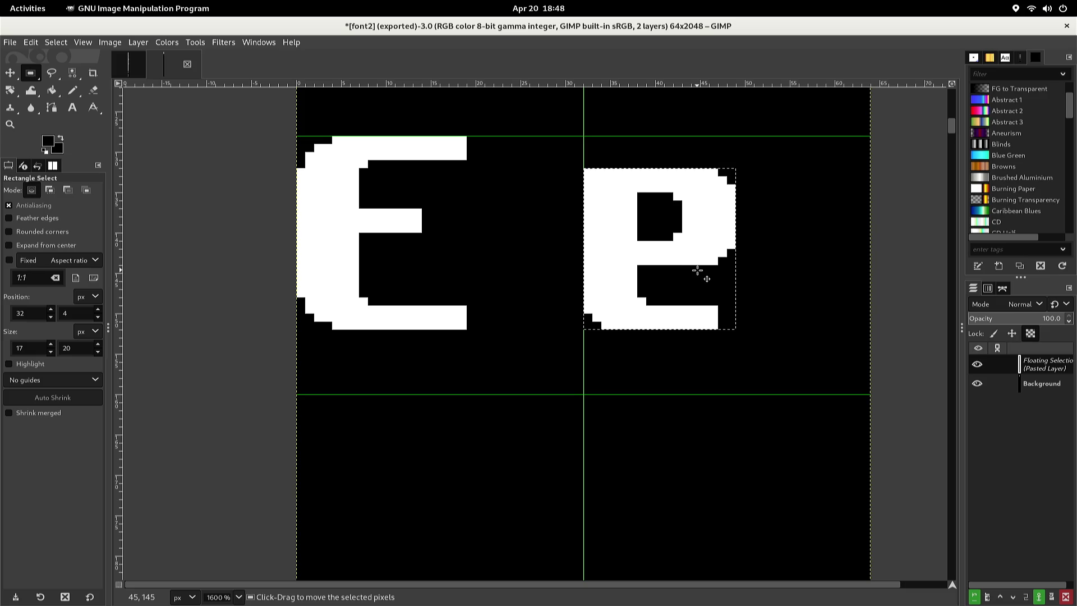
pyautogui.click(746, 272)
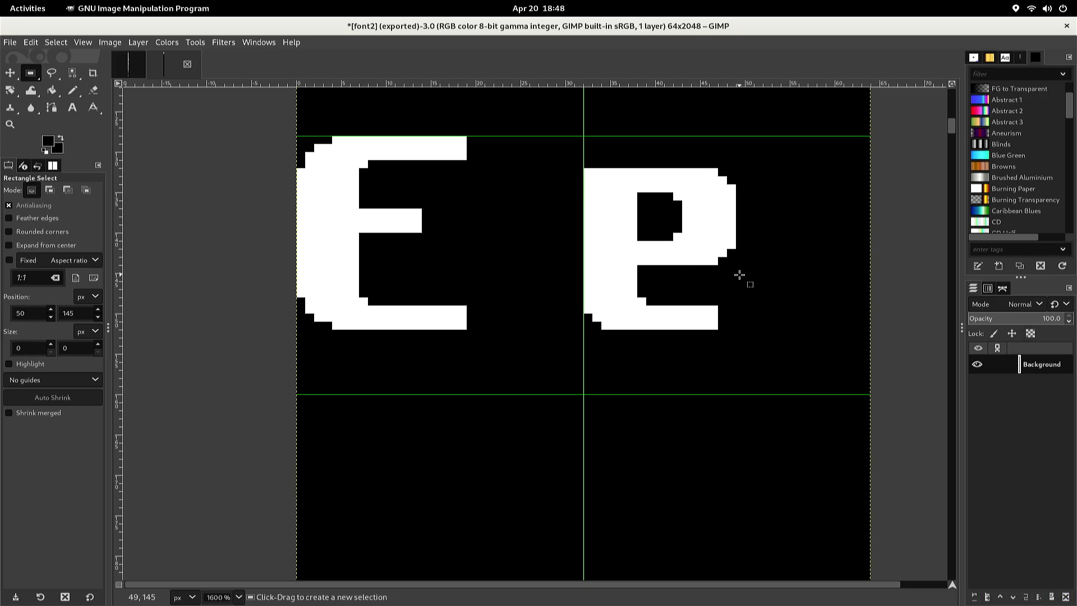
pyautogui.press('n')
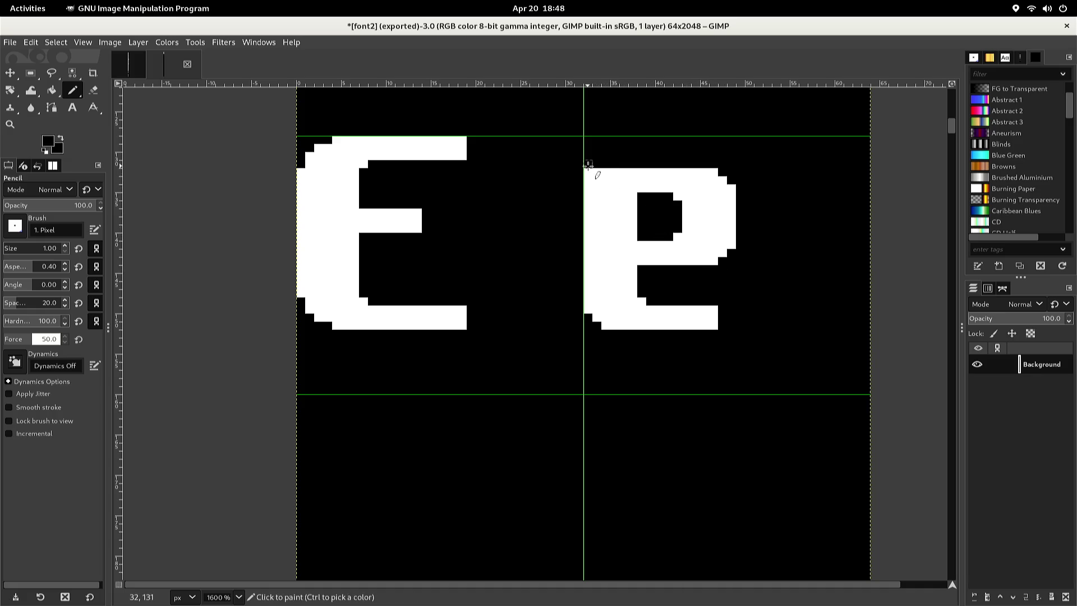
# Round the e's outer top-left corner in black and its hole's top-left corner in white
pyautogui.click(587, 181)
pyautogui.click(597, 173)
pyautogui.keyDown('ctrl'); pyautogui.click(619, 195); pyautogui.keyUp('ctrl')
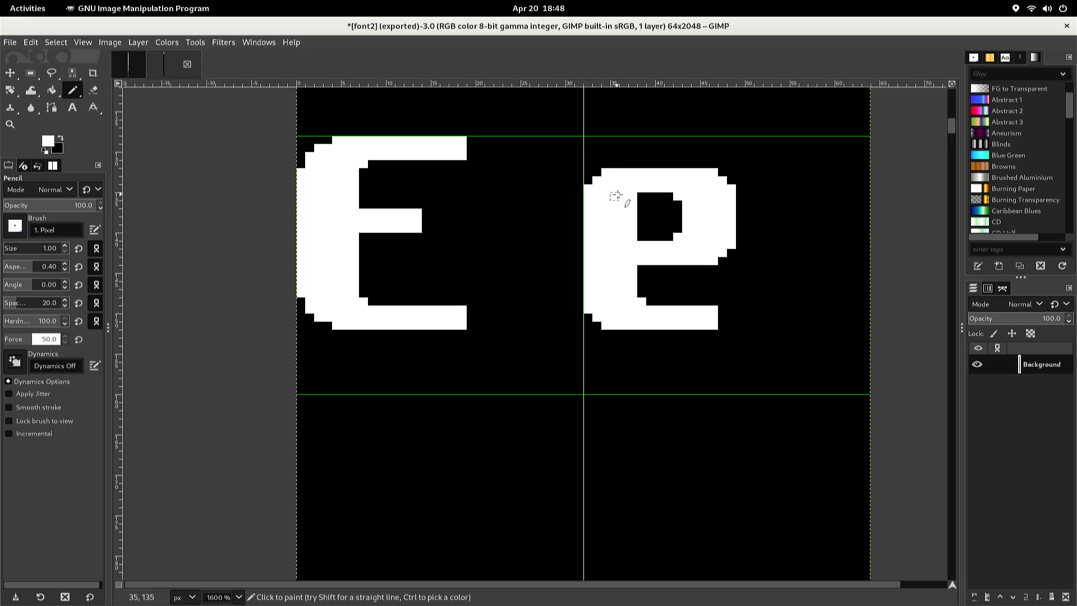
pyautogui.click(640, 195)
# Select and copy the region around the E and e glyphs
pyautogui.press('r')
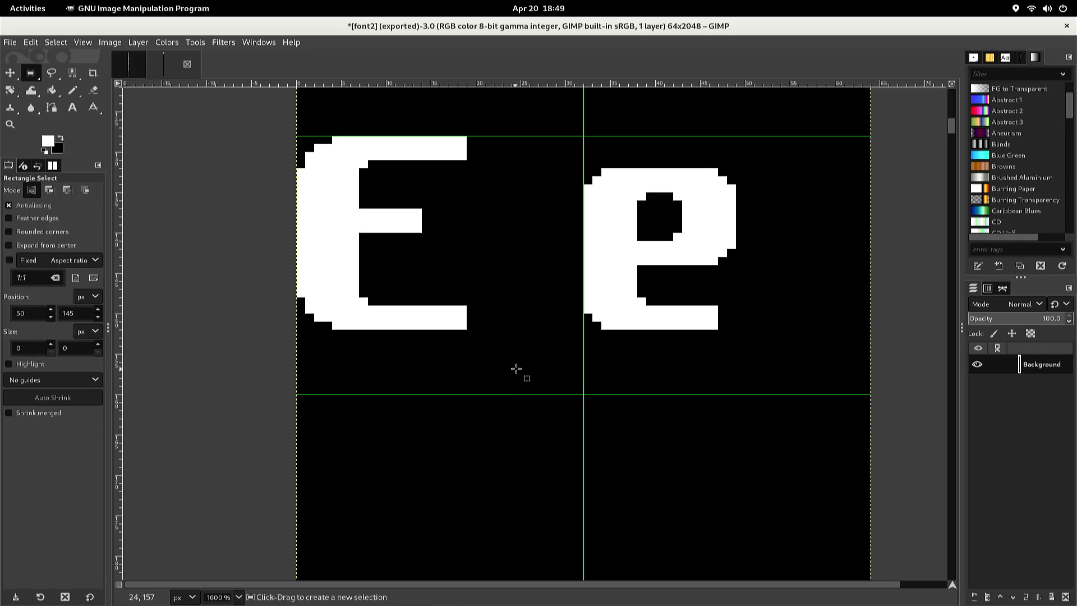
pyautogui.scroll(3, 368, 188)
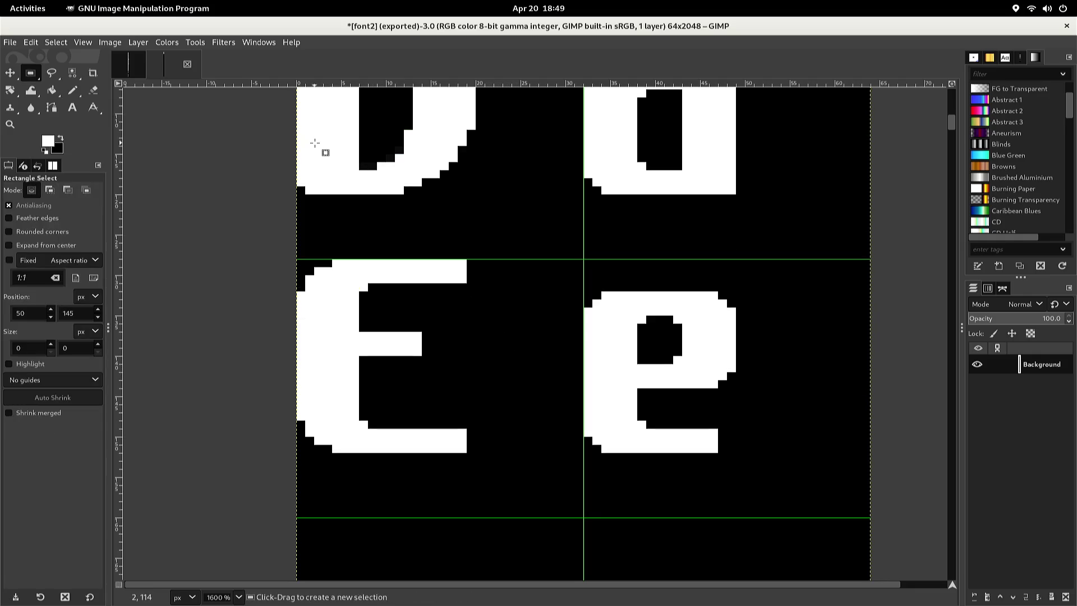
pyautogui.moveTo(279, 227)
pyautogui.mouseDown()
pyautogui.moveTo(296, 266)
pyautogui.moveTo(433, 404)
pyautogui.moveTo(654, 493)
pyautogui.moveTo(745, 508)
pyautogui.mouseUp()
pyautogui.hotkey('ctrl', 'c')
pyautogui.click(746, 513)
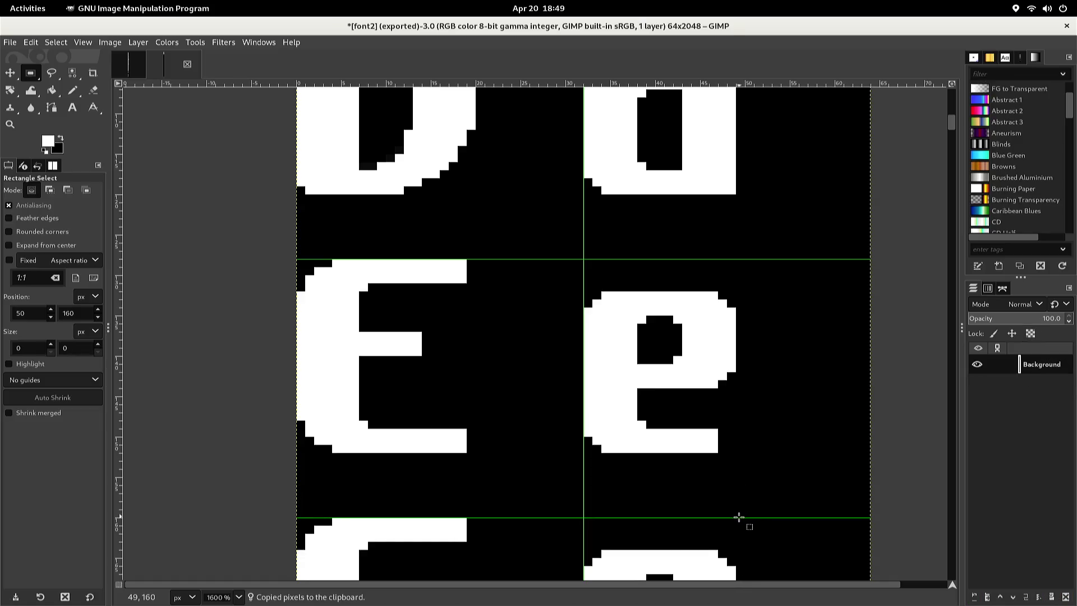
# Select the E's bottom bar and clear it to black so it reads as an F
pyautogui.scroll(-5, 617, 530)
pyautogui.scroll(3, 555, 514)
pyautogui.scroll(-3, 549, 513)
pyautogui.scroll(3, 544, 513)
pyautogui.scroll(3, 544, 513)
pyautogui.moveTo(538, 512); pyautogui.dragTo(360, 417)
pyautogui.press('Delete')
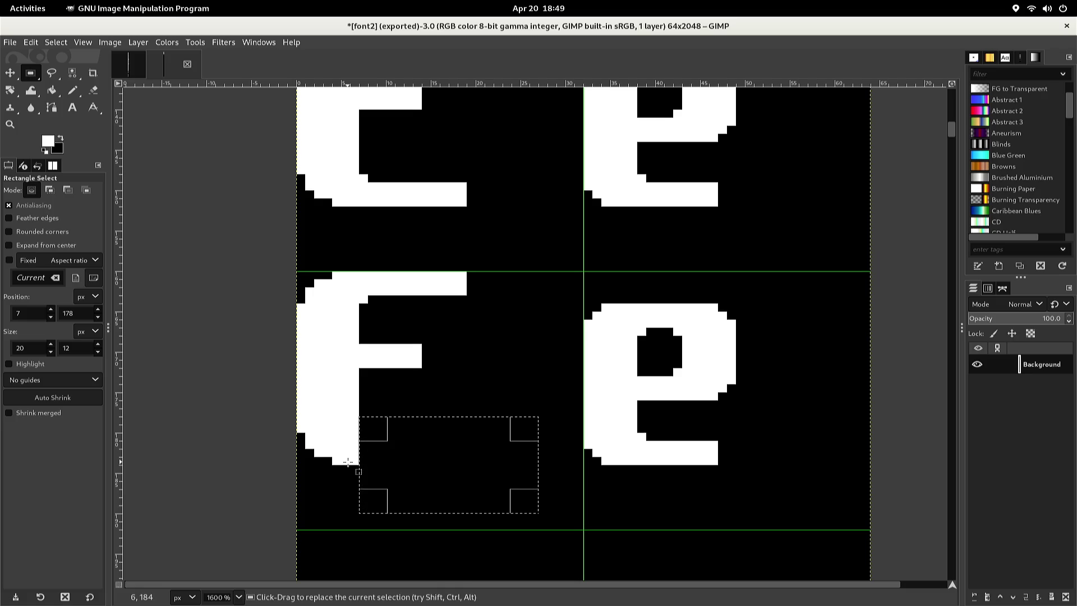
pyautogui.press('n')
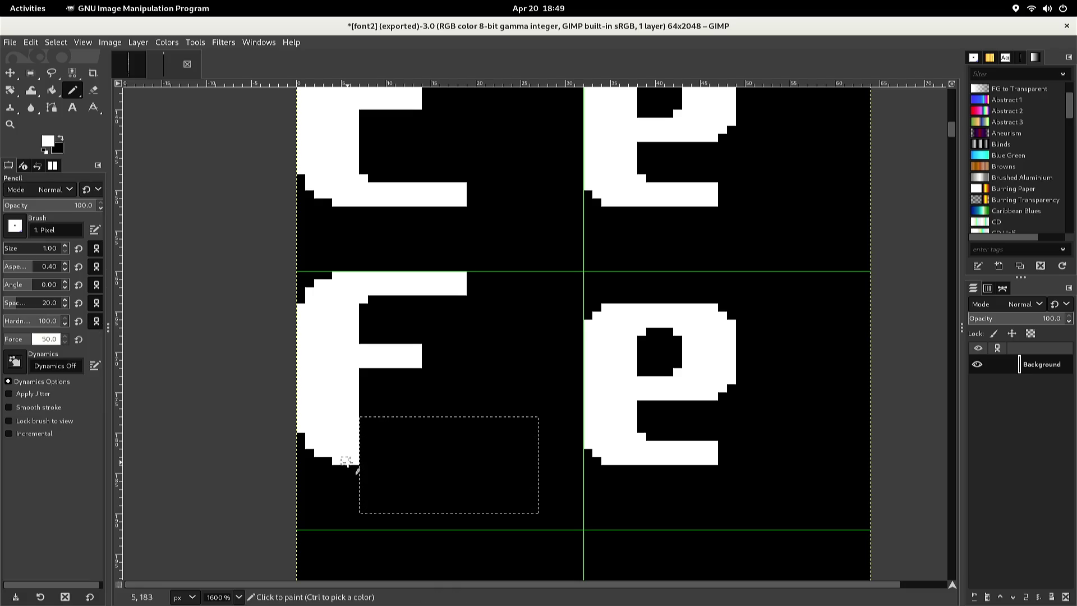
# Draw a white line along the F's base, fill its left edge, and round both bottom corners black
pyautogui.hotkey('ctrl', 'shift', 'a')
pyautogui.click(346, 461)
pyautogui.press('ctrl')
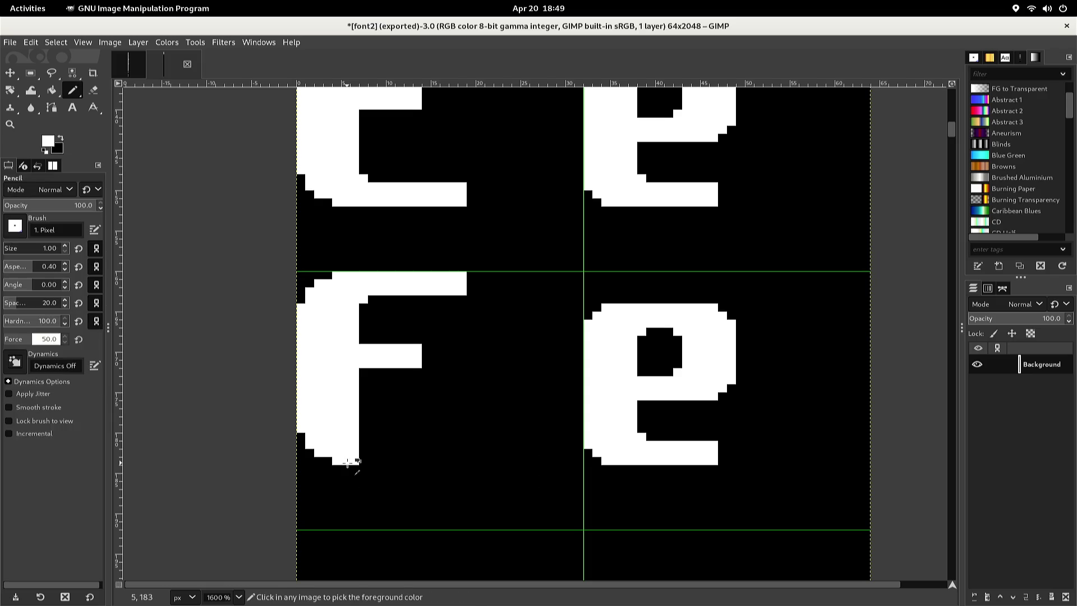
pyautogui.press('shift')
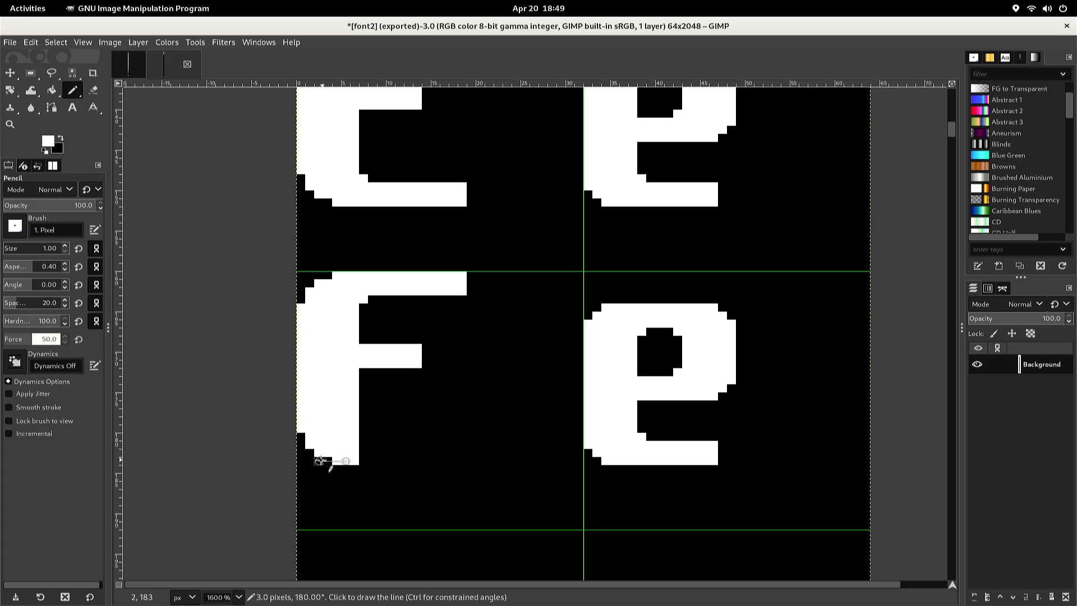
pyautogui.keyDown('shift'); pyautogui.click(309, 460); pyautogui.keyUp('shift')
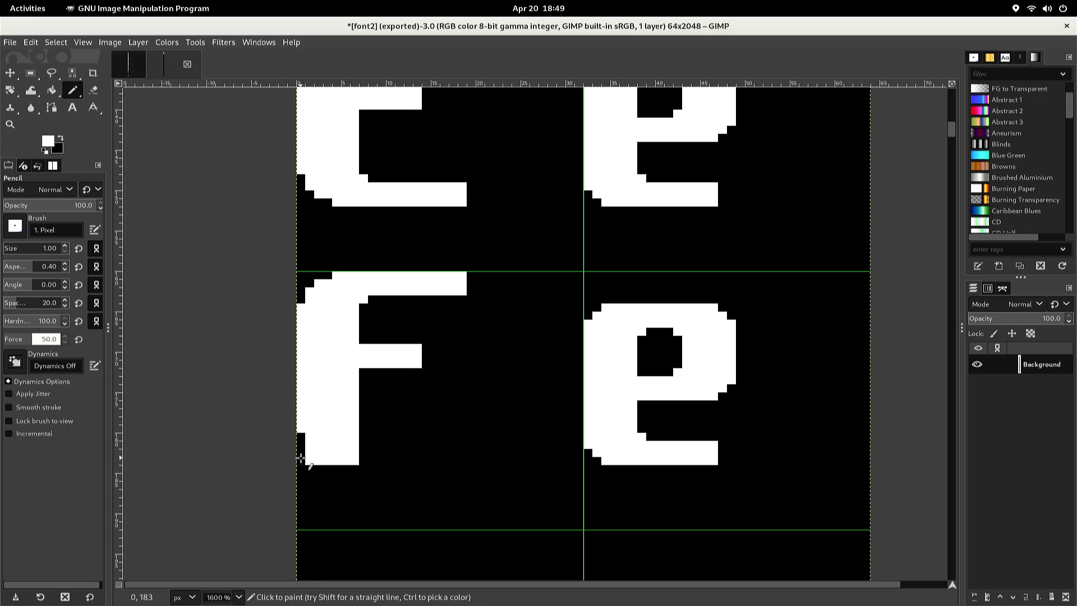
pyautogui.keyDown('shift'); pyautogui.click(300, 444); pyautogui.keyUp('shift')
pyautogui.keyDown('ctrl'); pyautogui.click(297, 470); pyautogui.keyUp('ctrl')
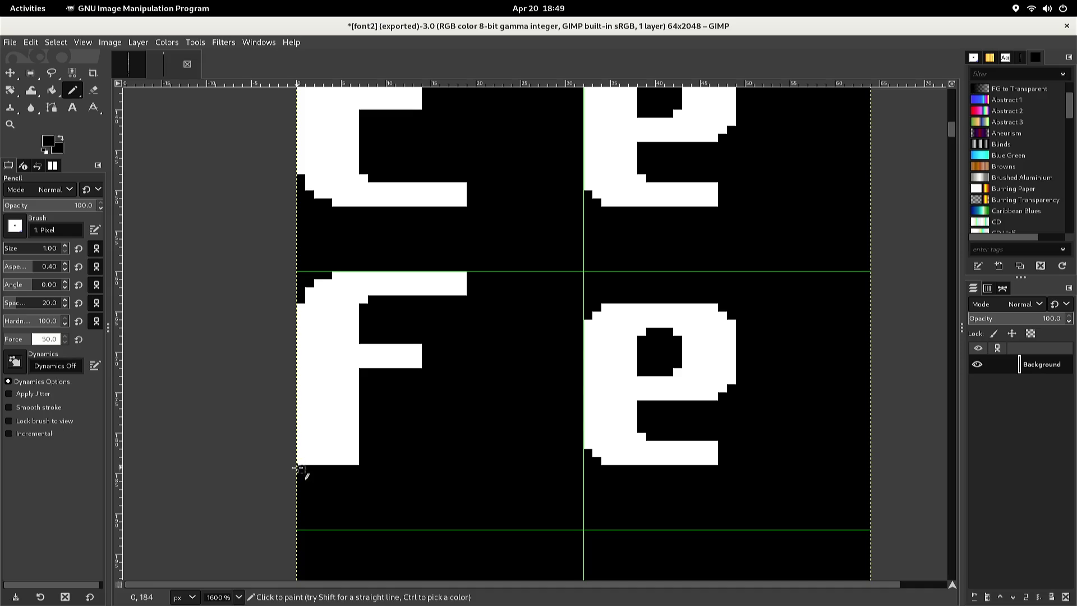
pyautogui.click(301, 461)
pyautogui.click(355, 460)
# Extend the e's stem downward in white and fill the notches in its tail
pyautogui.press('ctrl')
pyautogui.keyDown('ctrl'); pyautogui.click(605, 464); pyautogui.keyUp('ctrl')
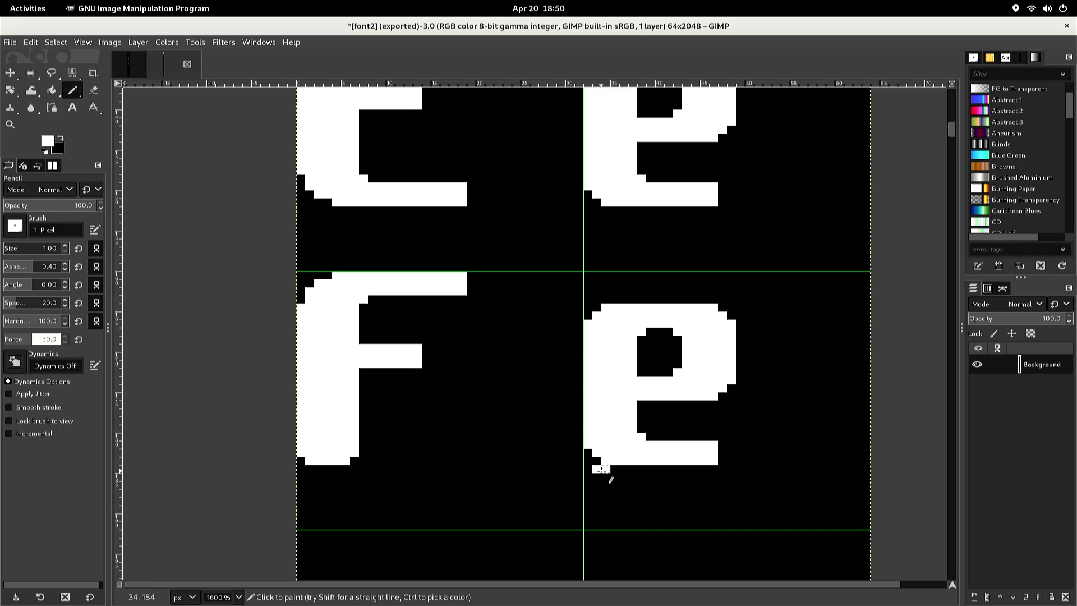
pyautogui.click(598, 475)
pyautogui.click(598, 482)
pyautogui.click(597, 493)
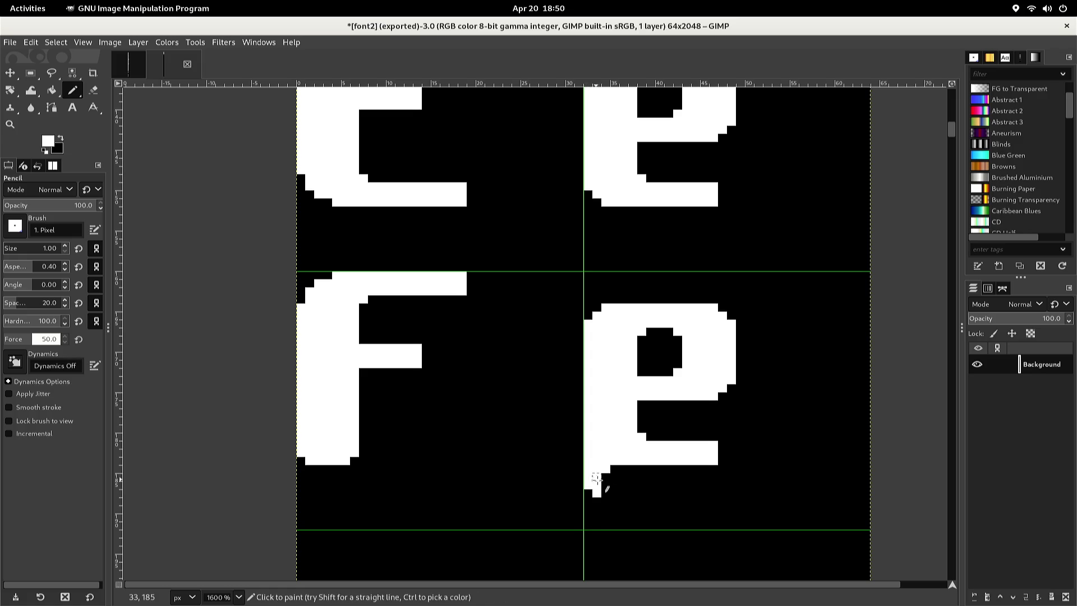
pyautogui.keyDown('shift'); pyautogui.click(621, 494); pyautogui.keyUp('shift')
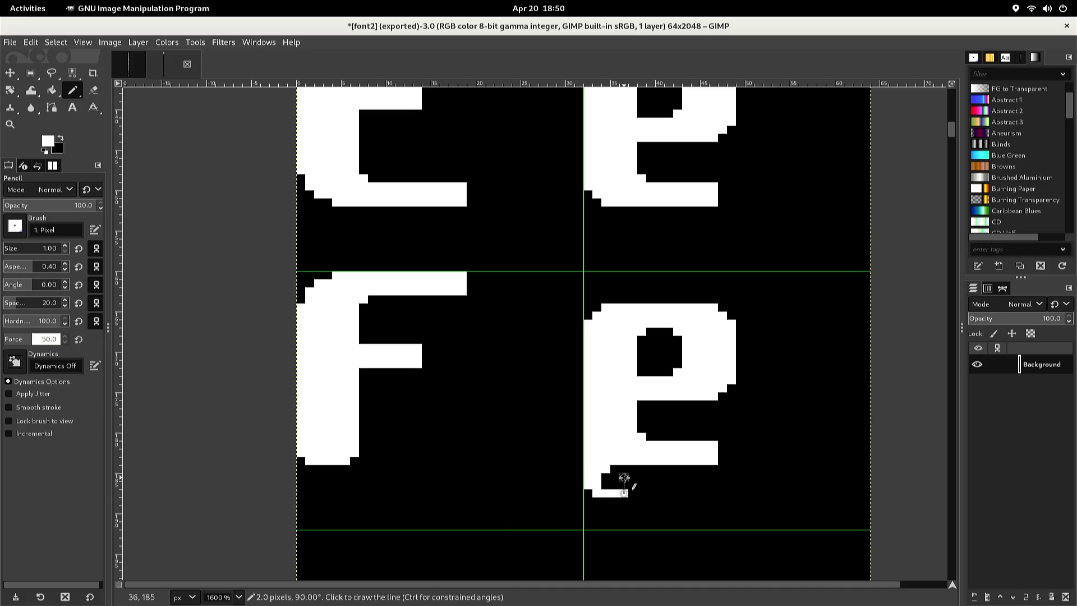
pyautogui.click(632, 485)
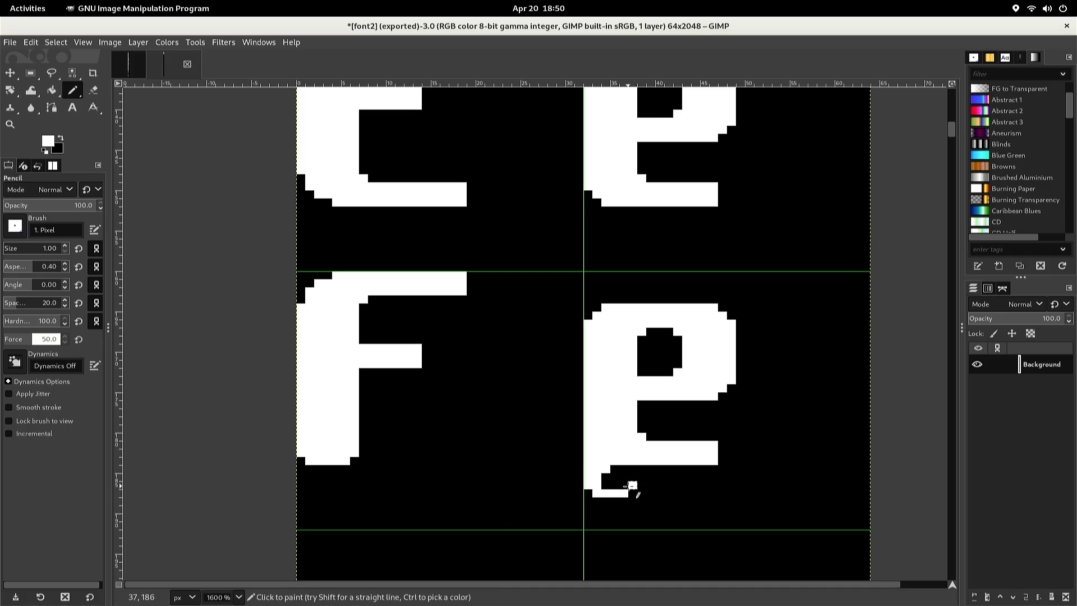
pyautogui.keyDown('shift'); pyautogui.click(632, 444); pyautogui.keyUp('shift')
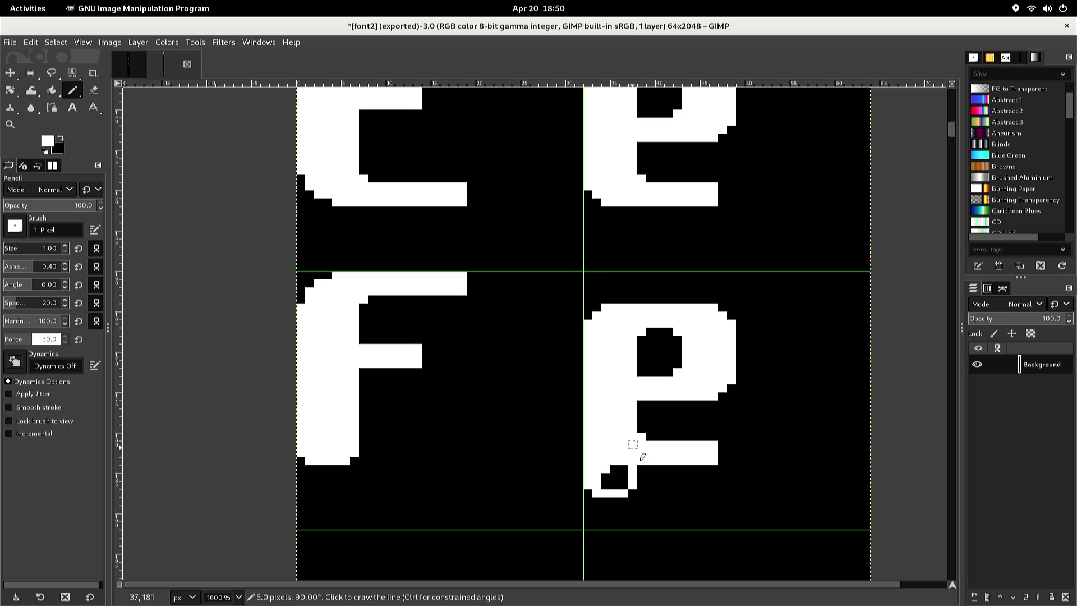
pyautogui.click(615, 481)
pyautogui.click(605, 482)
pyautogui.click(615, 469)
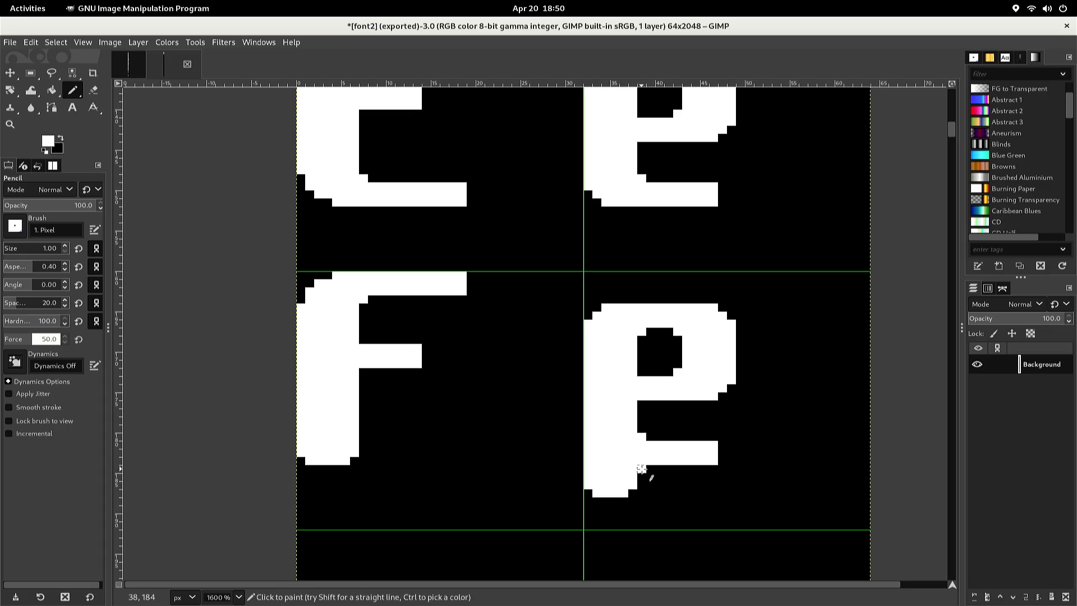
# Cut the stem off from the lower bar in black and bucket-fill the bar black
pyautogui.keyDown('ctrl'); pyautogui.click(640, 477); pyautogui.keyUp('ctrl')
pyautogui.moveTo(640, 457); pyautogui.dragTo(639, 441)
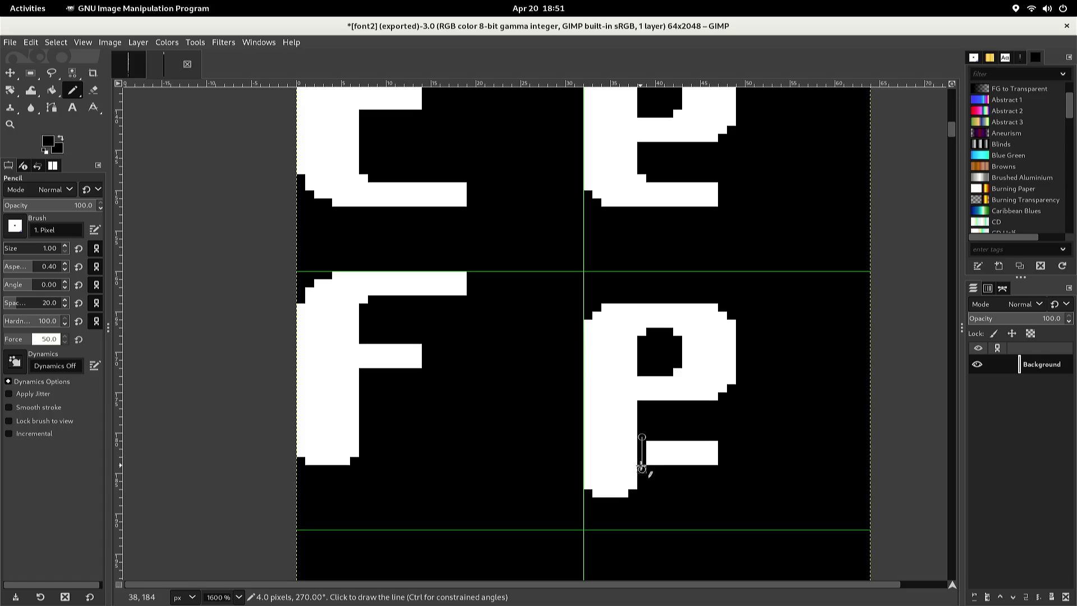
pyautogui.hotkey('shift', 'b')
pyautogui.click(648, 459)
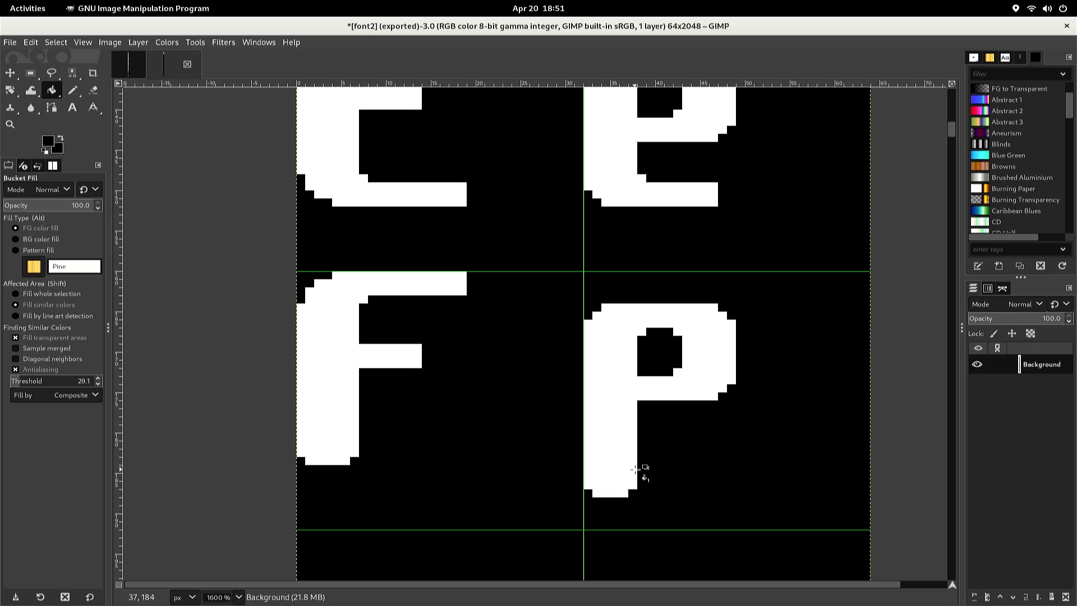
# Copy the upper part of the P's bowl and anchor it one pixel higher
pyautogui.press('r')
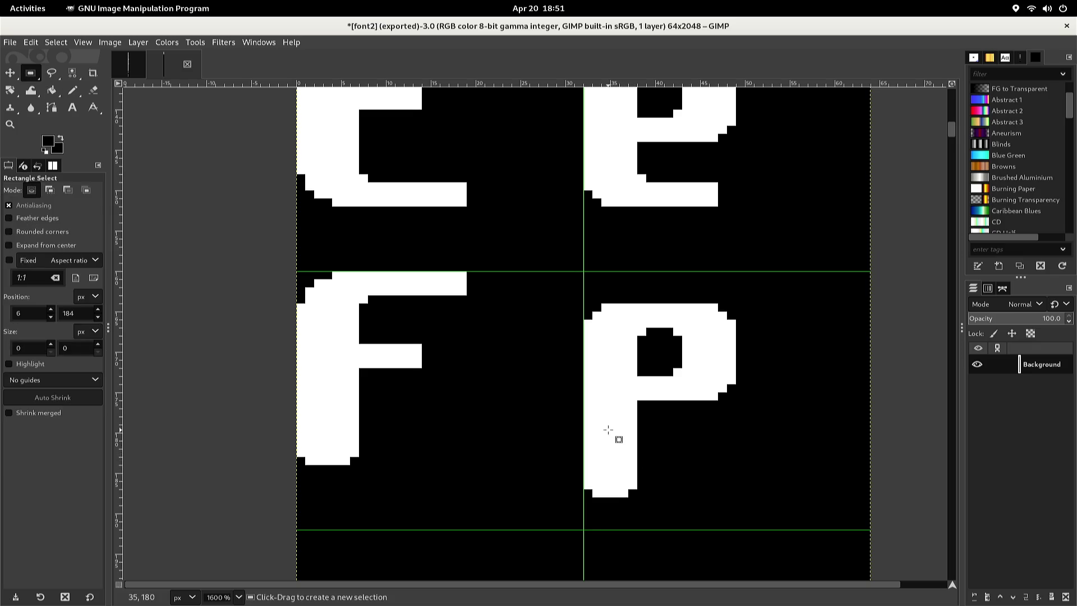
pyautogui.moveTo(584, 369)
pyautogui.mouseDown()
pyautogui.moveTo(658, 366)
pyautogui.moveTo(751, 308)
pyautogui.mouseUp()
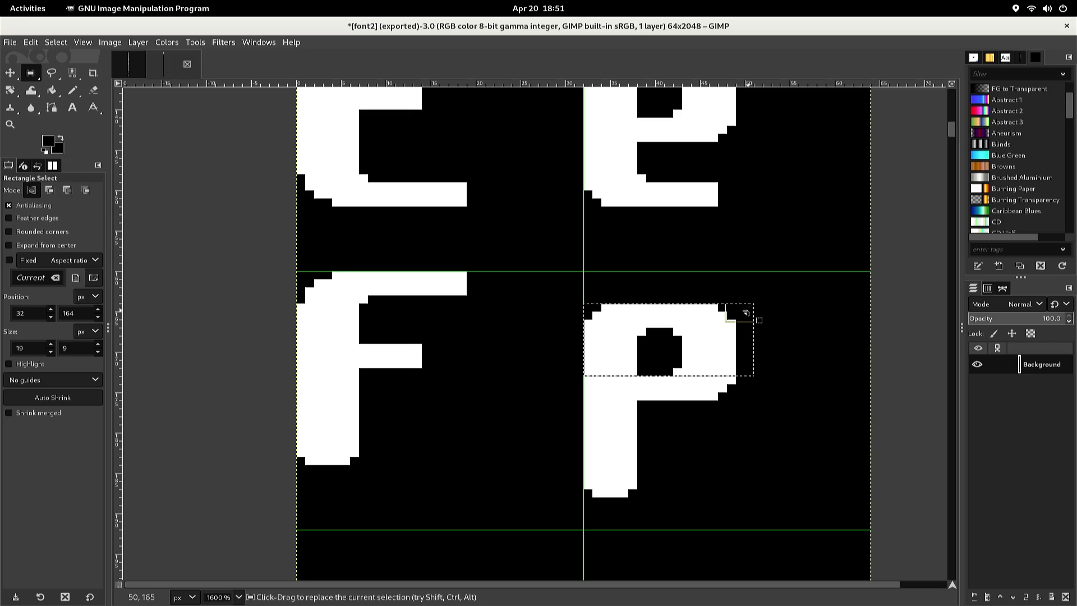
pyautogui.hotkey('ctrl', 'c')
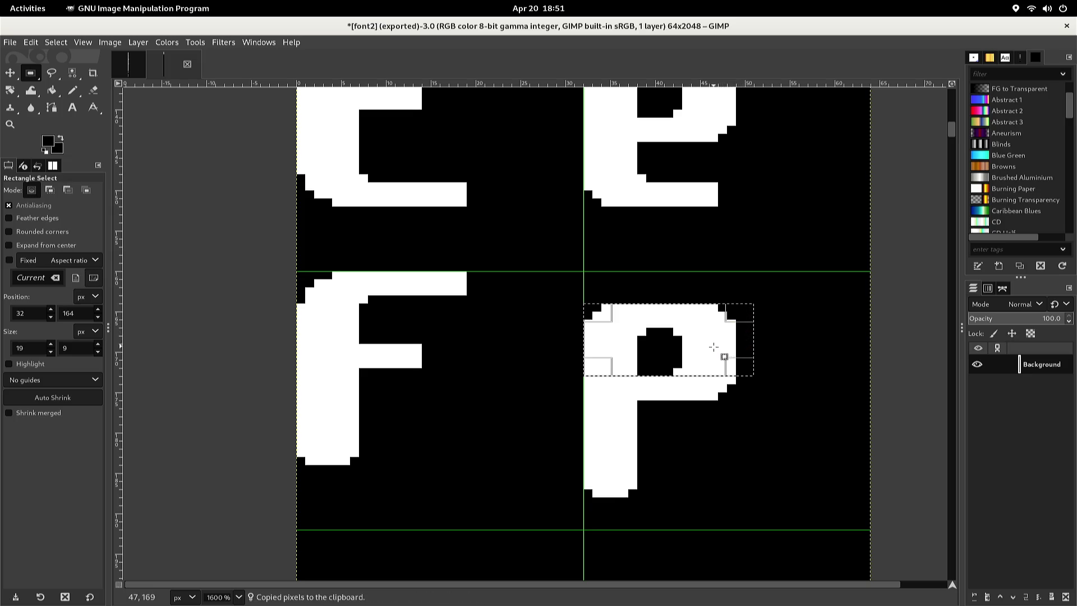
pyautogui.hotkey('ctrl', 'v')
pyautogui.press('Up')
pyautogui.press('Up')
pyautogui.press('Up')
pyautogui.press('Up')
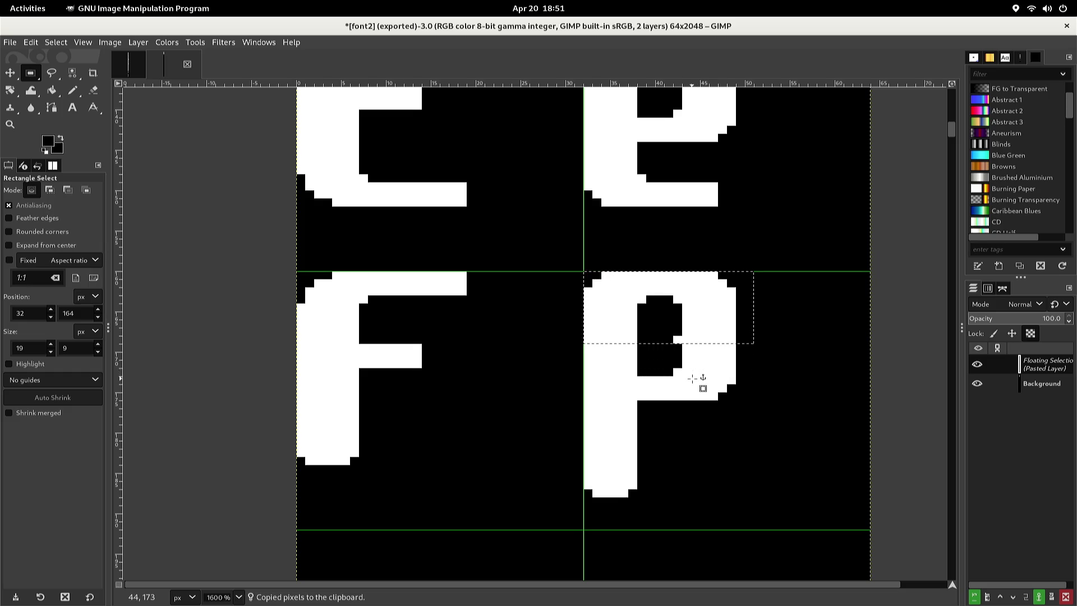
pyautogui.click(690, 384)
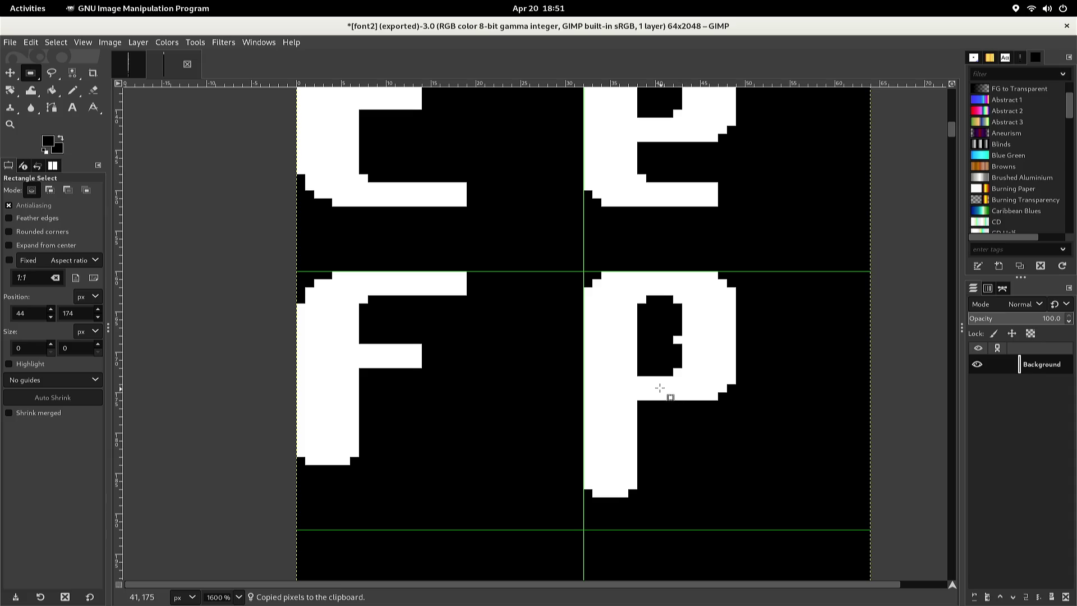
# Copy a small block inside the bowl, nudge it into place within the bowl, and anchor it
pyautogui.moveTo(629, 368)
pyautogui.mouseDown()
pyautogui.moveTo(640, 409)
pyautogui.moveTo(690, 414)
pyautogui.mouseUp()
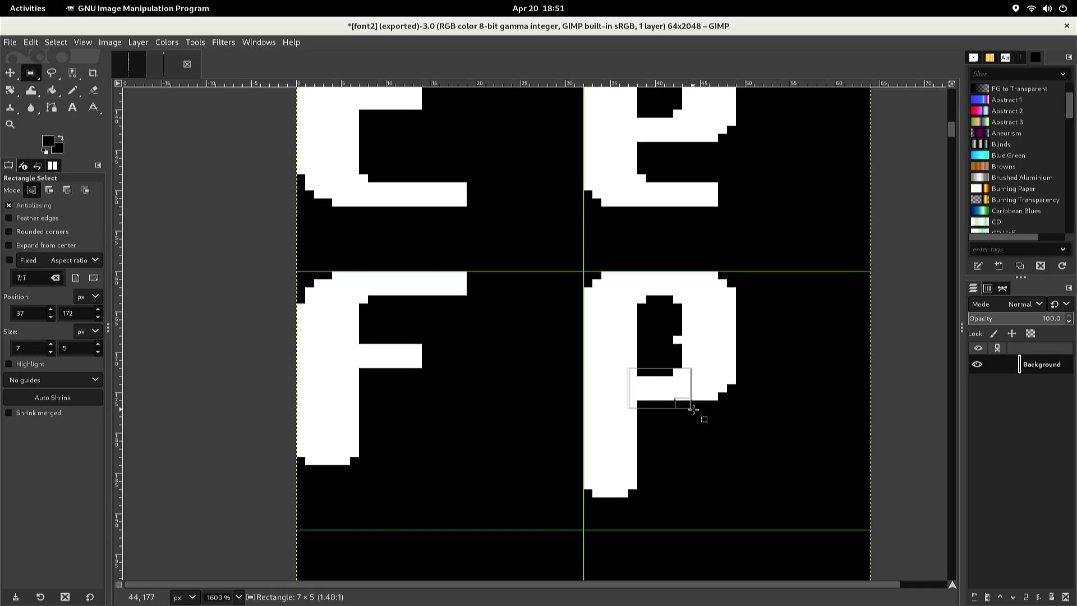
pyautogui.moveTo(695, 409); pyautogui.dragTo(694, 404)
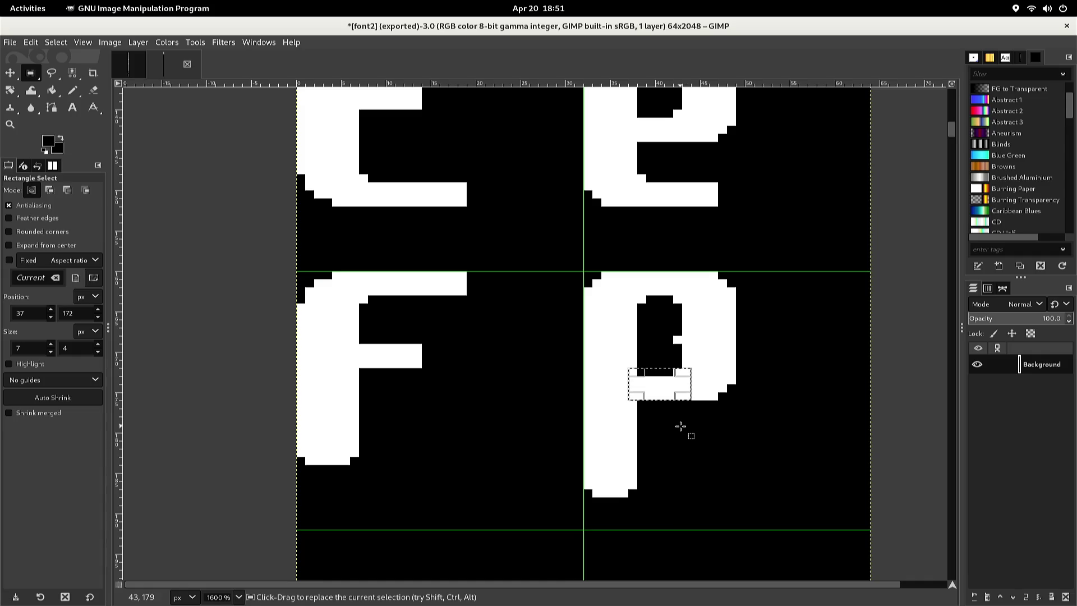
pyautogui.press('ctrl')
pyautogui.hotkey('ctrl', 'c')
pyautogui.hotkey('ctrl', 'v')
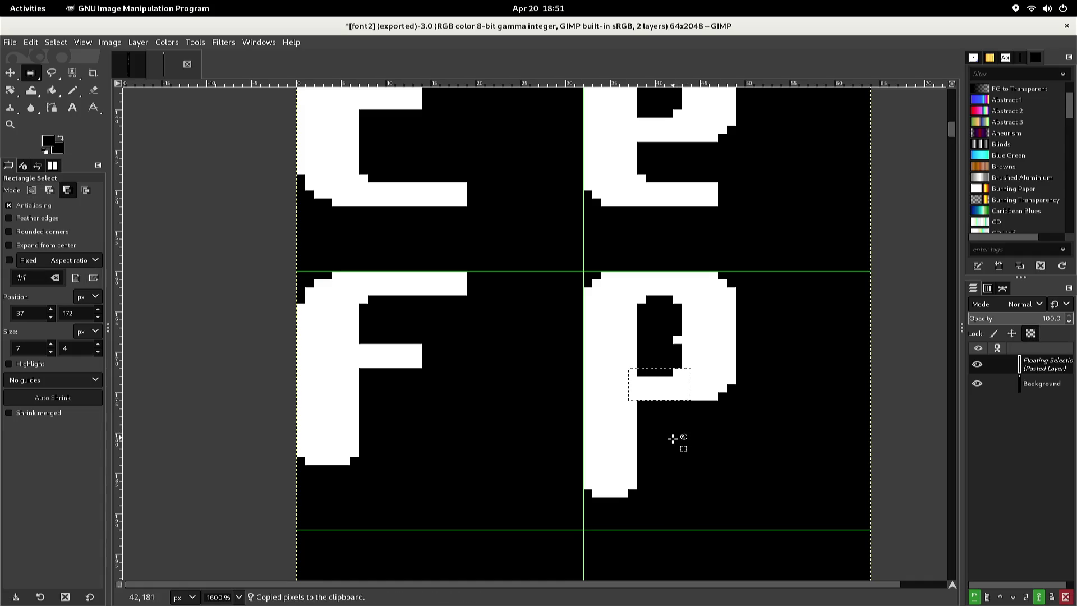
pyautogui.hotkey('ctrl', 'shift')
pyautogui.press('Delete')
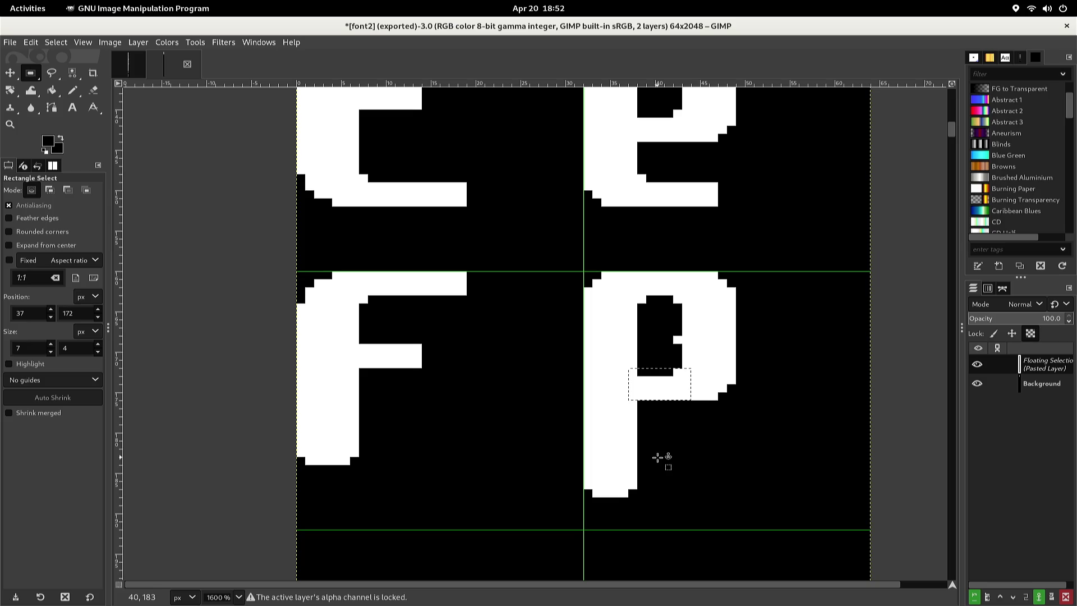
pyautogui.press('Up')
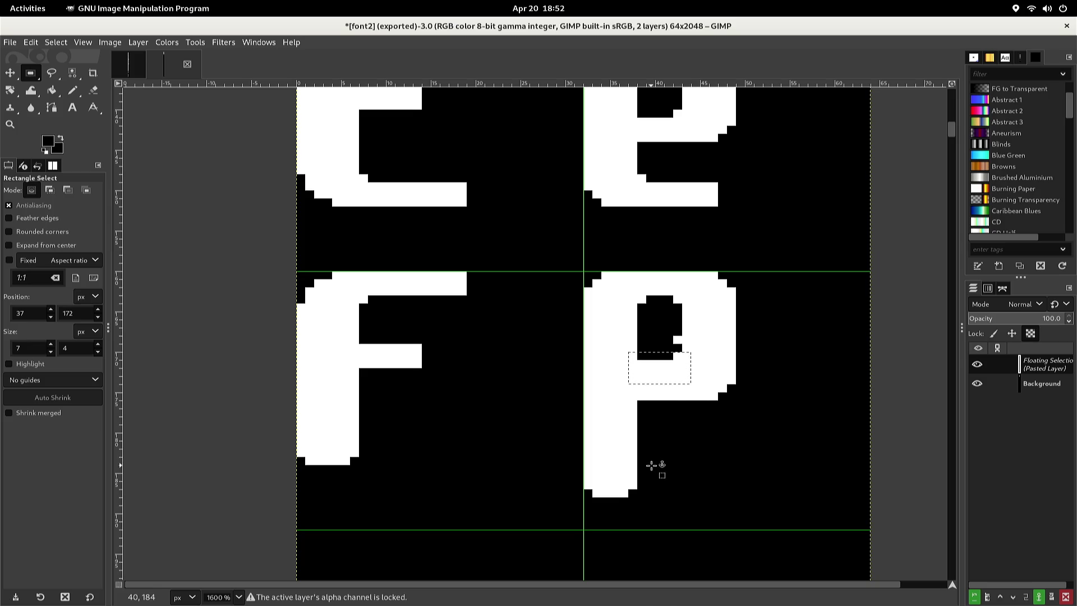
pyautogui.press('Up')
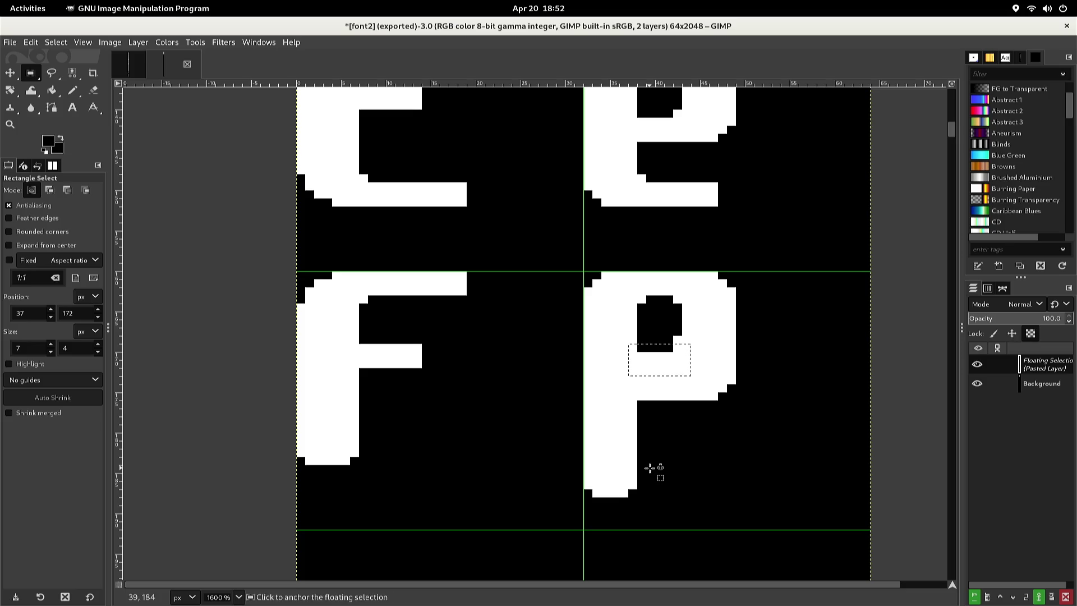
pyautogui.press('Left')
pyautogui.press('Left')
pyautogui.press('Left')
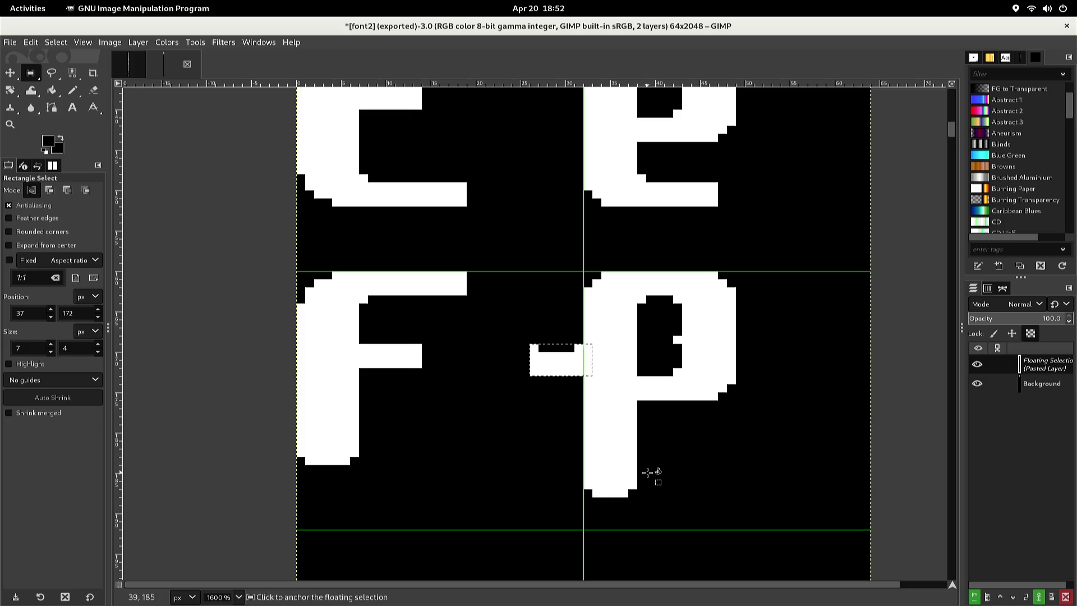
pyautogui.press('Right')
pyautogui.press('Right')
pyautogui.press('Right')
pyautogui.press('Right')
pyautogui.press('Right')
pyautogui.press('Right')
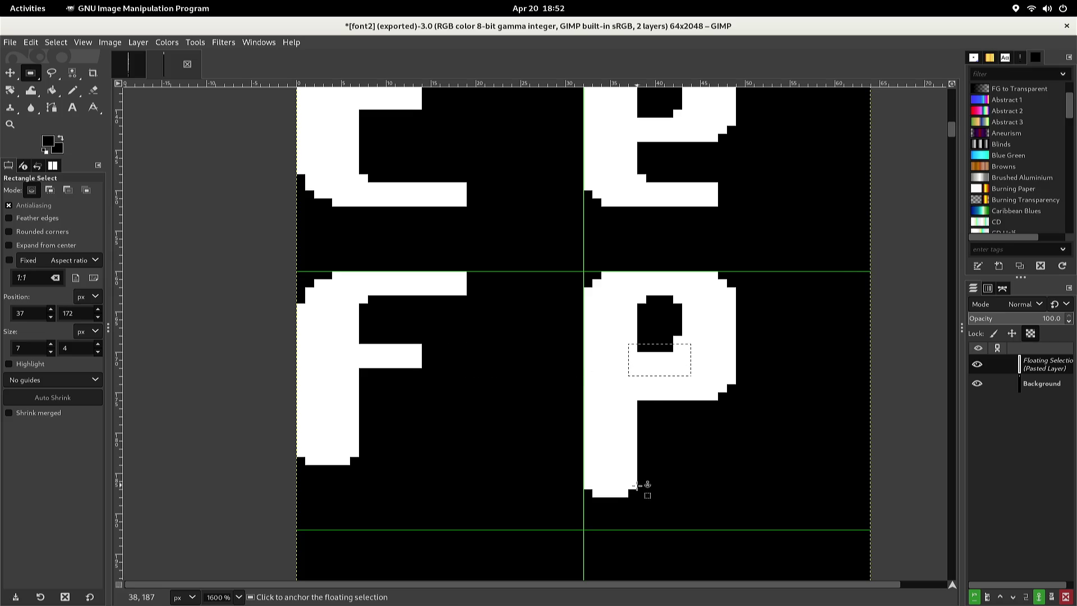
pyautogui.press('Up')
pyautogui.press('Down')
pyautogui.press('Down')
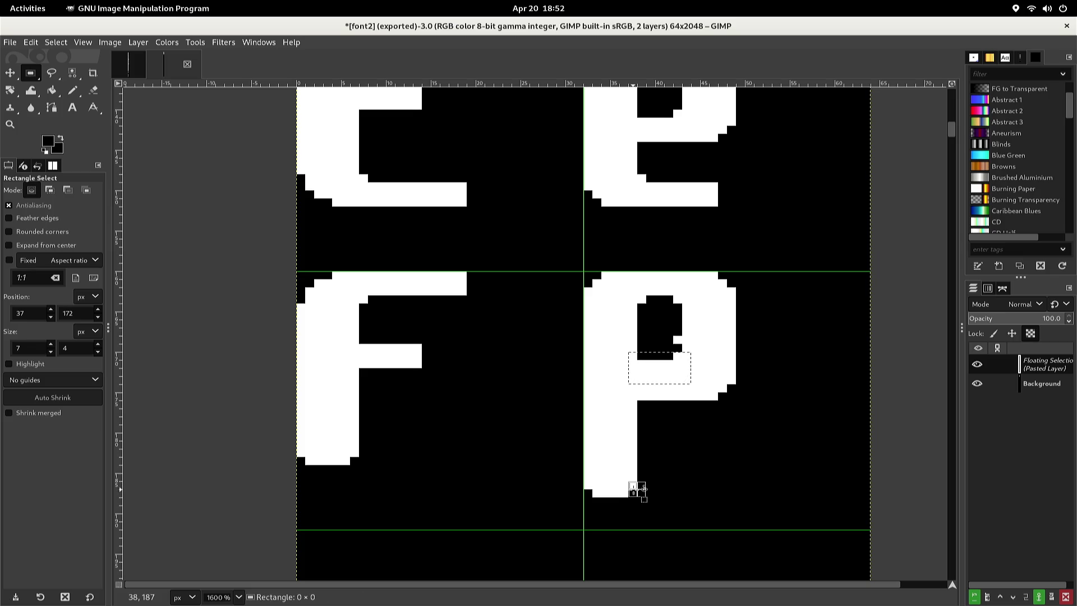
pyautogui.click(634, 491)
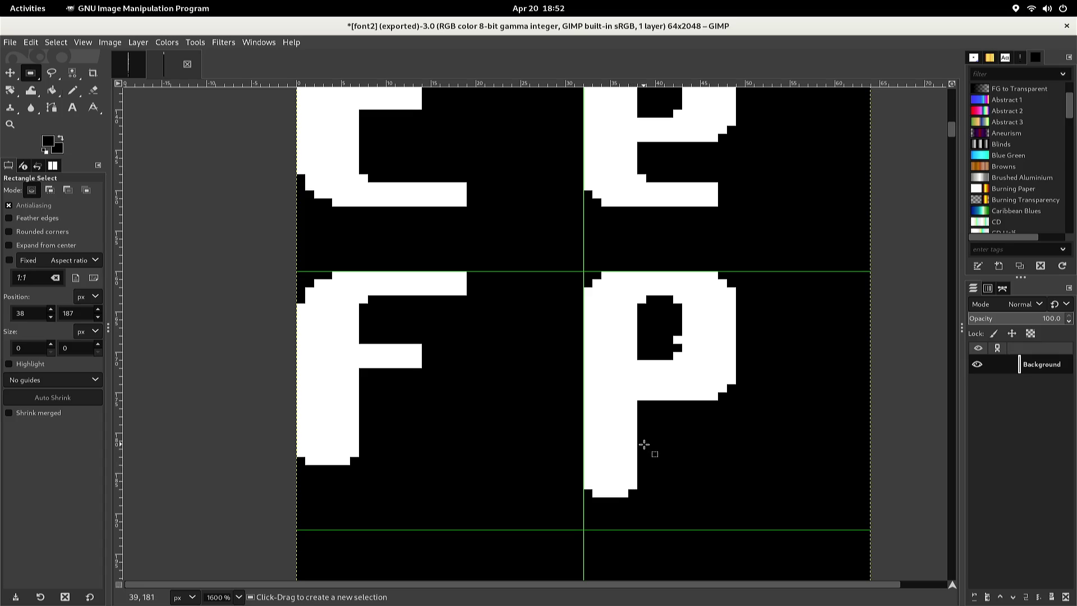
pyautogui.press('n')
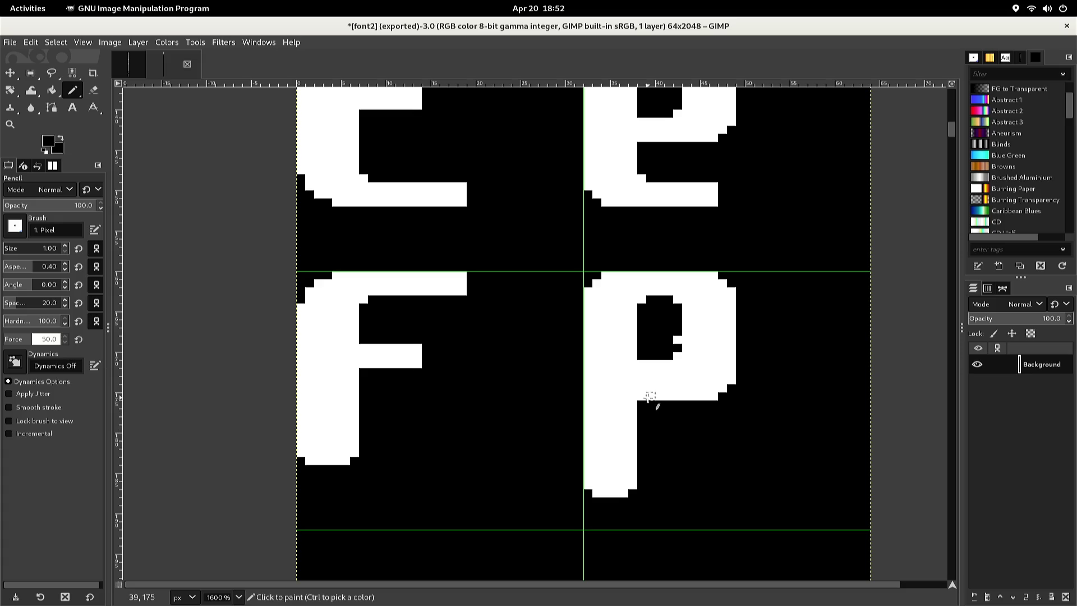
# Paint black lines along the bowl's bottom row and across the P's bowl
pyautogui.click(643, 397)
pyautogui.click(643, 389)
pyautogui.keyDown('shift'); pyautogui.click(712, 388); pyautogui.keyUp('shift')
pyautogui.keyDown('shift'); pyautogui.click(714, 396); pyautogui.keyUp('shift')
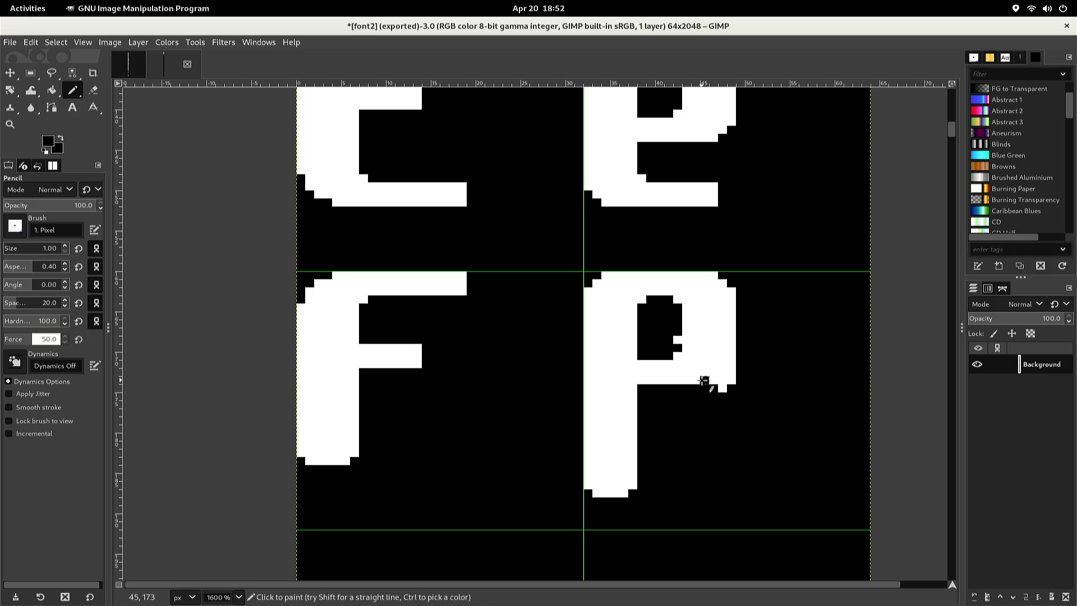
pyautogui.click(696, 381)
pyautogui.moveTo(695, 381); pyautogui.dragTo(695, 367)
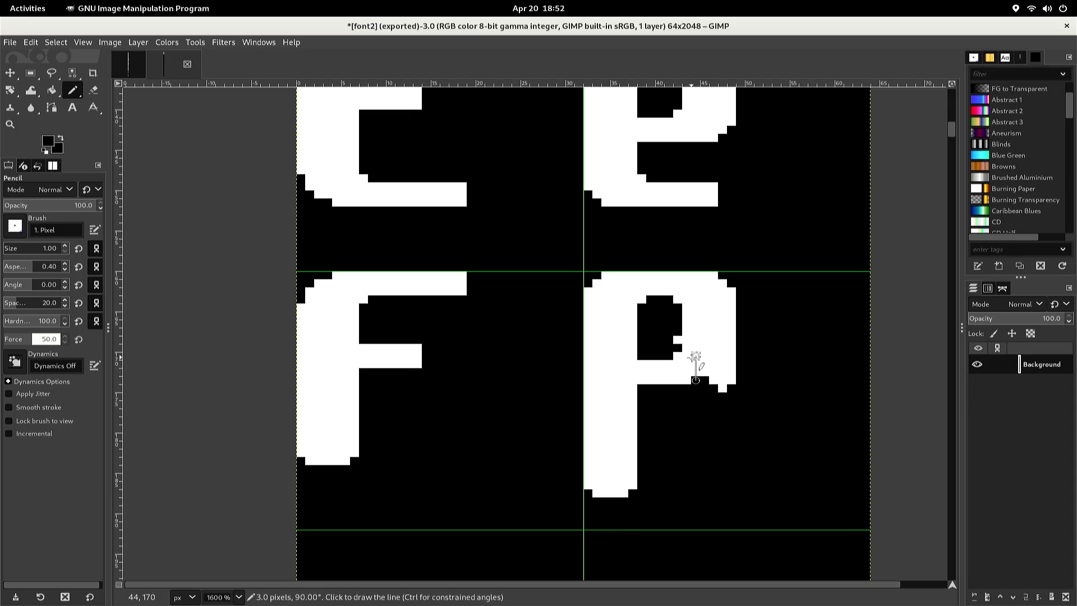
pyautogui.keyDown('shift'); pyautogui.click(679, 357); pyautogui.keyUp('shift')
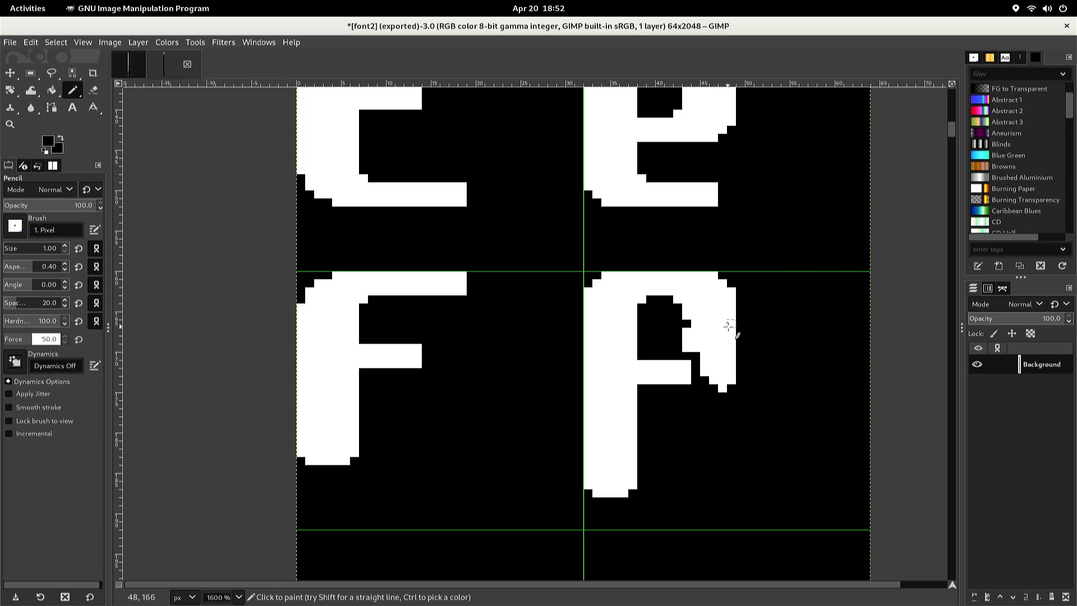
pyautogui.moveTo(729, 332); pyautogui.dragTo(692, 331)
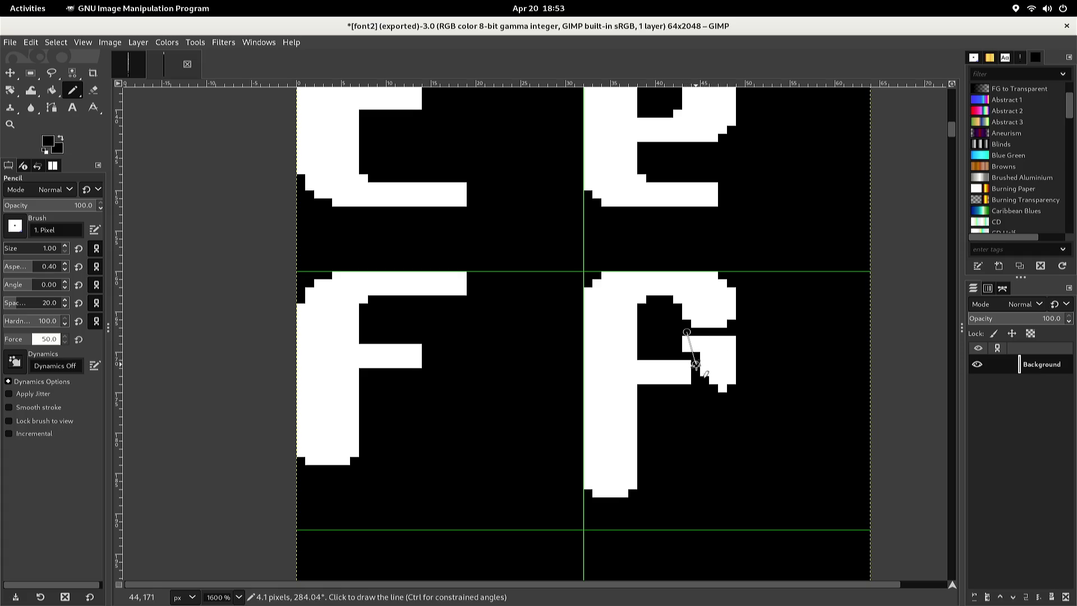
# Bucket-fill the lower bowl black so the glyph reads as an f
pyautogui.hotkey('shift', 'b')
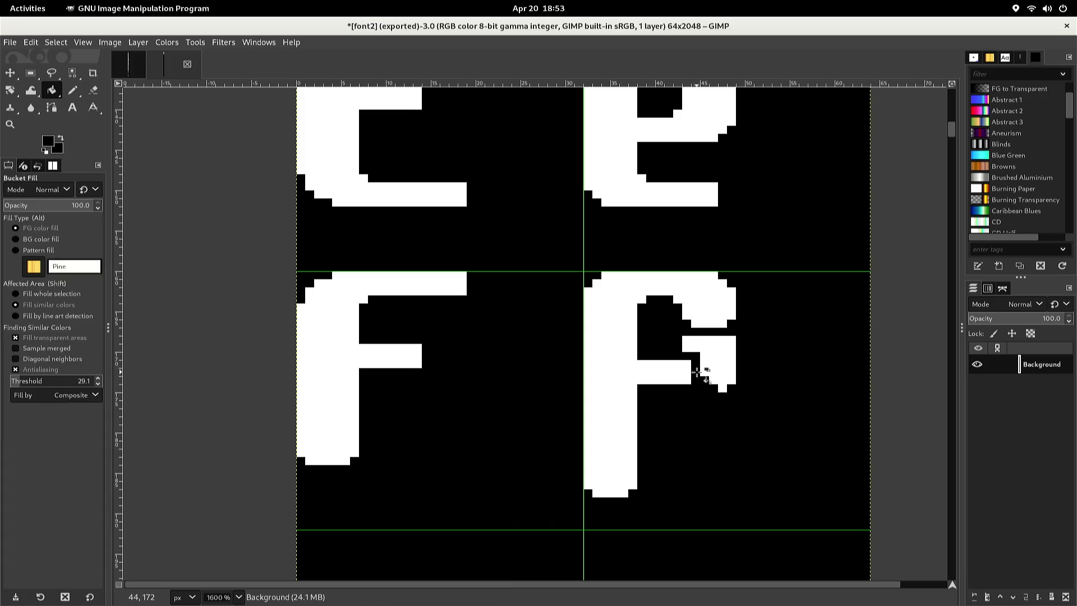
pyautogui.click(708, 365)
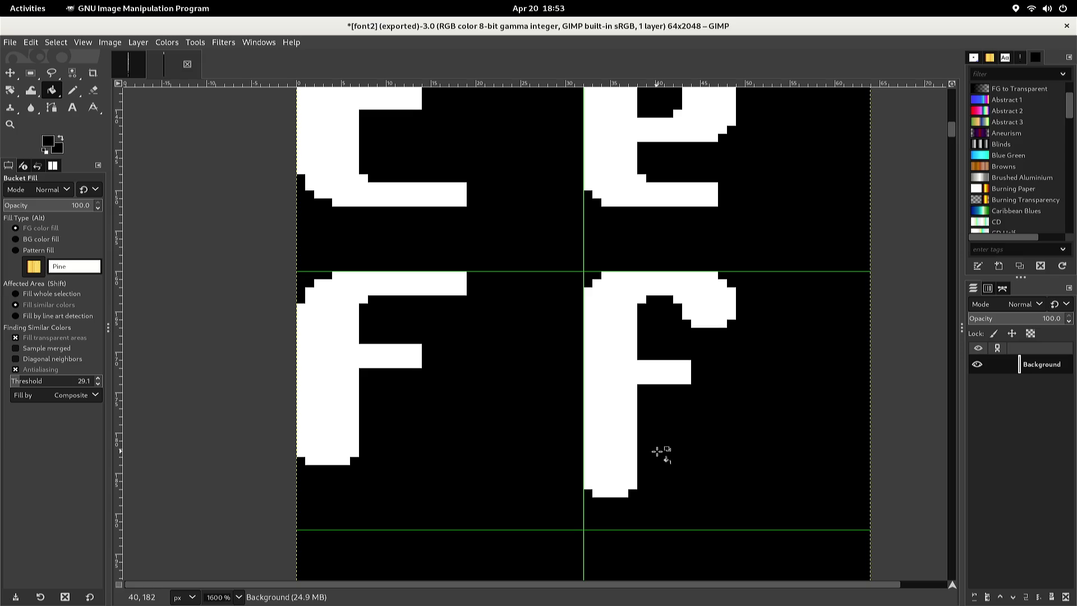
pyautogui.press('n')
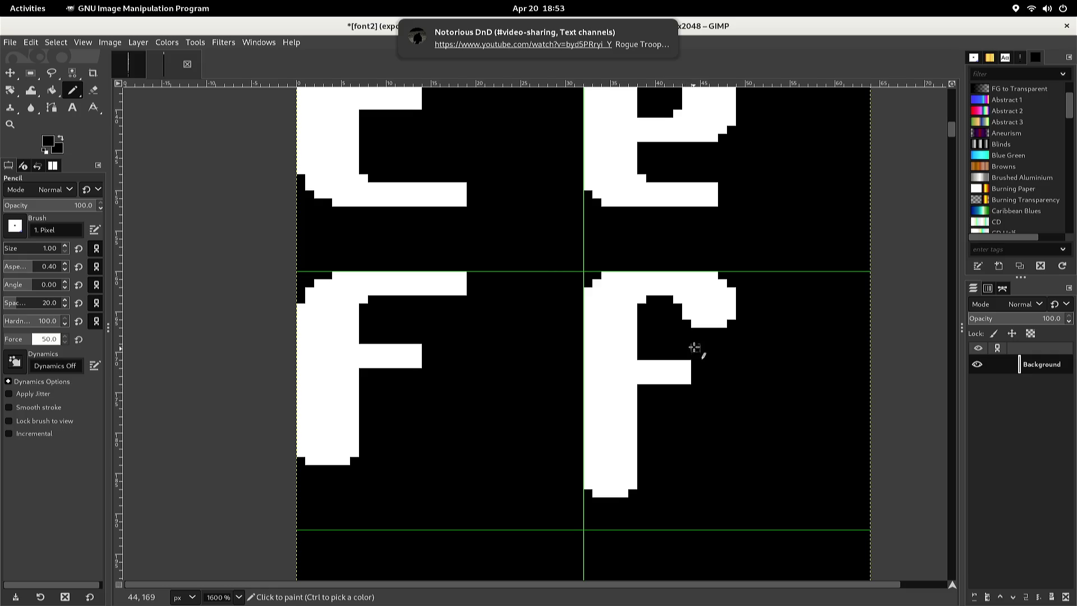
# Reshape the f's hook tip with black and white pixels into a rounded, downward curl
pyautogui.click(714, 275)
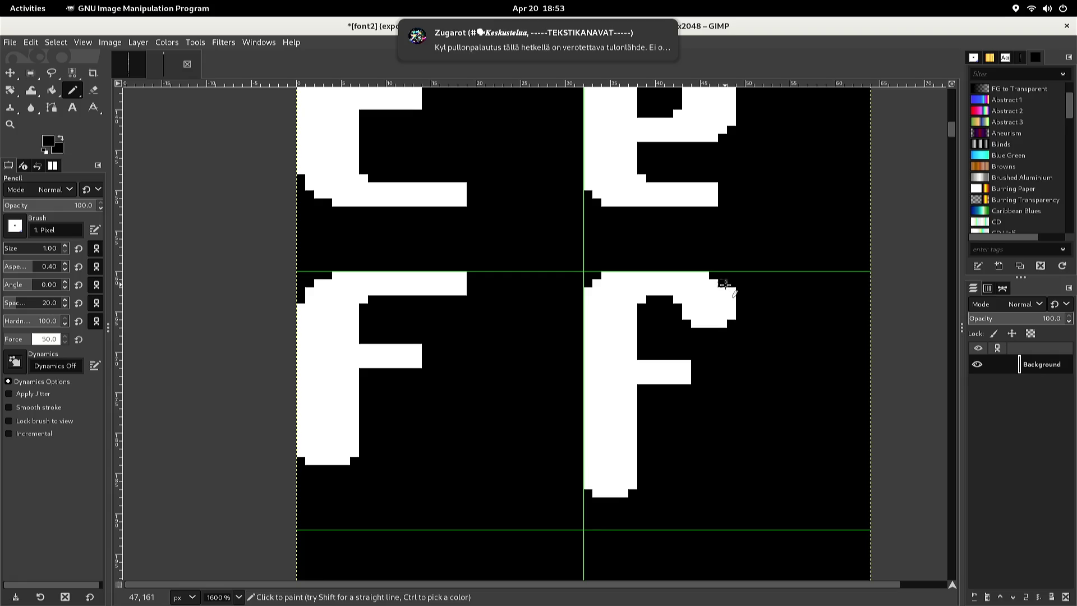
pyautogui.moveTo(730, 292); pyautogui.dragTo(726, 310)
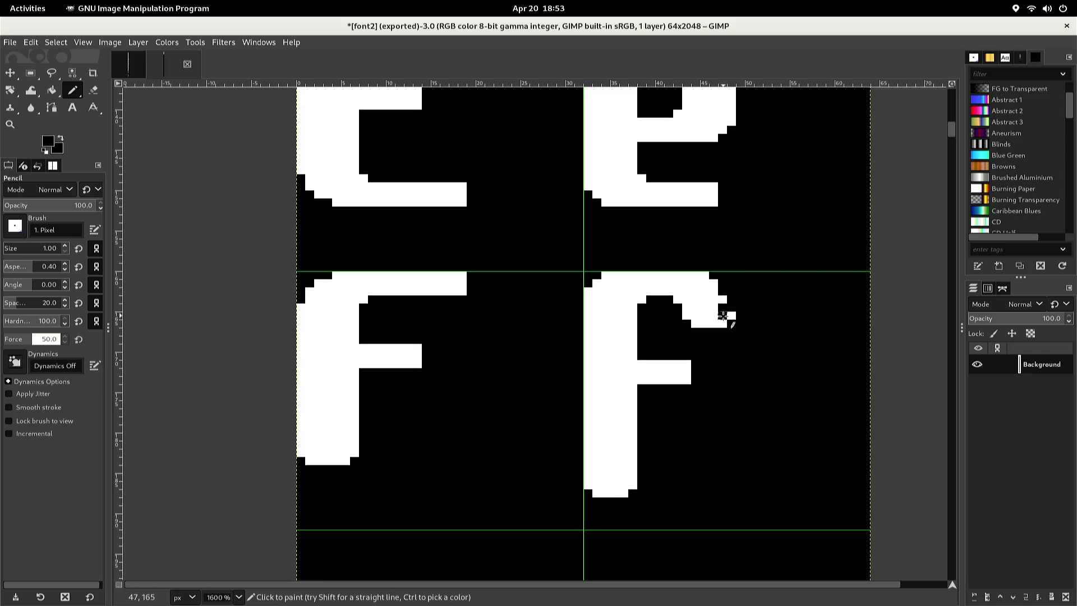
pyautogui.moveTo(725, 316)
pyautogui.mouseDown()
pyautogui.moveTo(726, 328)
pyautogui.moveTo(696, 331)
pyautogui.moveTo(713, 315)
pyautogui.mouseUp()
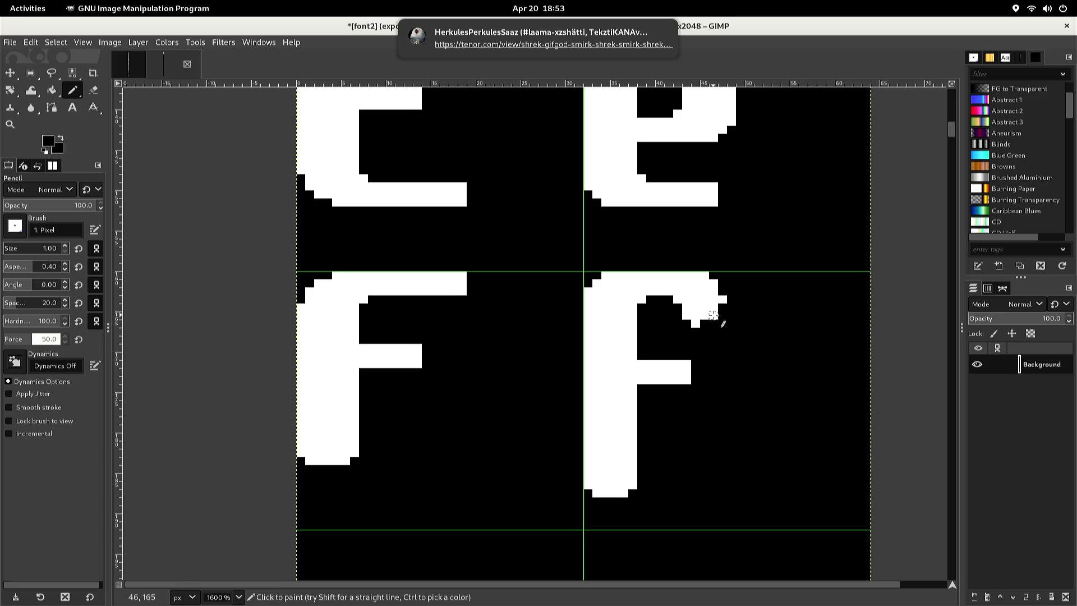
pyautogui.press('x')
pyautogui.click(721, 314)
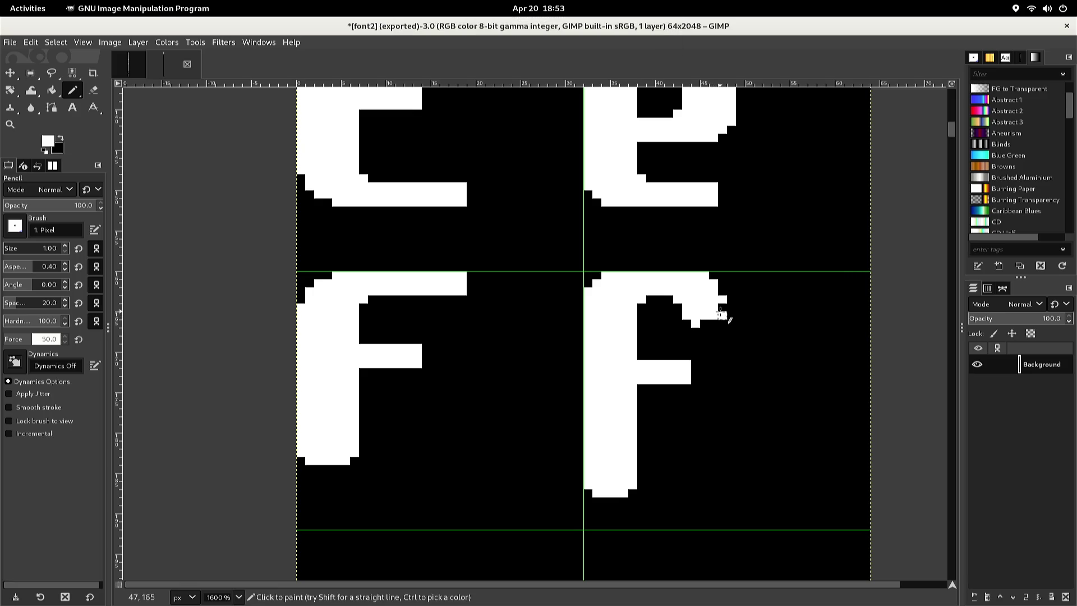
pyautogui.keyDown('ctrl'); pyautogui.click(722, 323); pyautogui.keyUp('ctrl')
pyautogui.keyDown('ctrl'); pyautogui.click(711, 316); pyautogui.keyUp('ctrl')
pyautogui.moveTo(710, 316); pyautogui.dragTo(716, 321)
pyautogui.keyDown('ctrl'); pyautogui.click(722, 322); pyautogui.keyUp('ctrl')
pyautogui.click(701, 325)
pyautogui.click(685, 317)
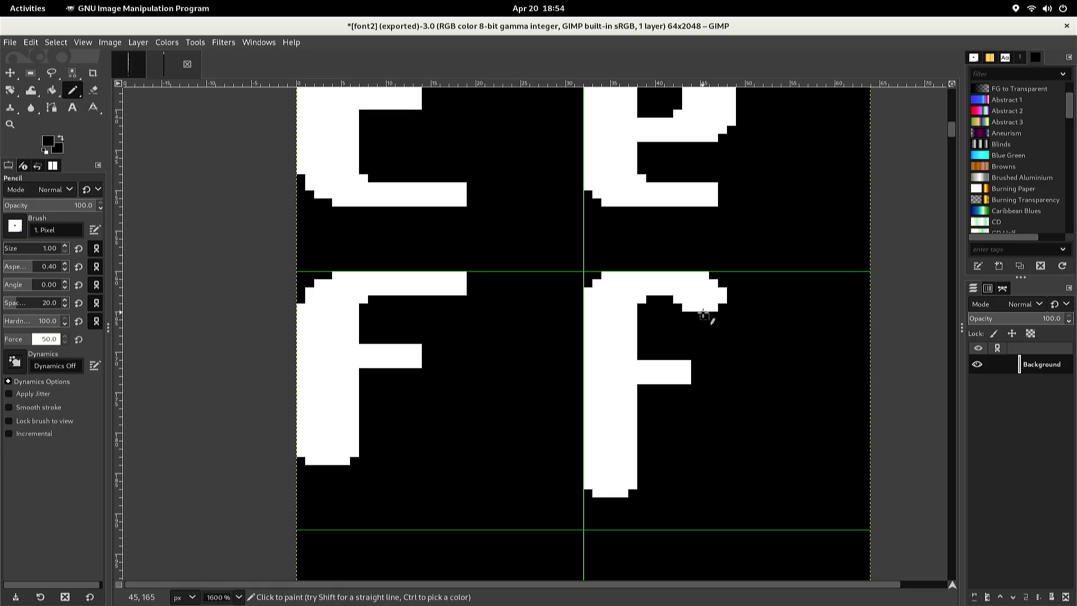
# Blacken pixels to carve the right F's curled tip upward and along its right side
pyautogui.click(704, 310)
pyautogui.click(714, 299)
pyautogui.moveTo(714, 299); pyautogui.dragTo(715, 282)
pyautogui.click(708, 274)
pyautogui.hotkey('ctrl', 'z')
pyautogui.moveTo(721, 289); pyautogui.dragTo(721, 299)
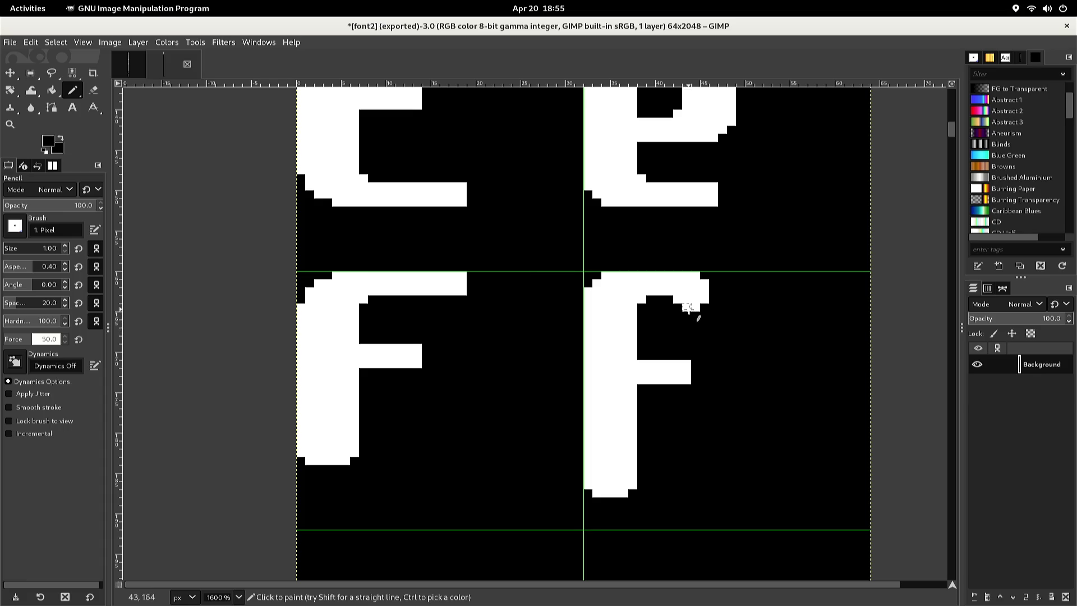
# Add white pixels at the F arm's top-right end and export the sheet to font2.png
pyautogui.press('x')
pyautogui.moveTo(704, 308); pyautogui.dragTo(714, 299)
pyautogui.click(712, 291)
pyautogui.click(713, 285)
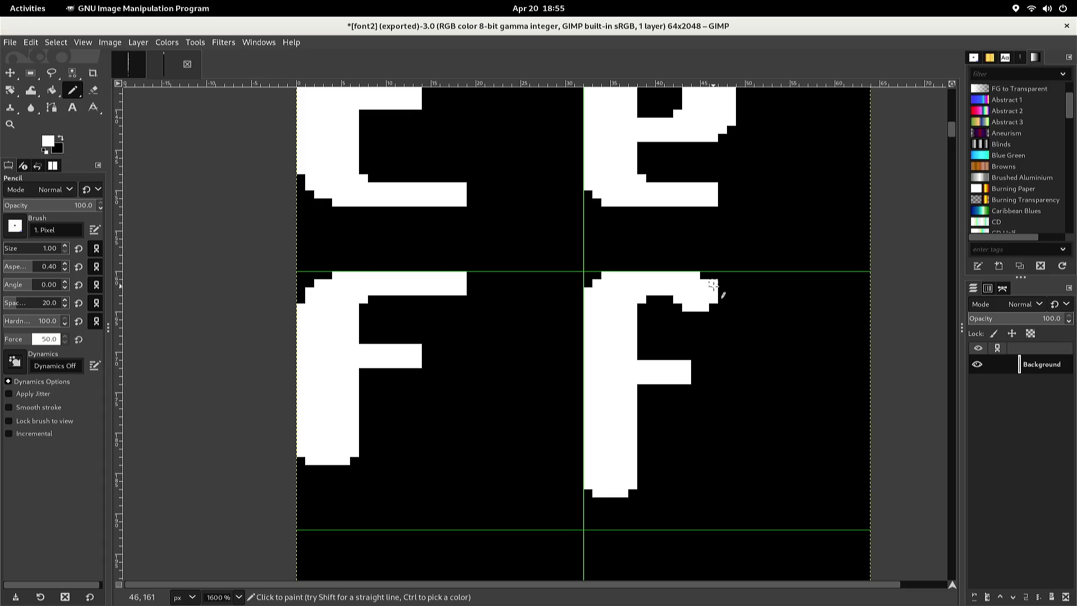
pyautogui.click(702, 282)
pyautogui.hotkey('ctrl', 'e')
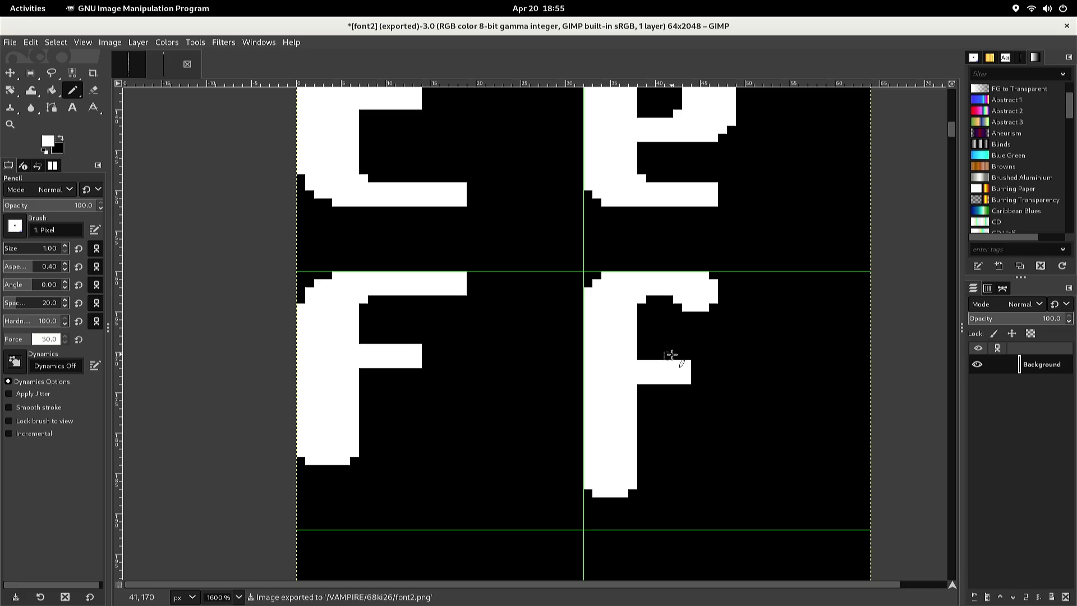
pyautogui.hotkey('ctrl', 'pageup')
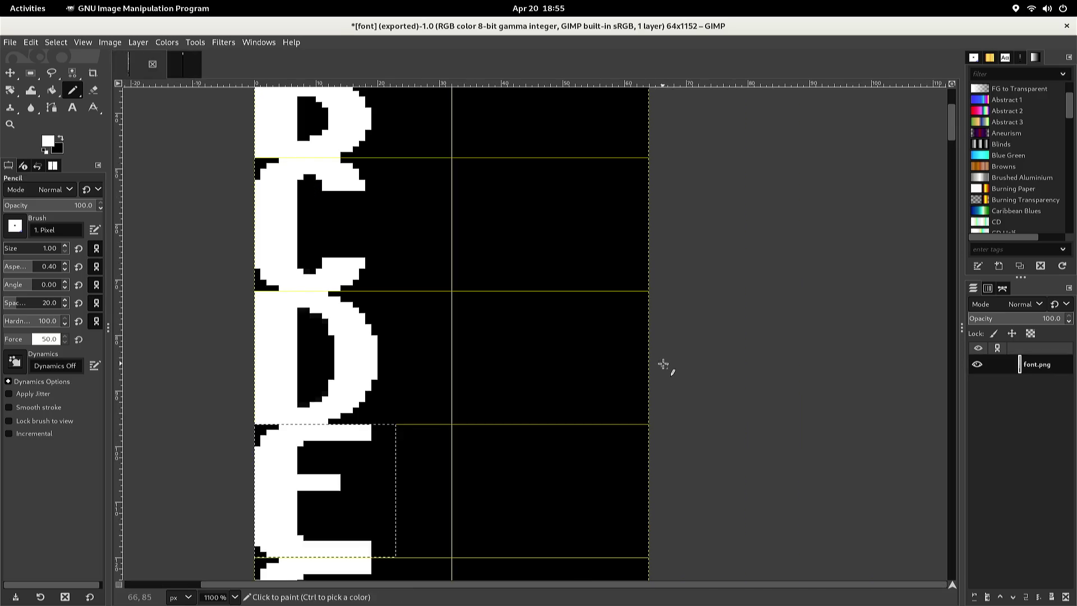
# Copy the G glyph's cell from the 64x1152 font image and return to font2
pyautogui.scroll(-5, 663, 364)
pyautogui.scroll(-2, 663, 365)
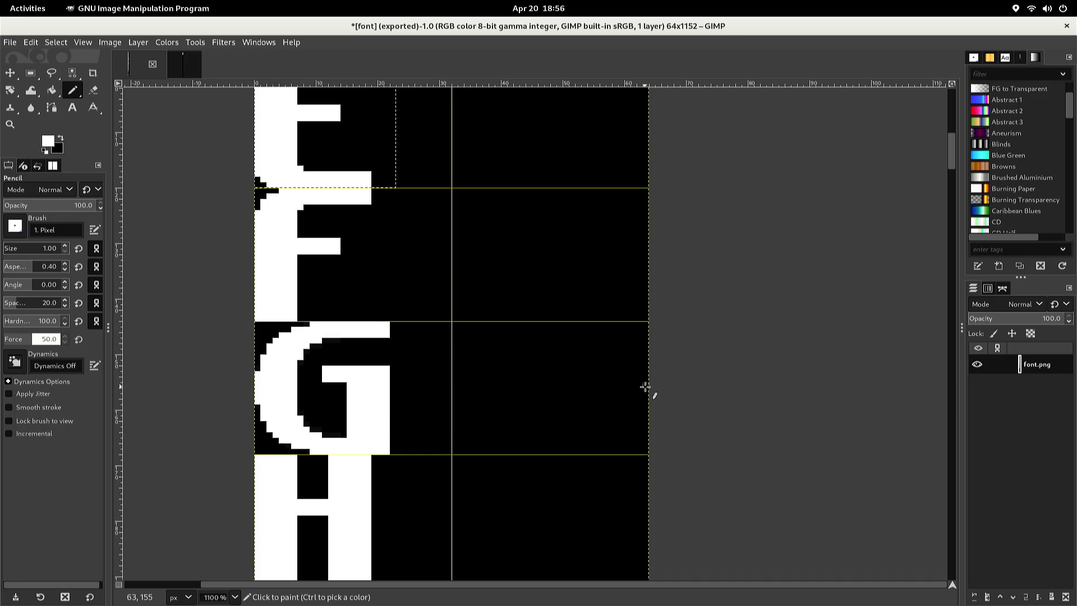
pyautogui.press('r')
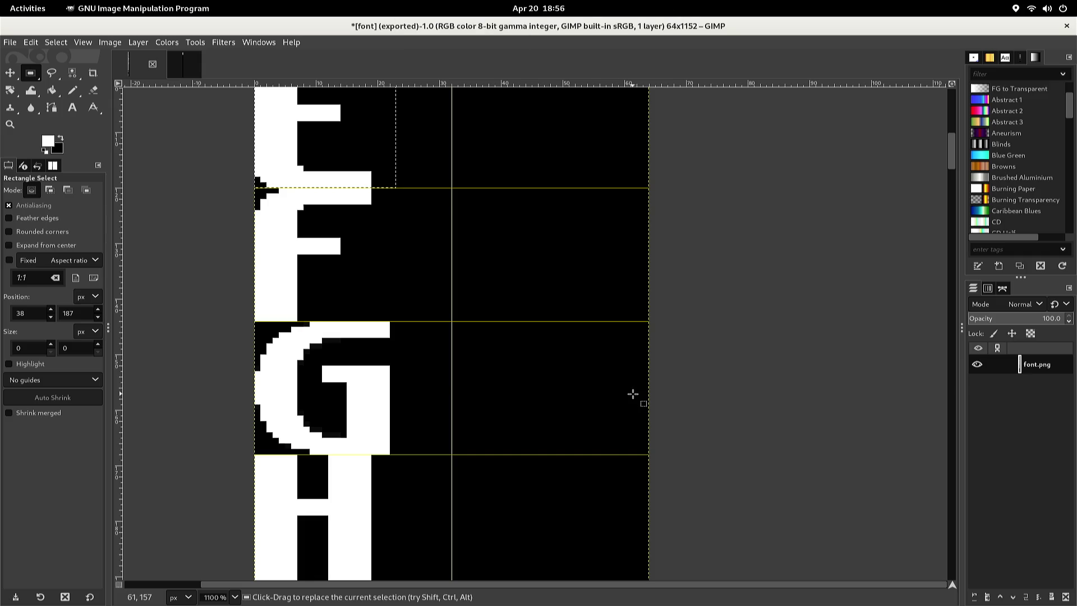
pyautogui.moveTo(445, 321)
pyautogui.mouseDown()
pyautogui.moveTo(368, 436)
pyautogui.moveTo(250, 454)
pyautogui.mouseUp()
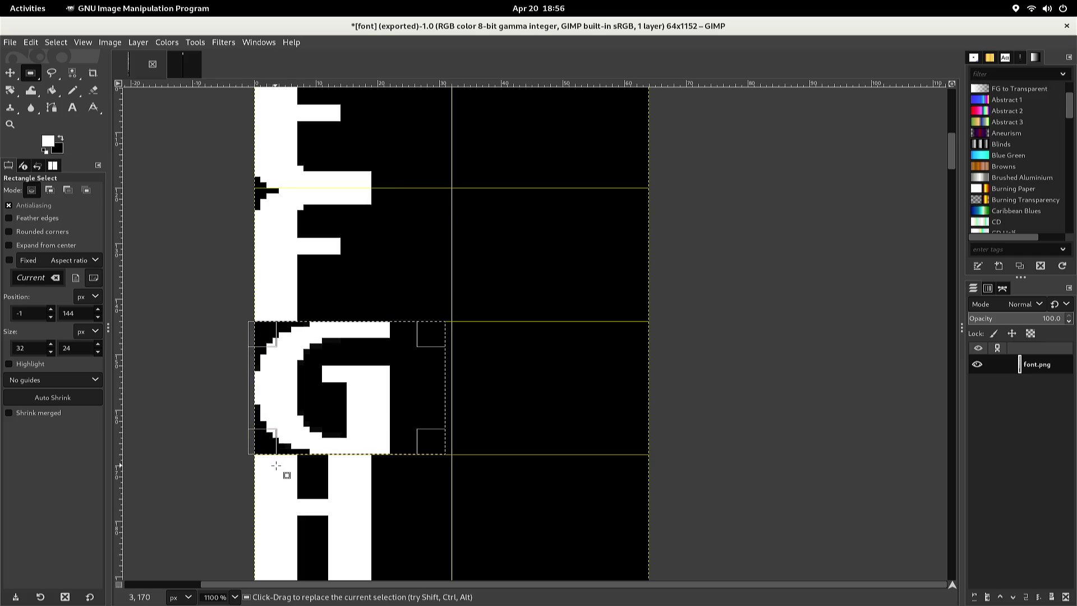
pyautogui.hotkey('ctrl', 'c')
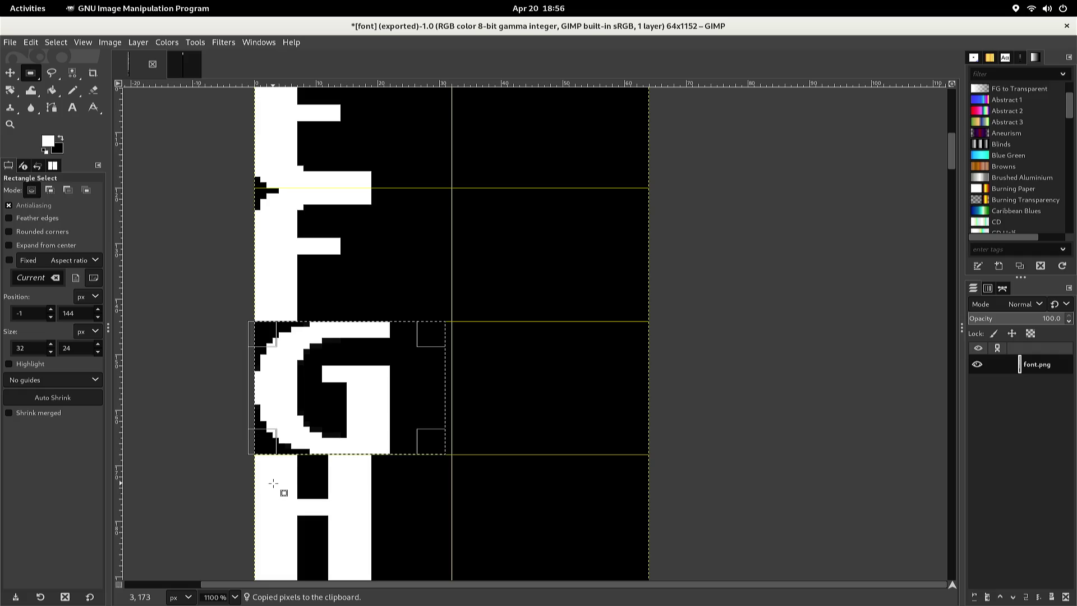
pyautogui.hotkey('alt', 'pagedown')
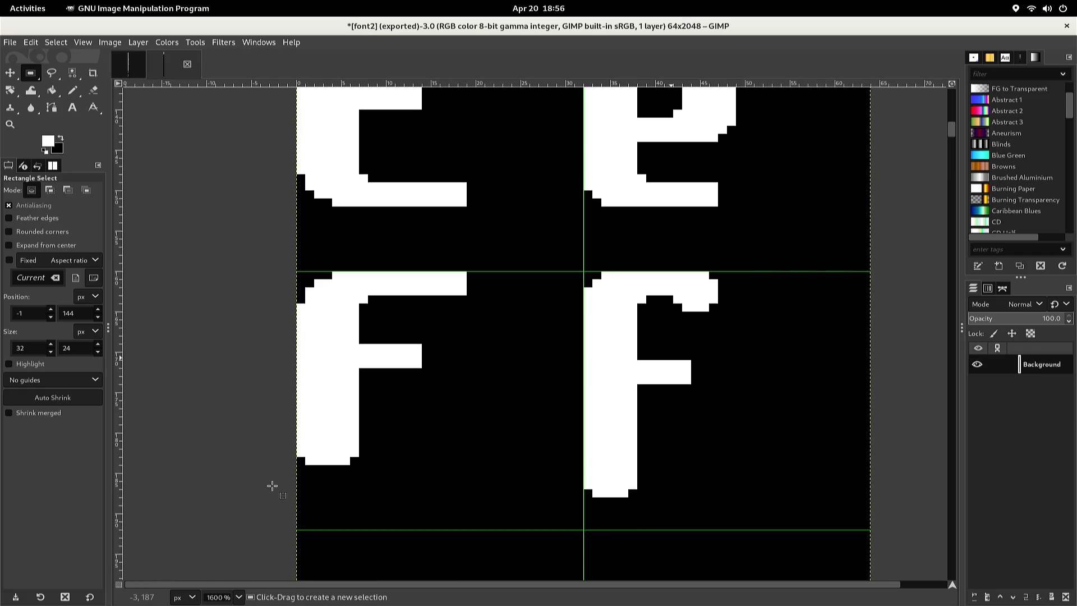
# Paste the G into font2 and nudge it down and left into the cell below the left F
pyautogui.scroll(-5, 272, 486)
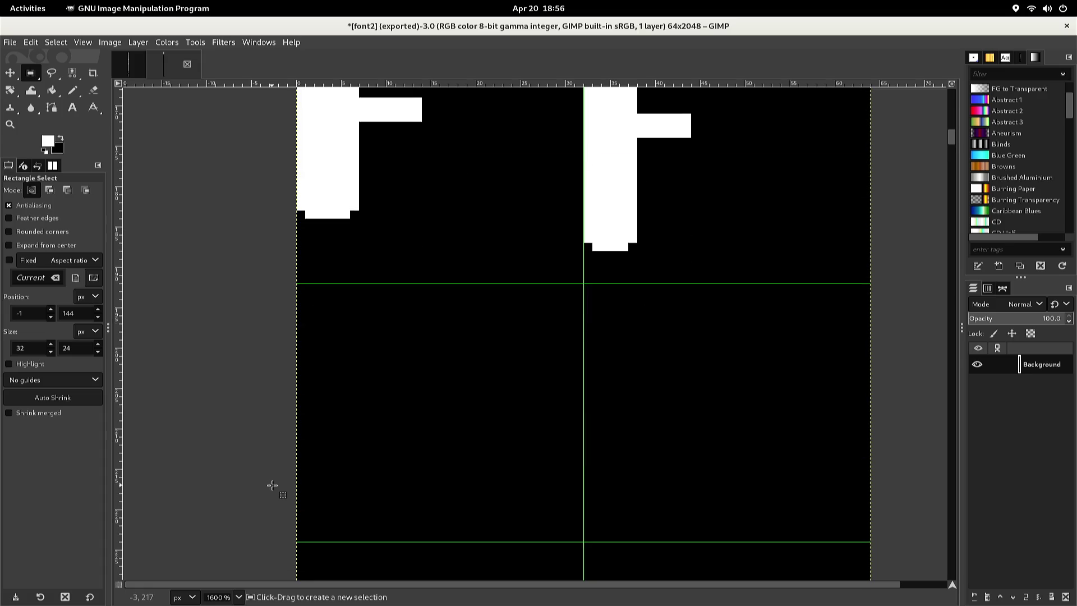
pyautogui.press('ctrl')
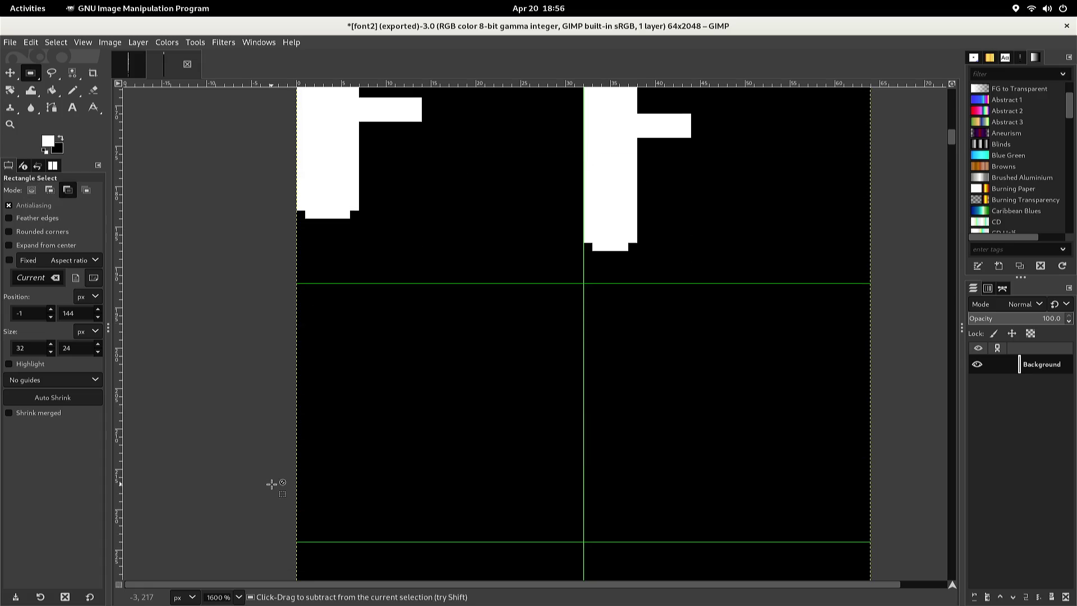
pyautogui.hotkey('ctrl', 'v')
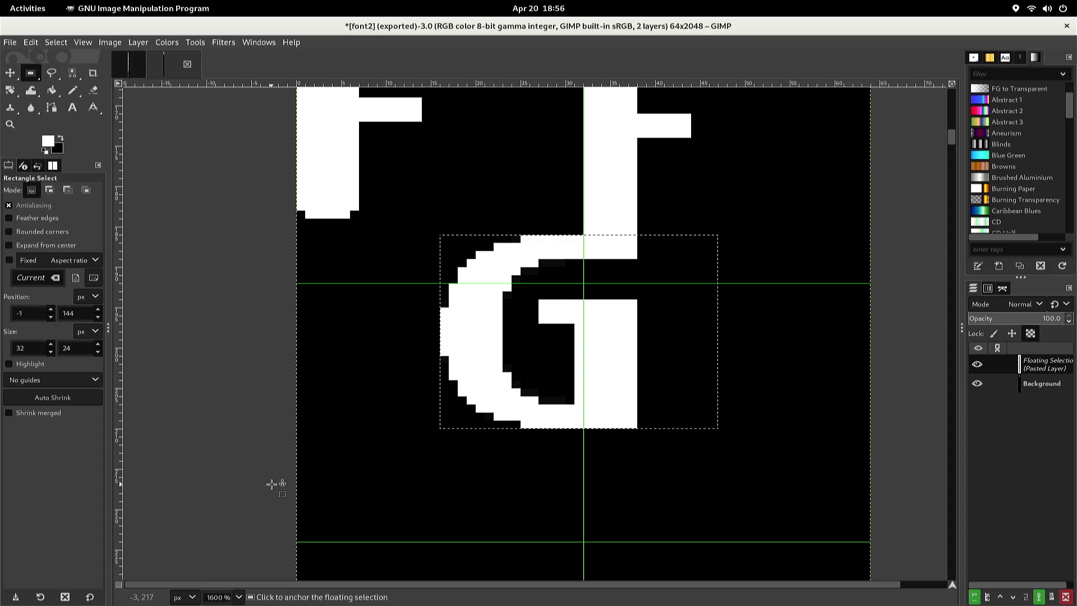
pyautogui.press('Down')
pyautogui.press('Down')
pyautogui.press('Down')
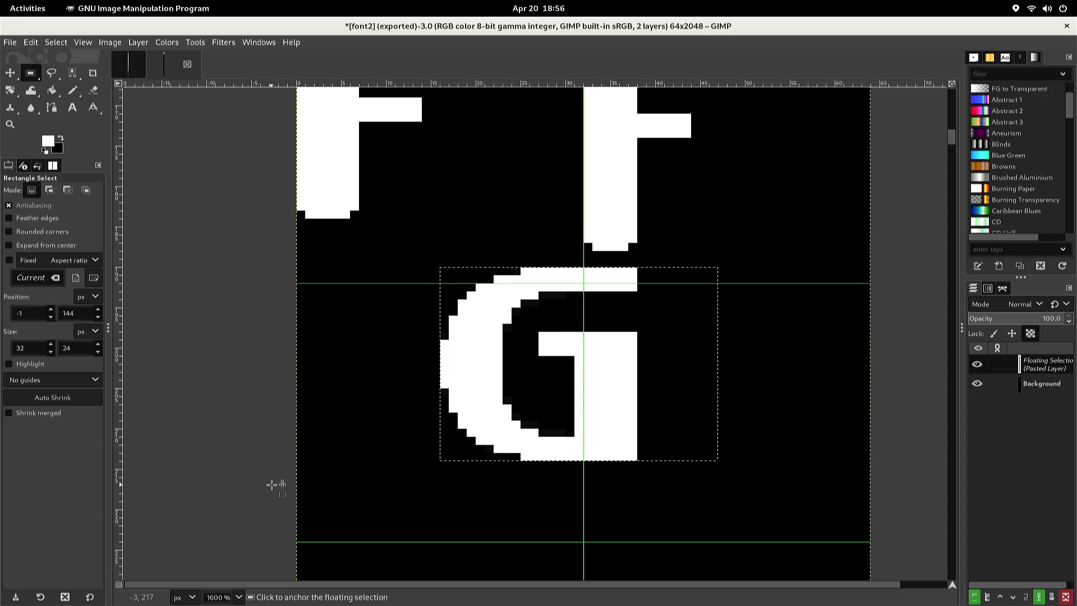
pyautogui.press('Left')
pyautogui.press('Left')
pyautogui.press('Left')
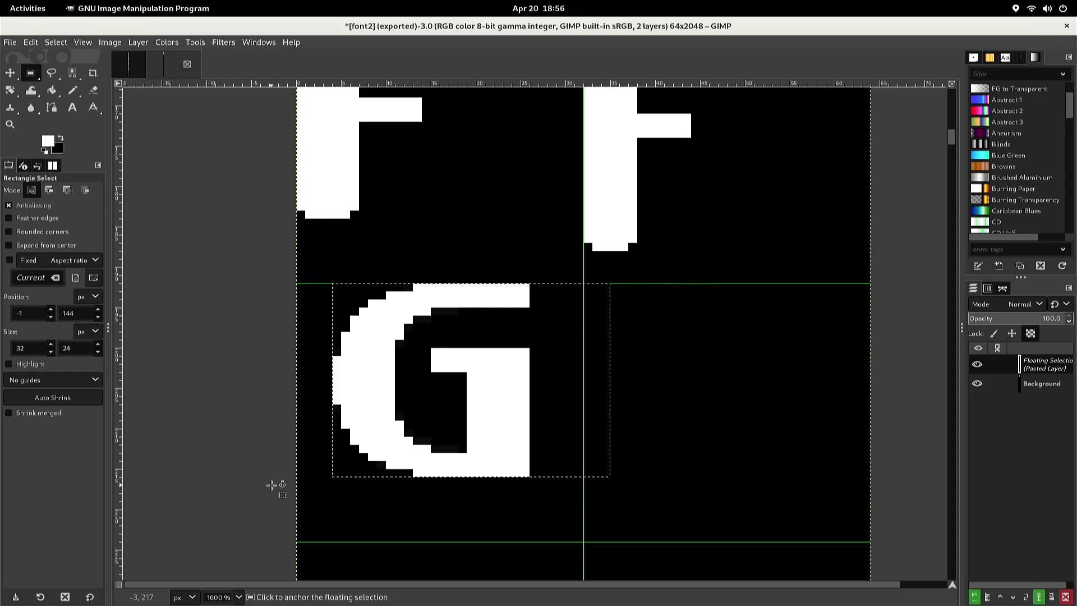
pyautogui.press('Left')
pyautogui.press('Left')
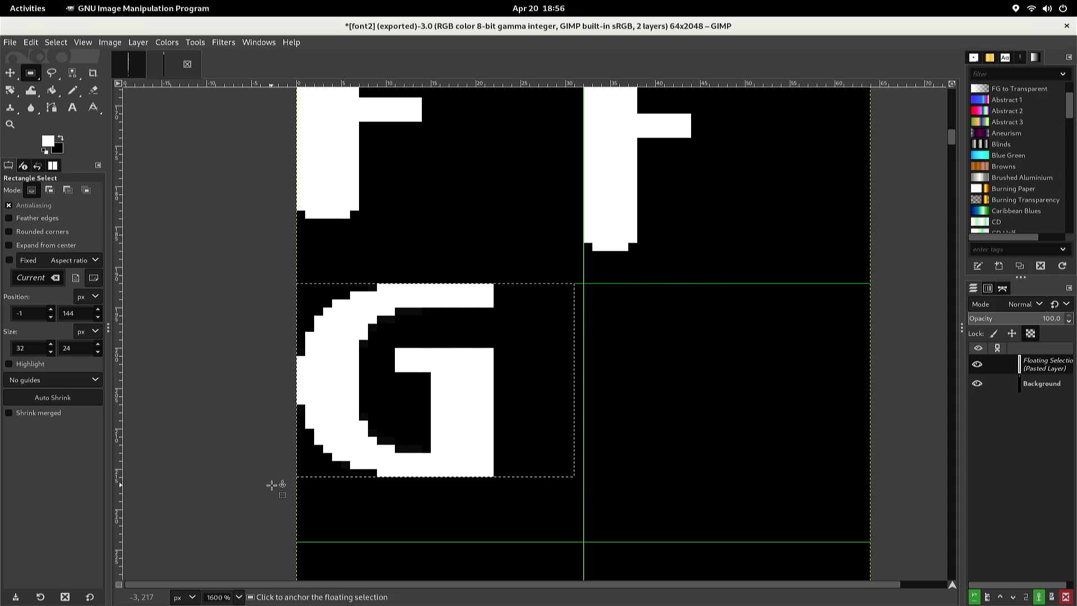
# Anchor the pasted G onto the font2 background layer
pyautogui.rightClick(271, 487)
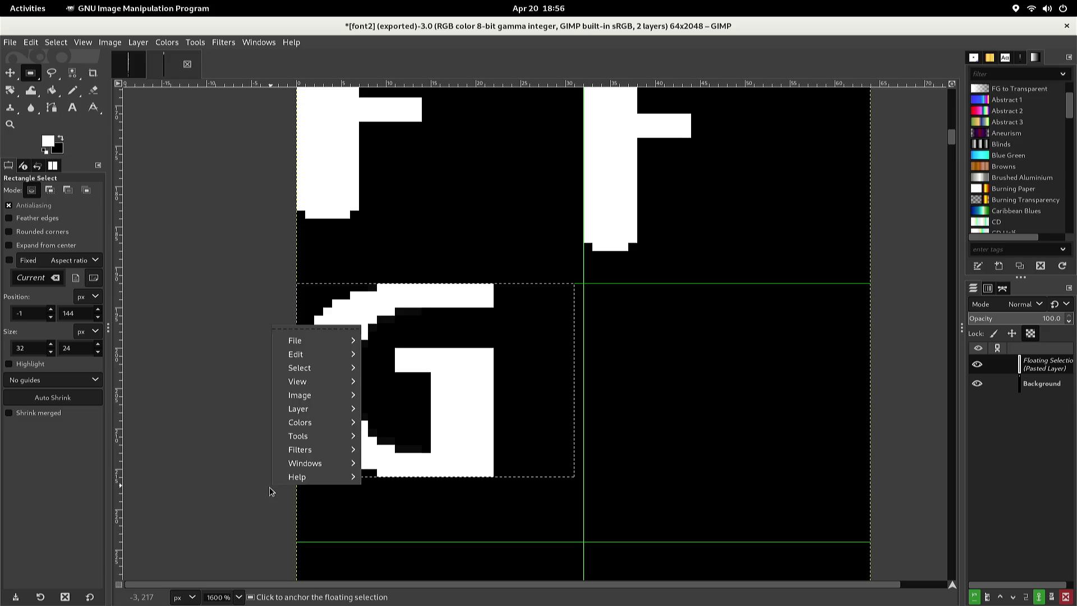
pyautogui.press('Escape')
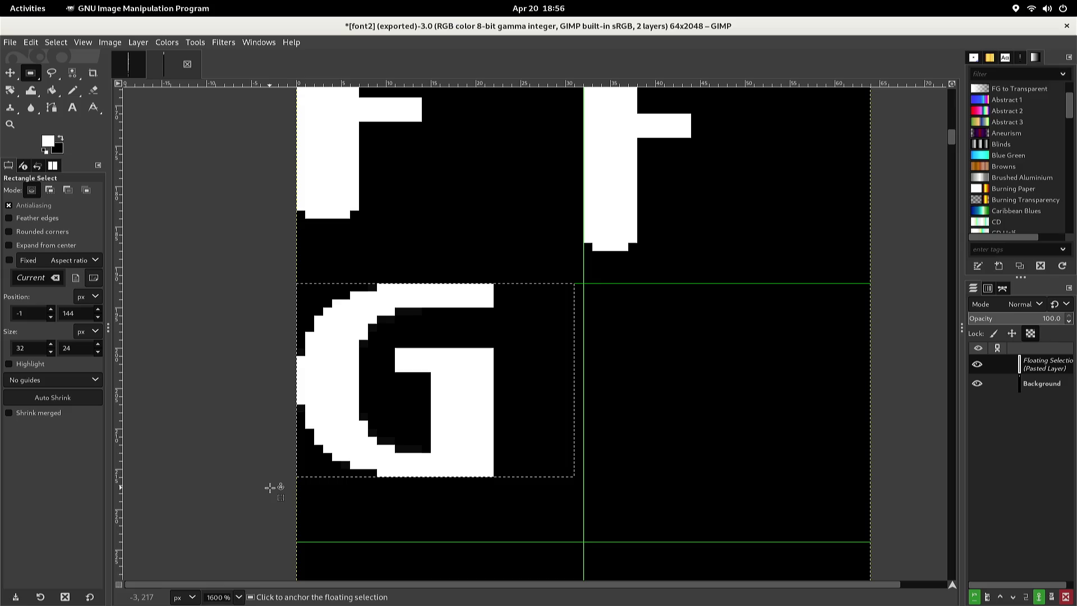
pyautogui.press('n')
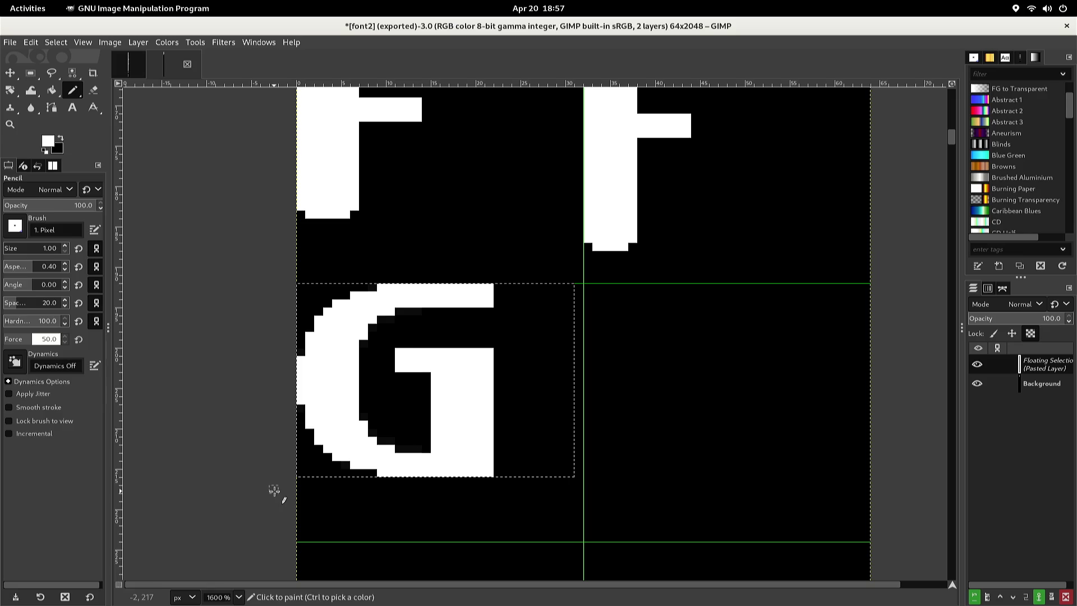
pyautogui.press('r')
pyautogui.click(284, 493)
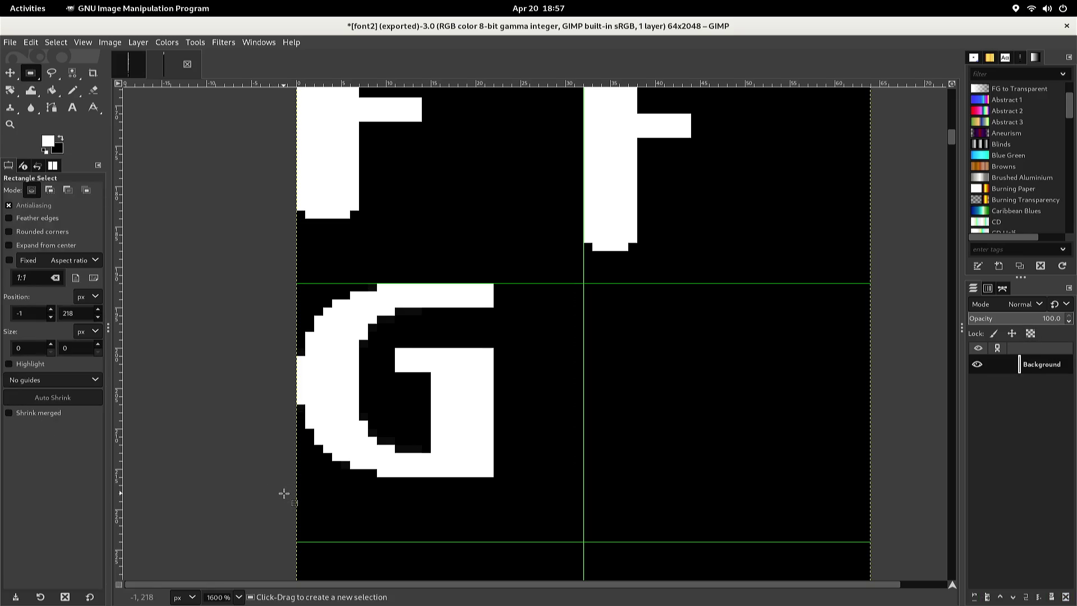
pyautogui.rightClick(284, 493)
pyautogui.press('Escape')
pyautogui.press('n')
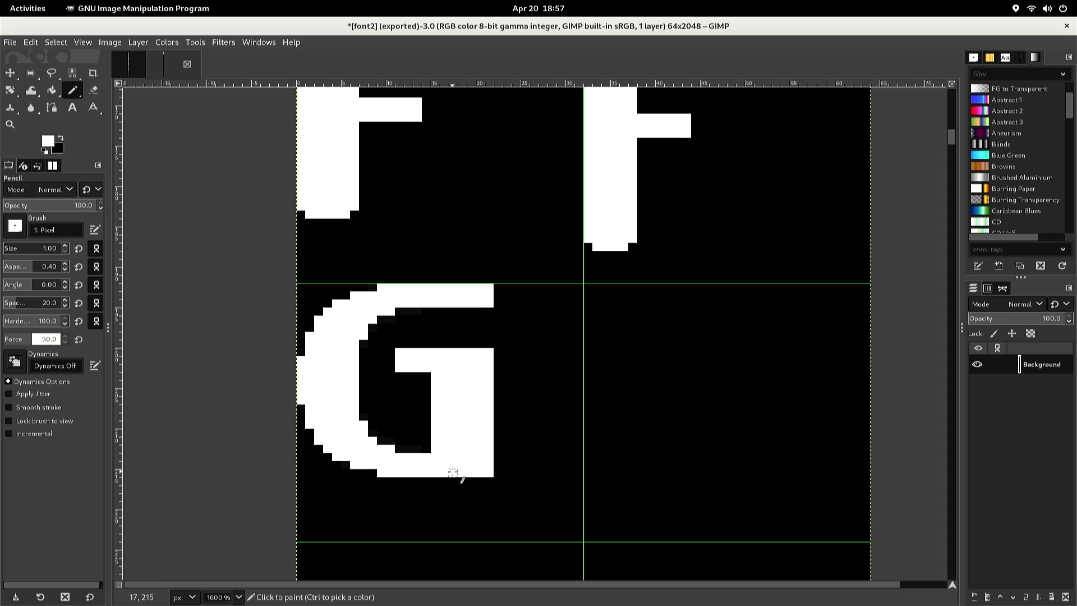
# Blacken the G's bottom-right corner, inner-bar corner and top-bar end; extend its inner bar one column left in white
pyautogui.click(487, 472)
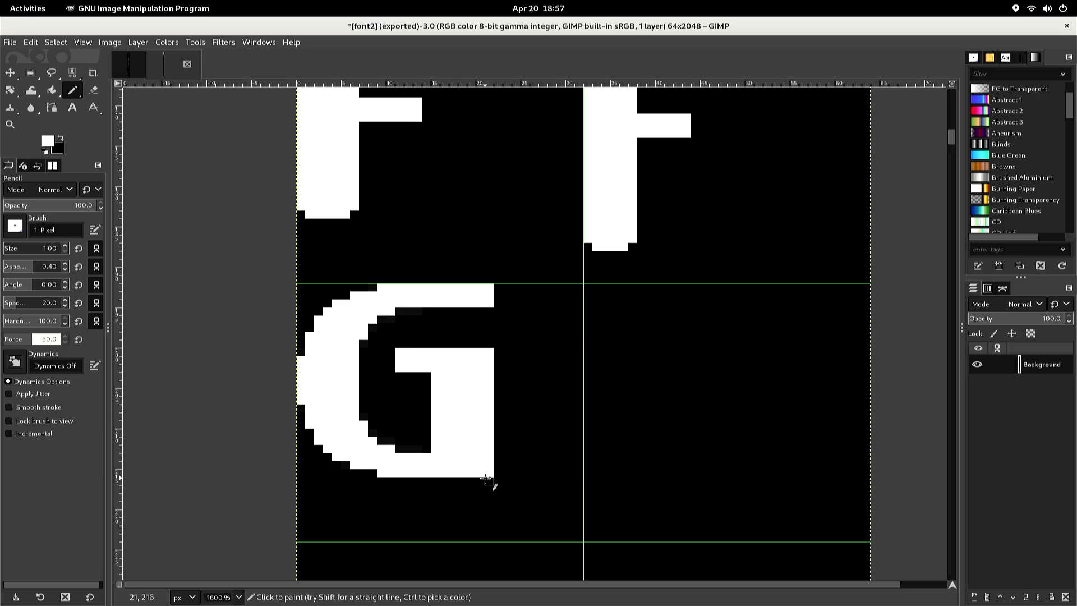
pyautogui.keyDown('ctrl'); pyautogui.click(489, 481); pyautogui.keyUp('ctrl')
pyautogui.click(490, 476)
pyautogui.click(488, 351)
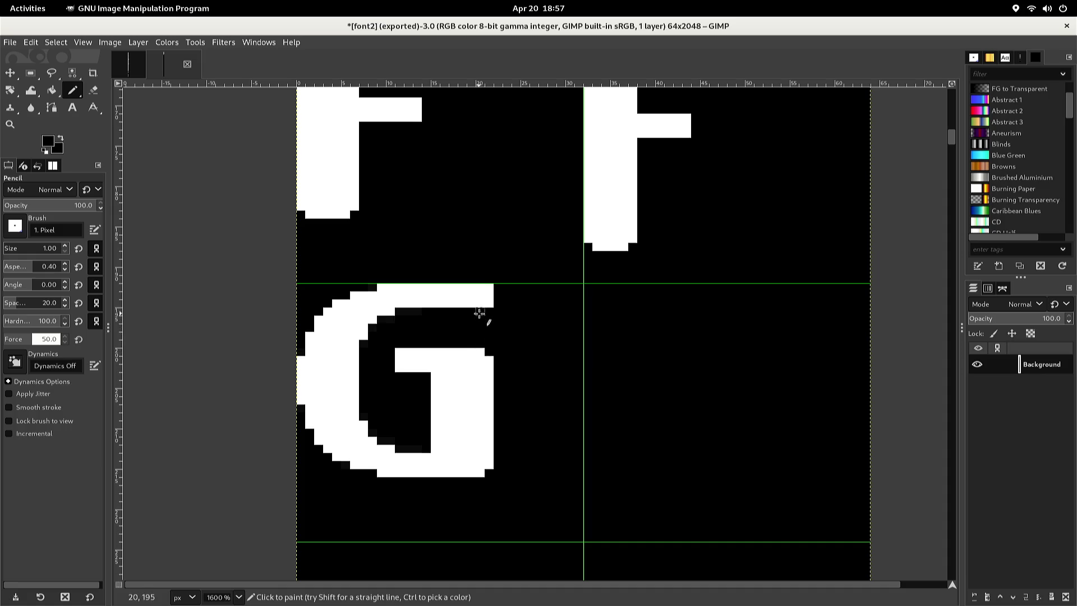
pyautogui.moveTo(481, 314)
pyautogui.mouseDown()
pyautogui.moveTo(483, 285)
pyautogui.moveTo(490, 312)
pyautogui.mouseUp()
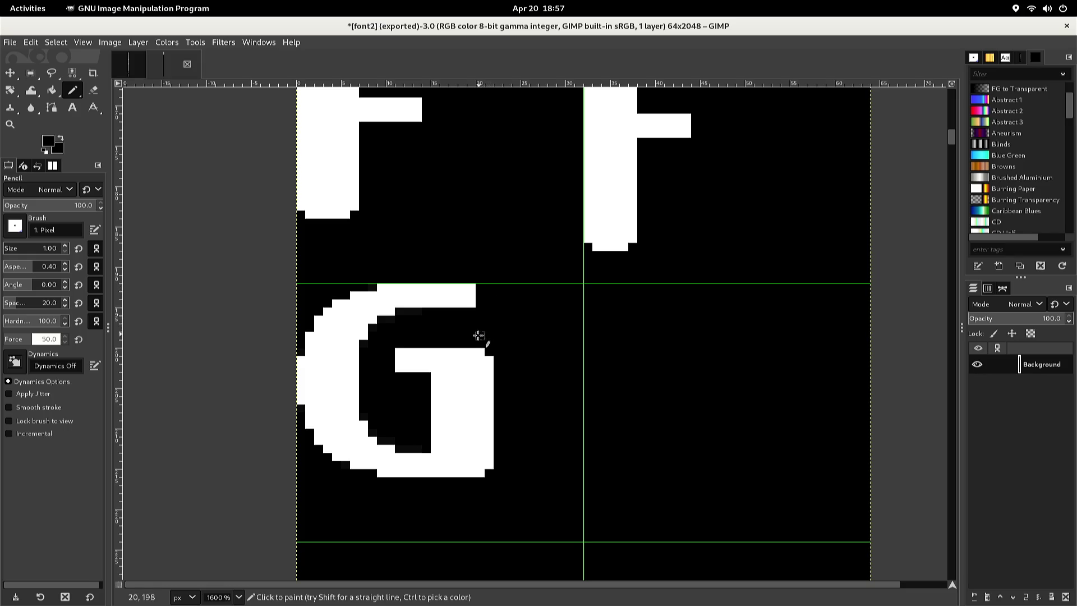
pyautogui.press('x')
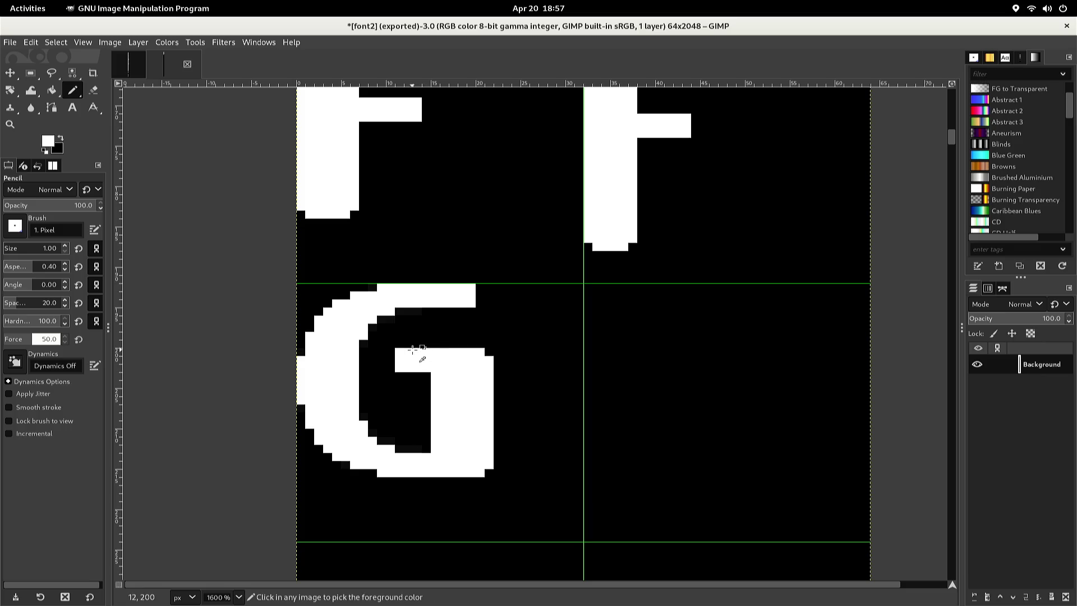
pyautogui.moveTo(388, 352); pyautogui.dragTo(390, 361)
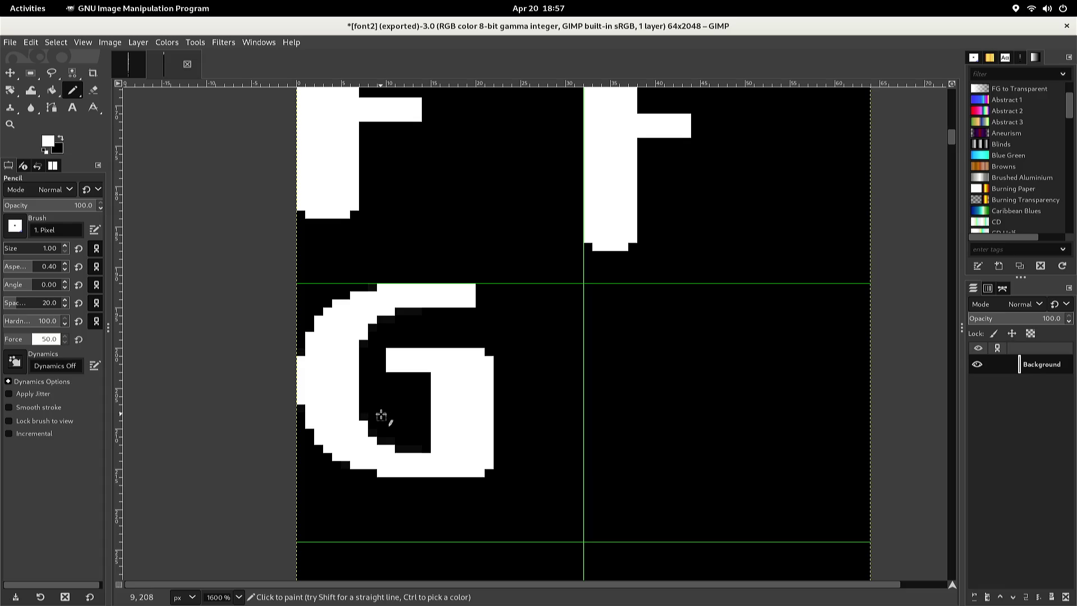
pyautogui.press('r')
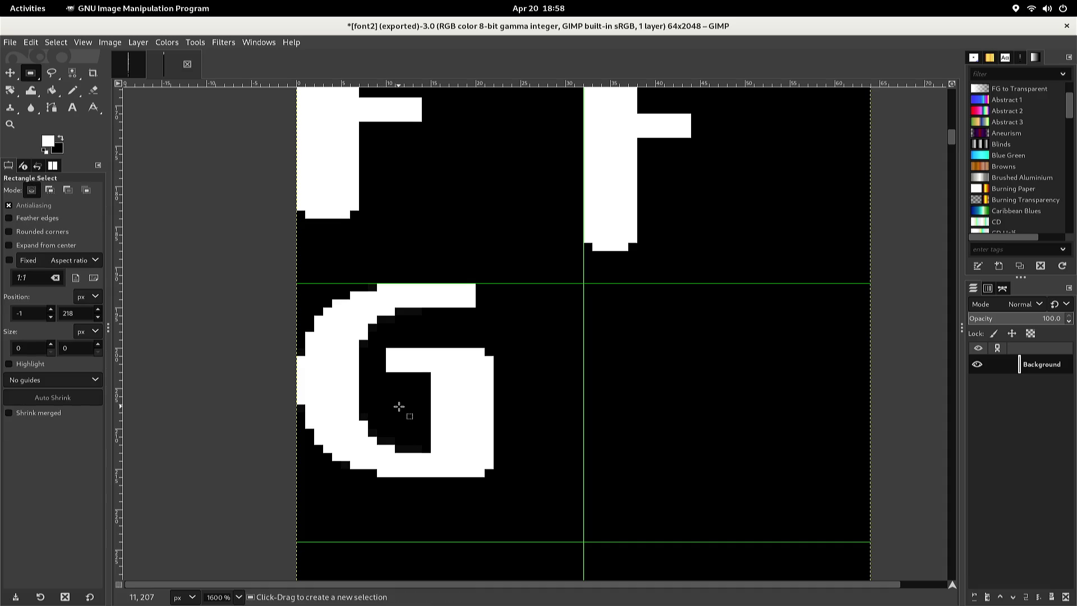
# Select and copy the lowercase a glyph from the sheet
pyautogui.scroll(3, 399, 406)
pyautogui.rightClick(399, 406)
pyautogui.rightClick(399, 405)
pyautogui.rightClick(399, 404)
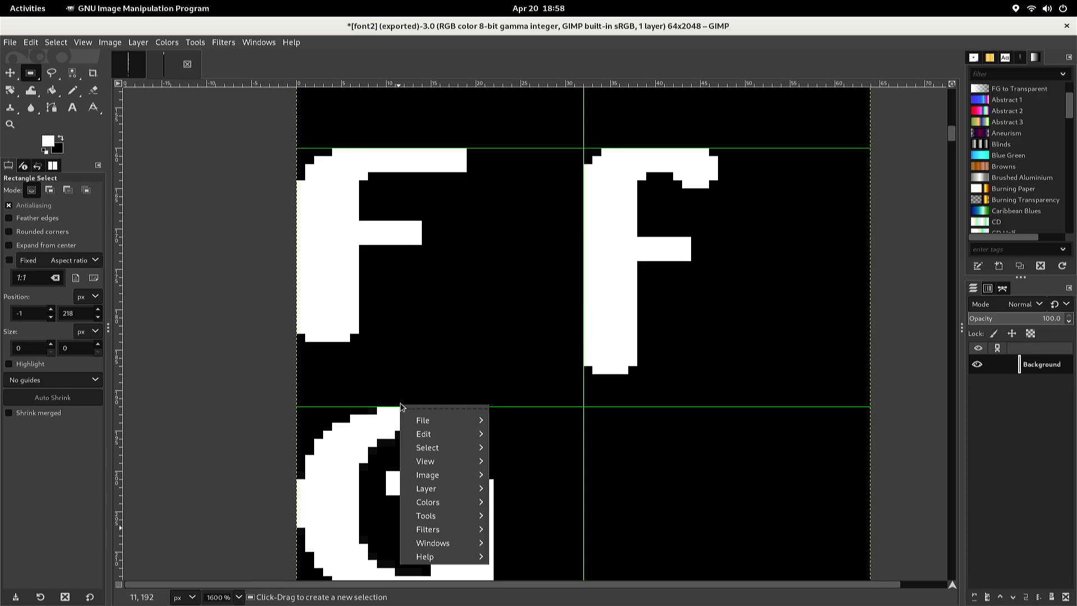
pyautogui.click(424, 387)
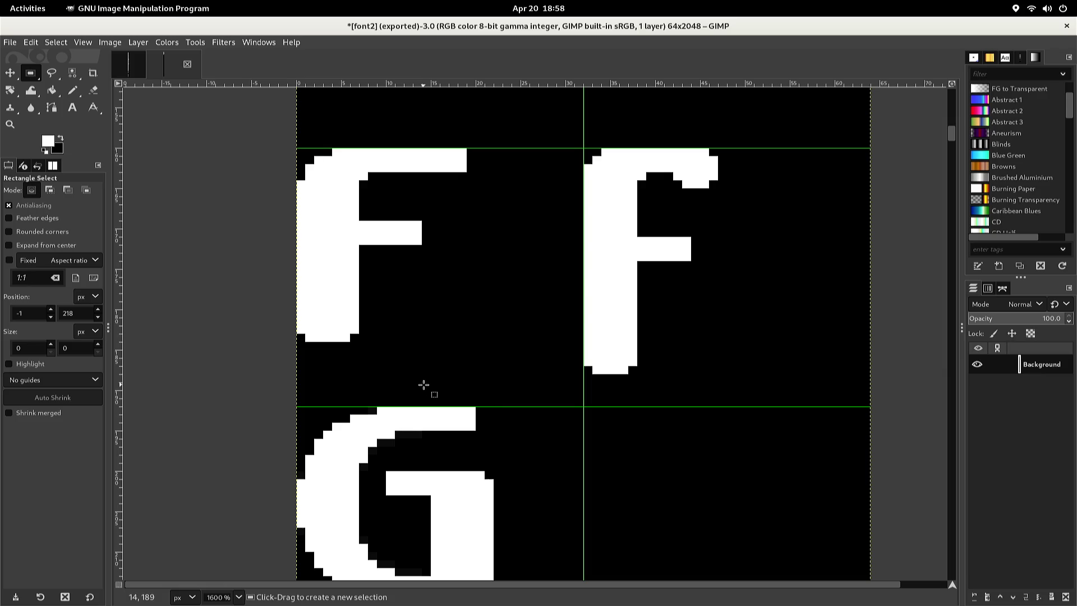
pyautogui.scroll(18, 426, 385)
pyautogui.scroll(12, 423, 384)
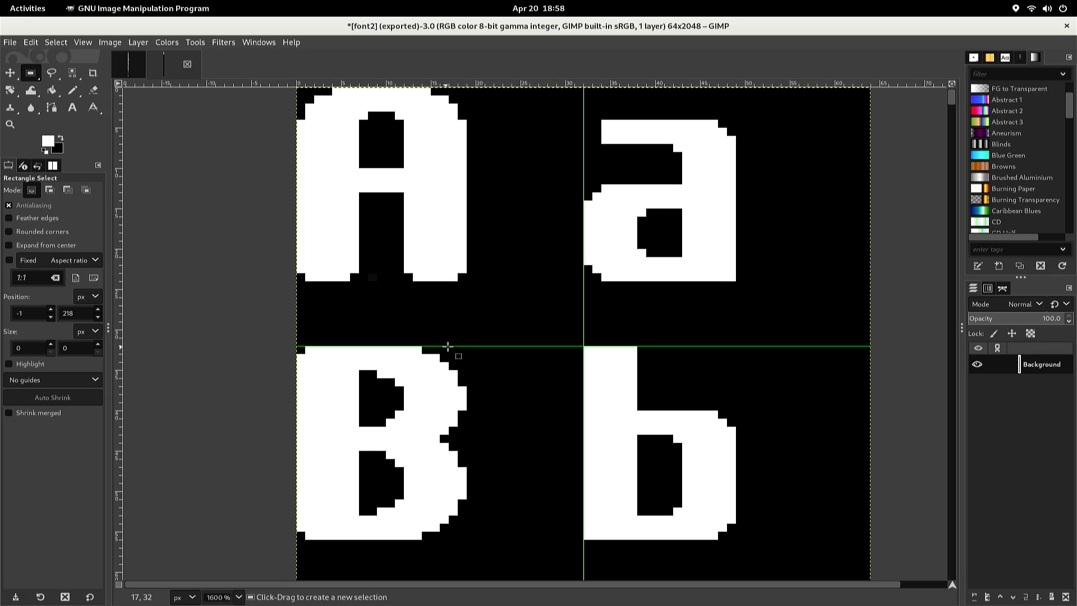
pyautogui.click(585, 279)
pyautogui.moveTo(585, 279)
pyautogui.mouseDown()
pyautogui.moveTo(714, 208)
pyautogui.moveTo(739, 145)
pyautogui.moveTo(736, 121)
pyautogui.mouseUp()
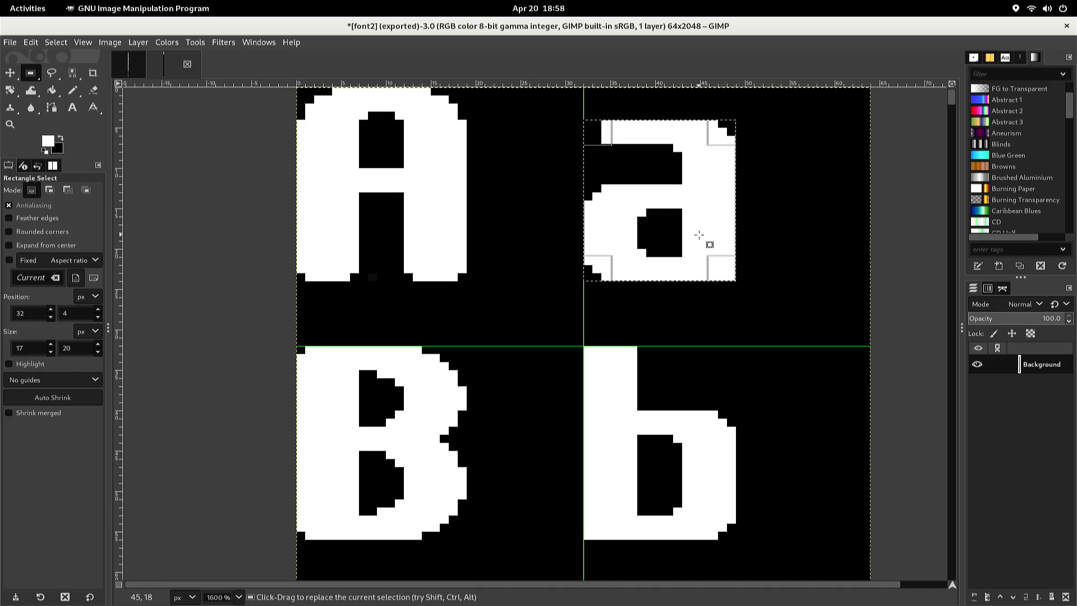
pyautogui.hotkey('ctrl', 'c')
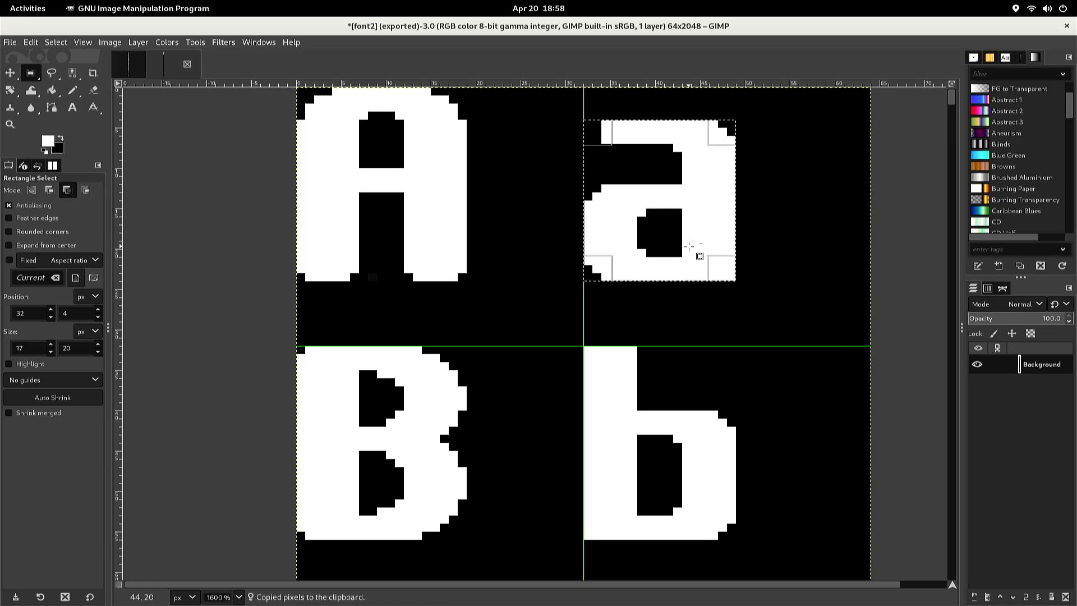
# Paste the a and nudge the floating copy into the empty cell beside the G
pyautogui.hotkey('ctrl', 'v')
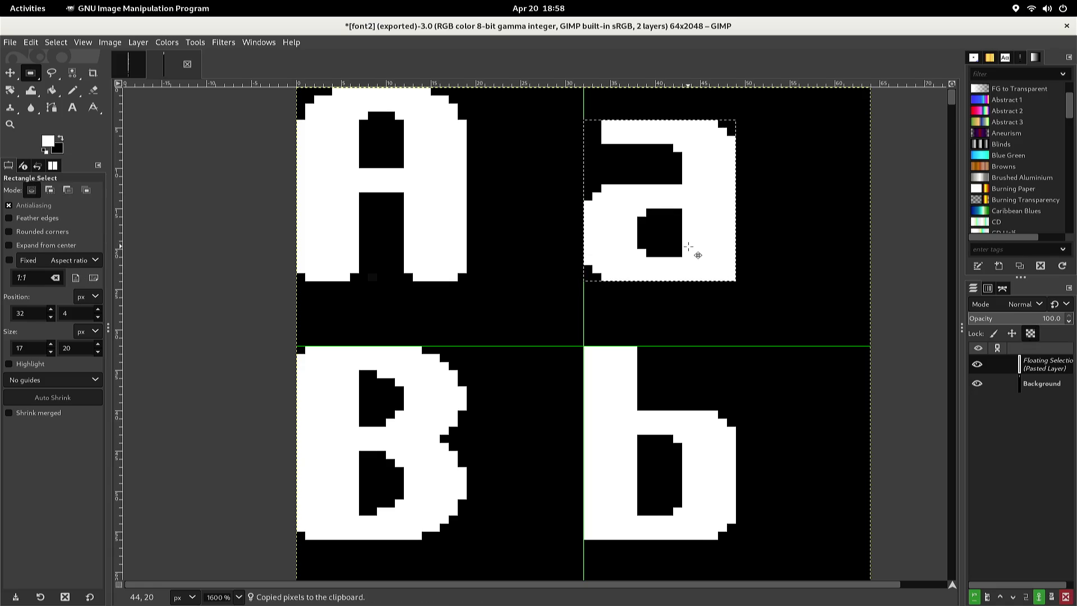
pyautogui.scroll(-10, 688, 247)
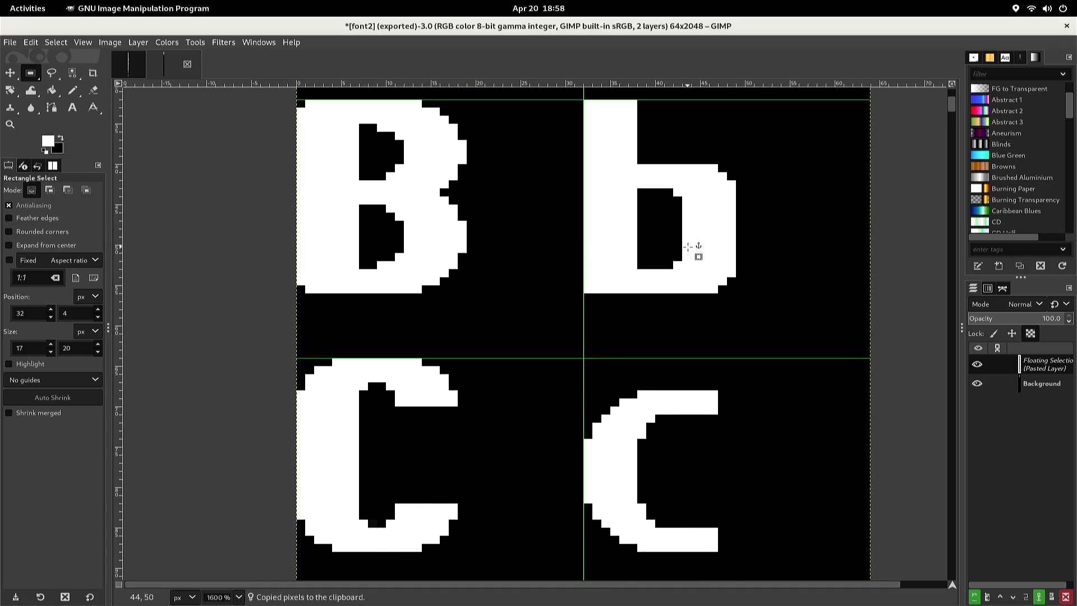
pyautogui.scroll(-15, 689, 247)
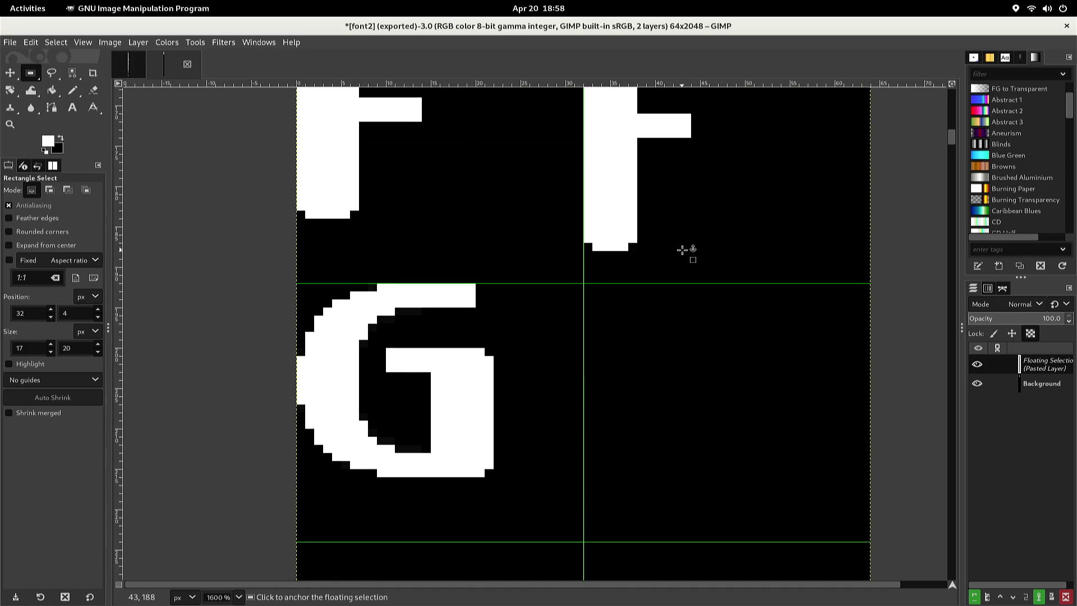
pyautogui.scroll(2, 680, 249)
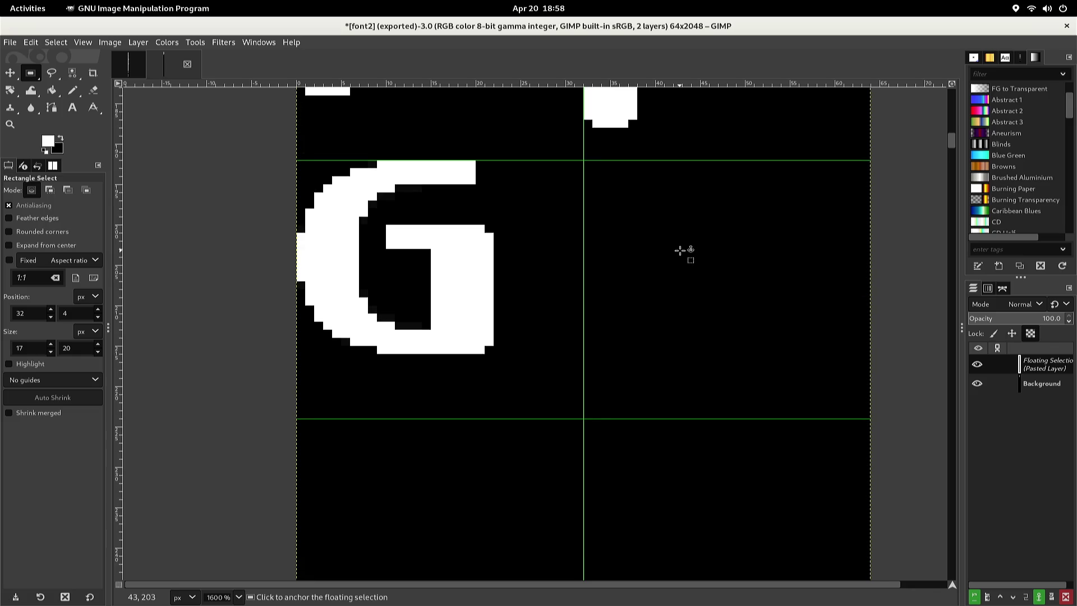
pyautogui.press('Down')
pyautogui.press('Down')
pyautogui.press('Down')
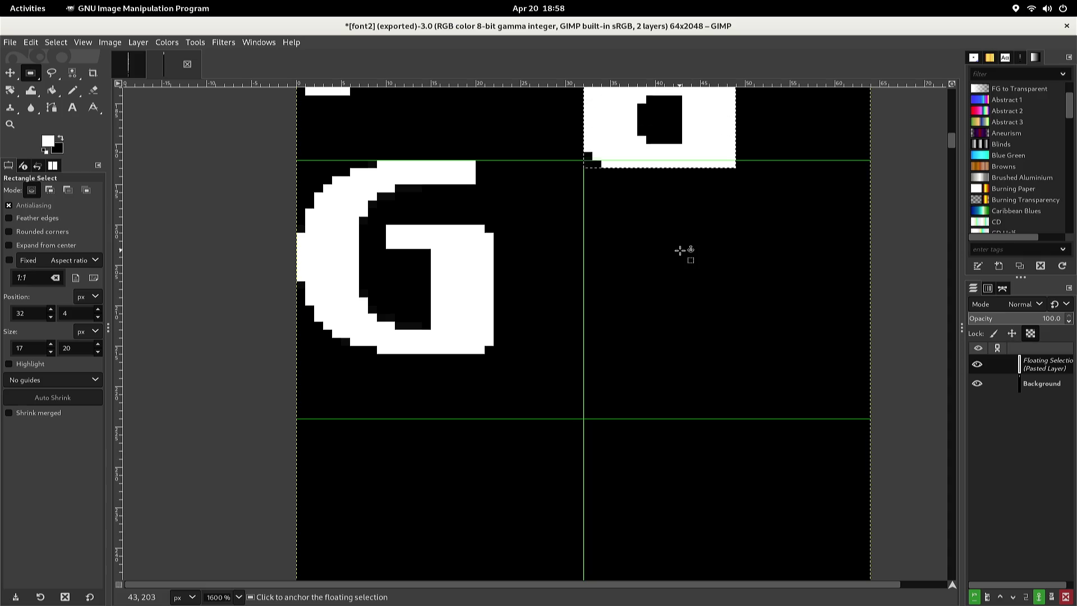
pyautogui.press('Up')
pyautogui.press('Up')
pyautogui.press('Up')
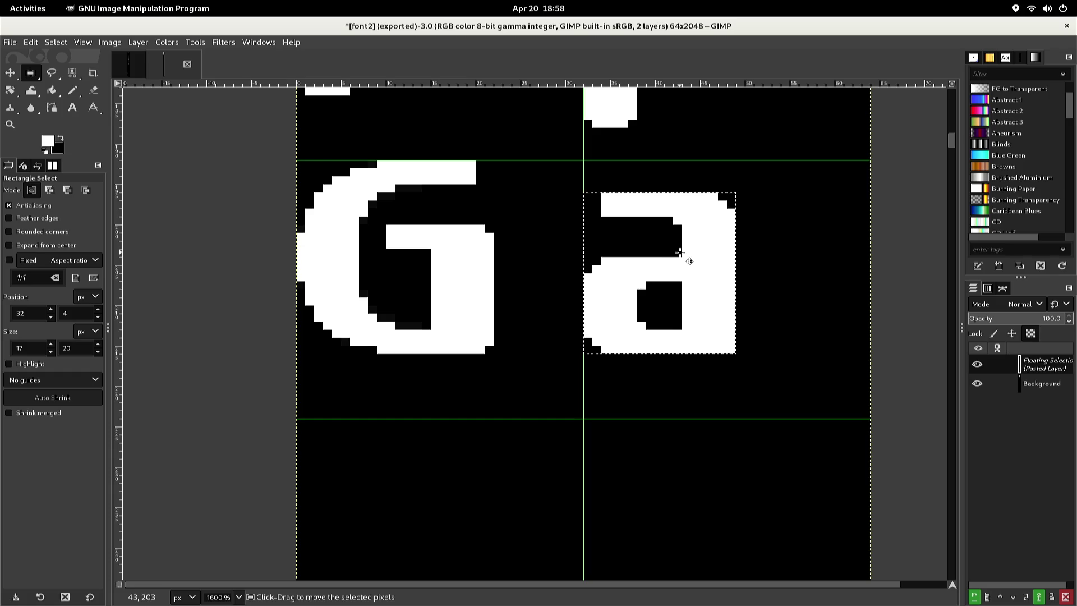
pyautogui.hotkey('alt', 'l')
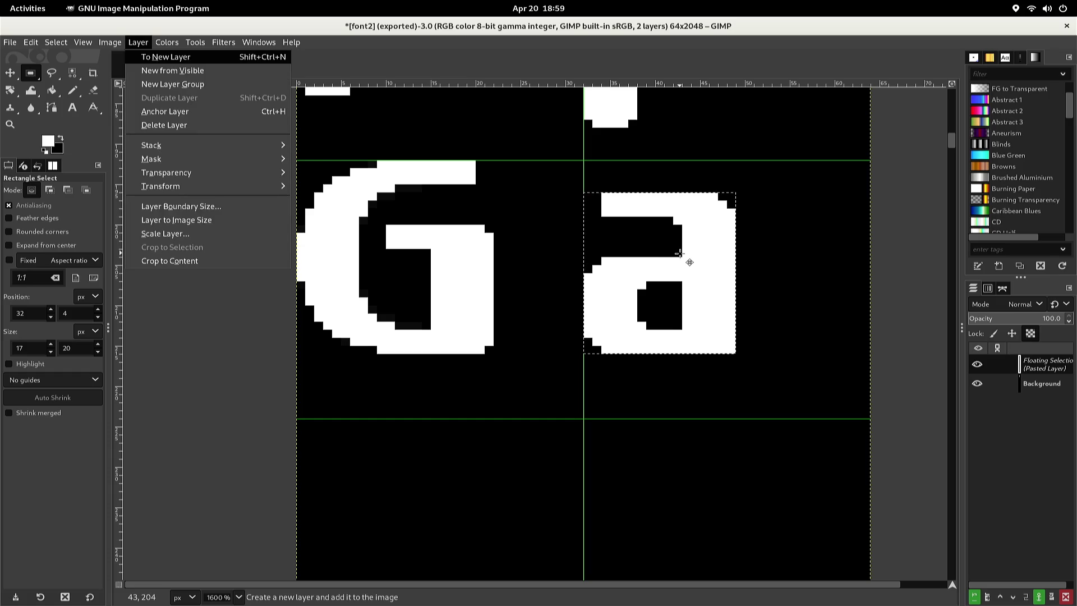
# Flip the pasted a vertically into a 9 shape and anchor it beside the G
pyautogui.press('t')
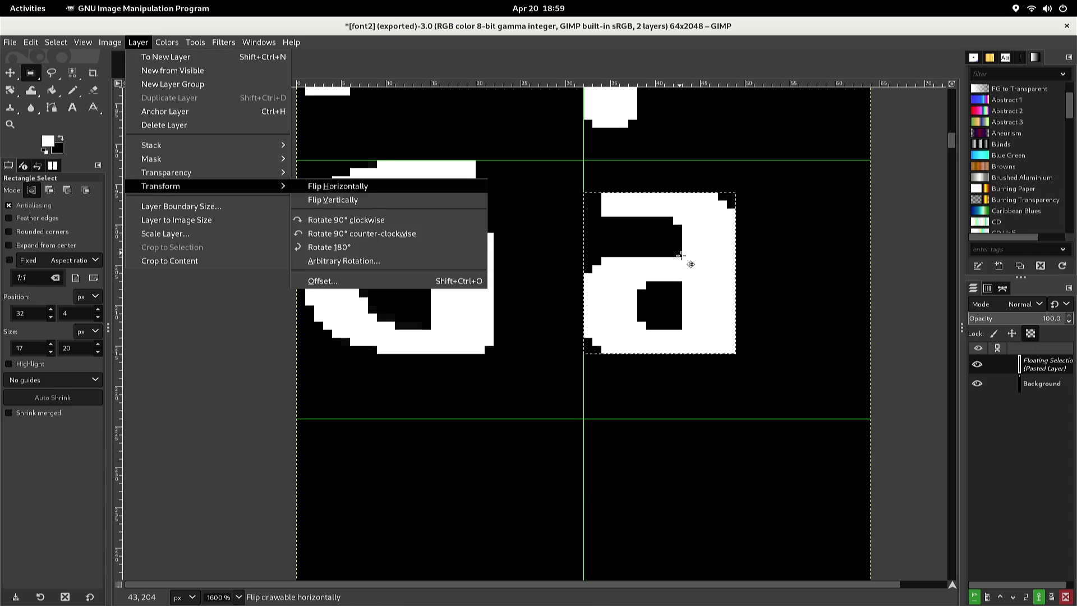
pyautogui.press('Down')
pyautogui.press('Return')
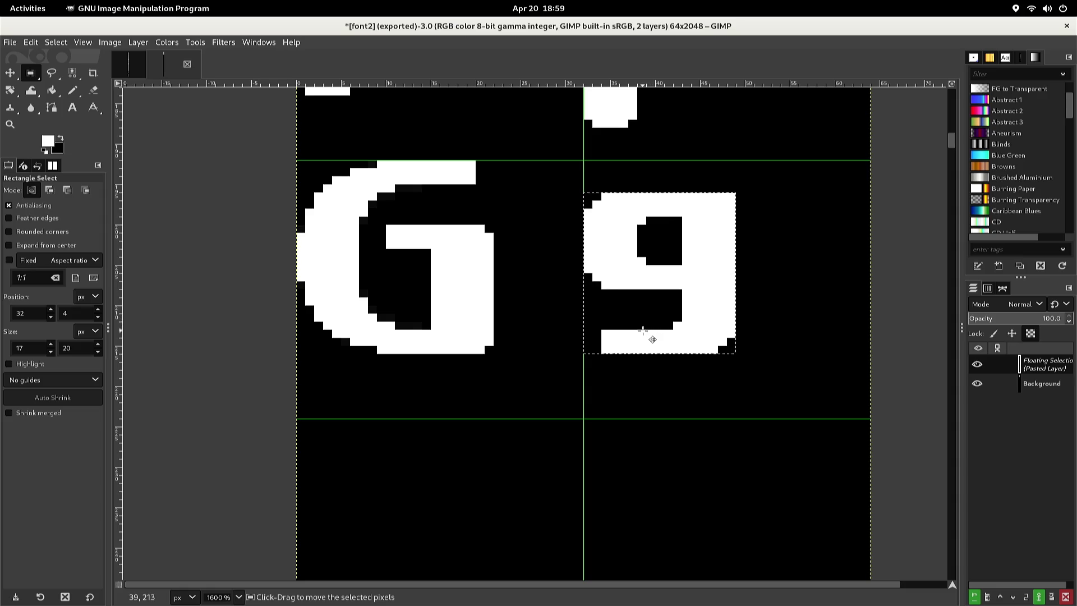
pyautogui.click(621, 358)
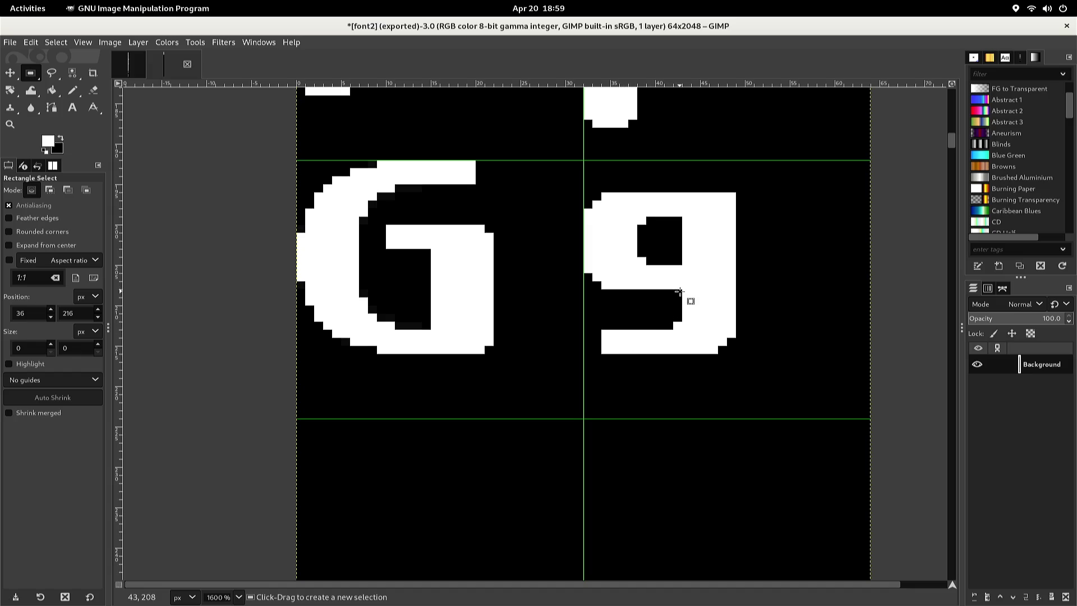
pyautogui.moveTo(690, 296)
pyautogui.mouseDown()
pyautogui.moveTo(607, 273)
pyautogui.moveTo(585, 237)
pyautogui.mouseUp()
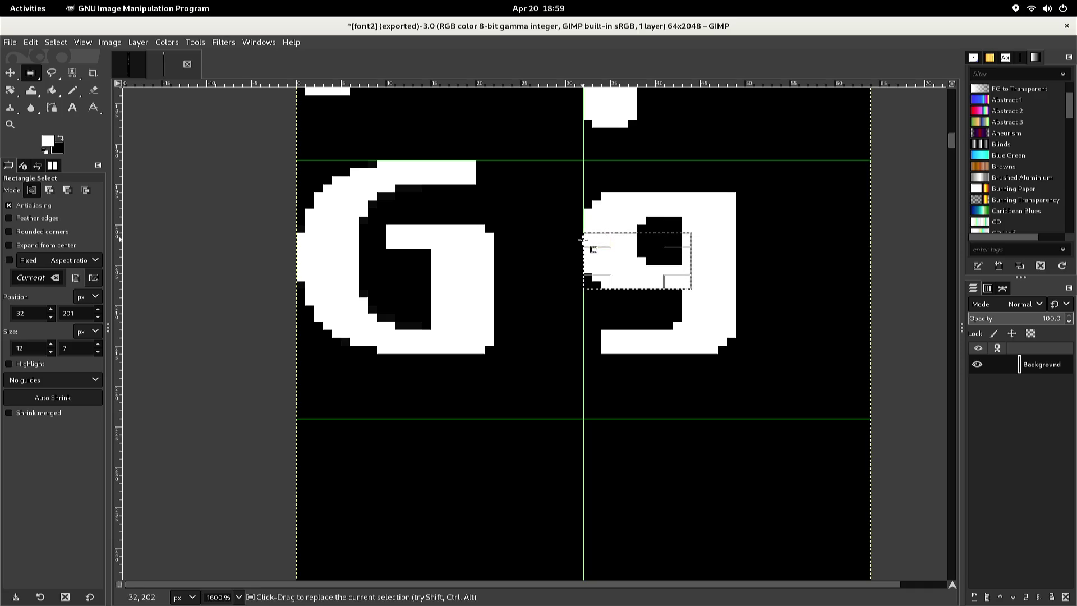
# Duplicate the 9's middle bar two pixels lower and anchor it
pyautogui.hotkey('ctrl', 'c')
pyautogui.hotkey('ctrl', 'v')
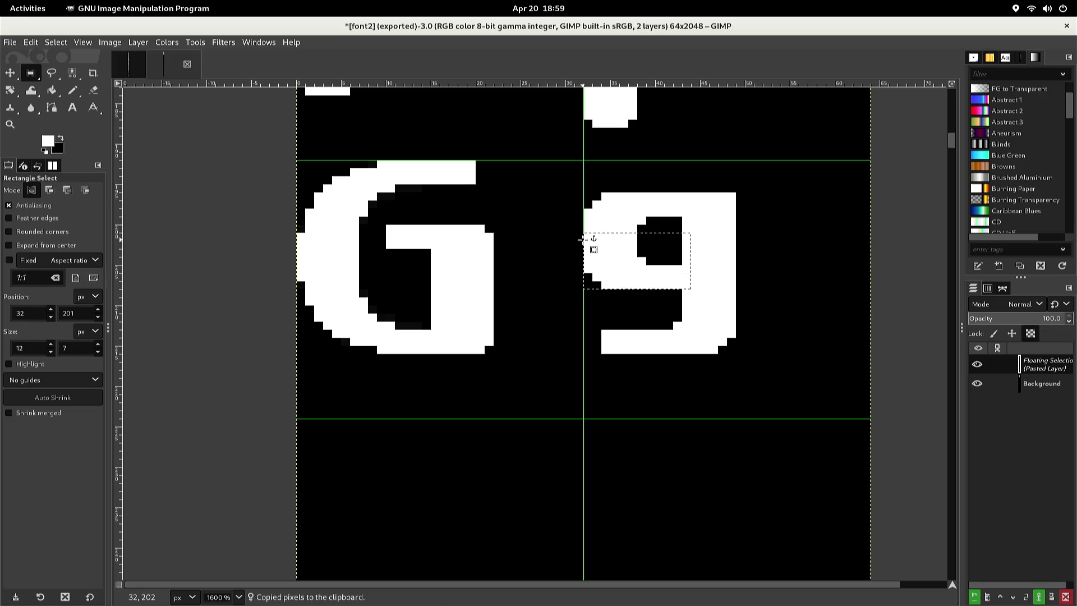
pyautogui.press('Down')
pyautogui.press('Down')
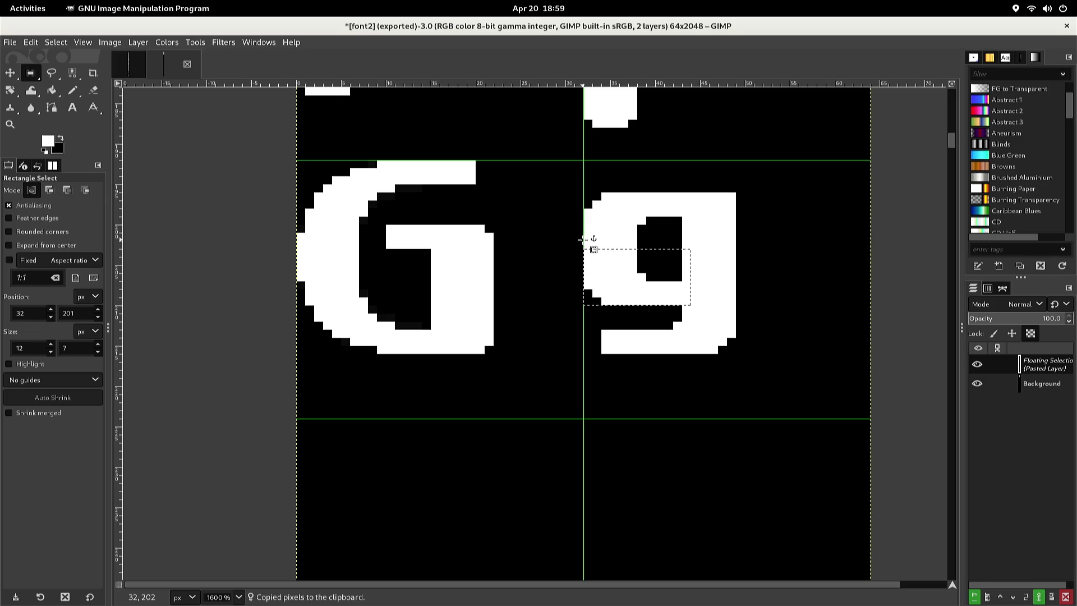
pyautogui.click(566, 238)
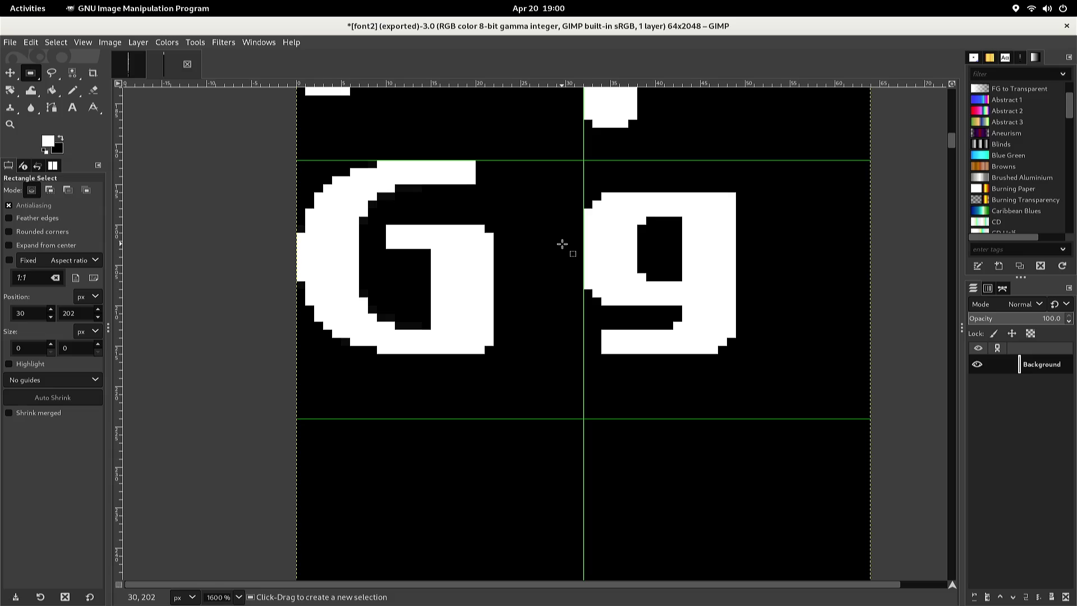
# Paste the piece again below the 9, shifted down and right, and anchor it as the g's lower bowl
pyautogui.hotkey('ctrl', 'v')
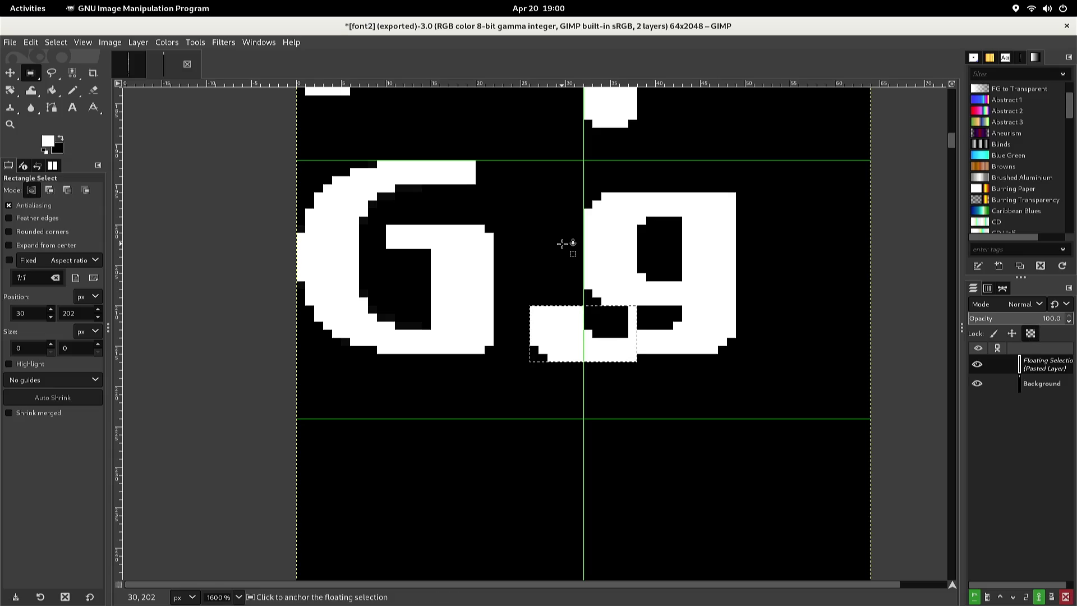
pyautogui.press('Down')
pyautogui.press('Down')
pyautogui.press('Down')
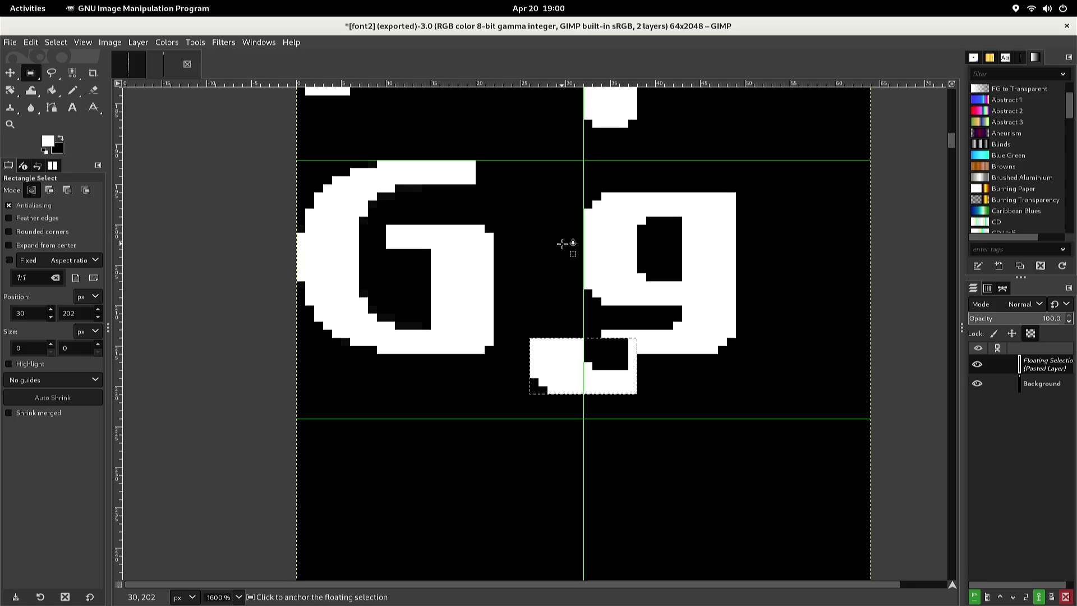
pyautogui.press('Down')
pyautogui.press('Right')
pyautogui.press('Right')
pyautogui.press('Right')
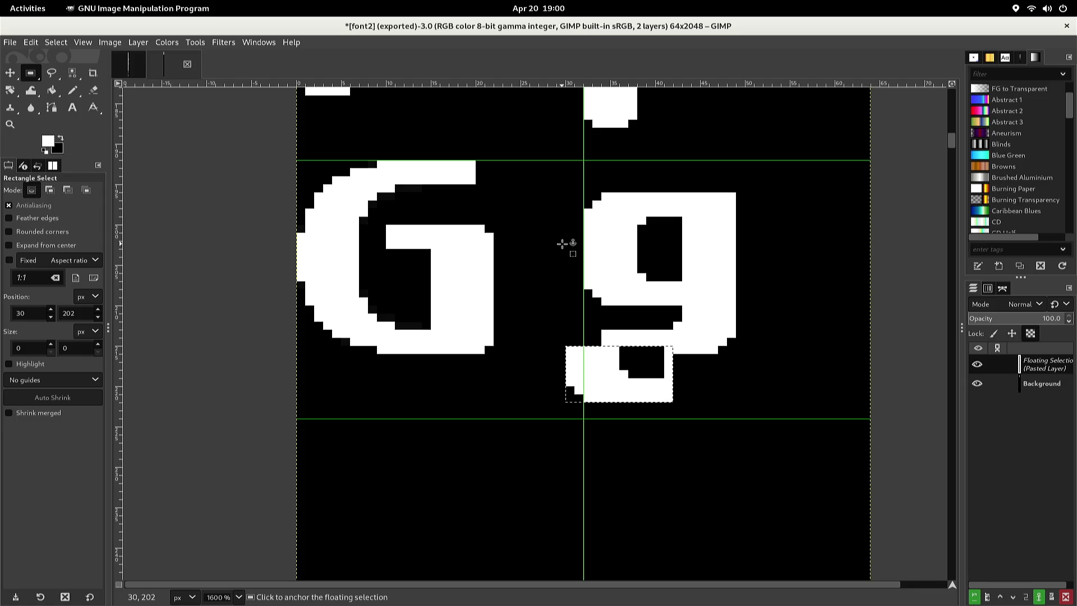
pyautogui.press('Right')
pyautogui.press('Right')
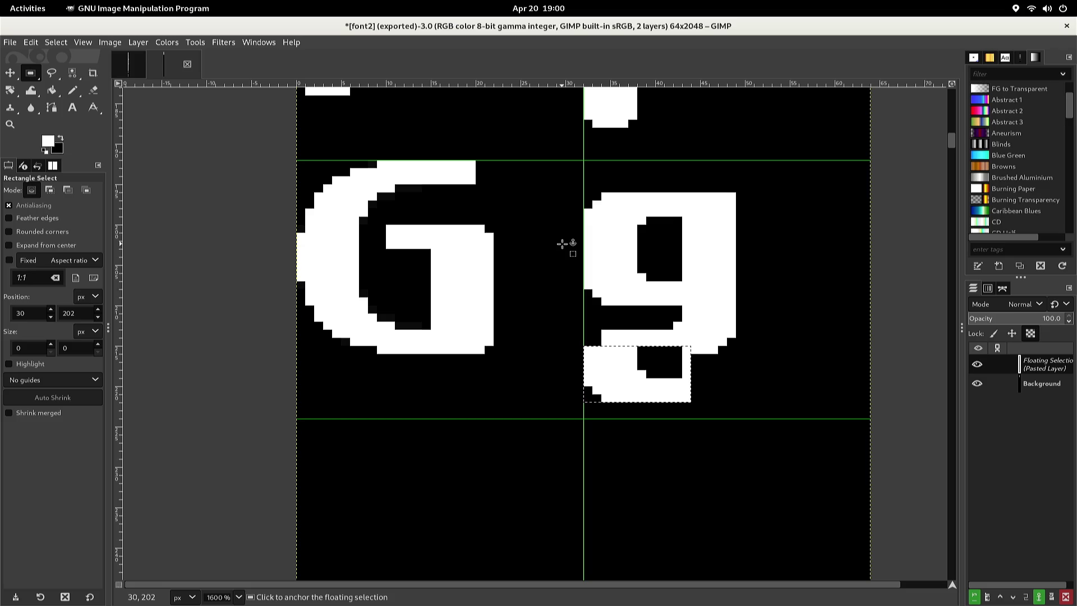
pyautogui.click(562, 244)
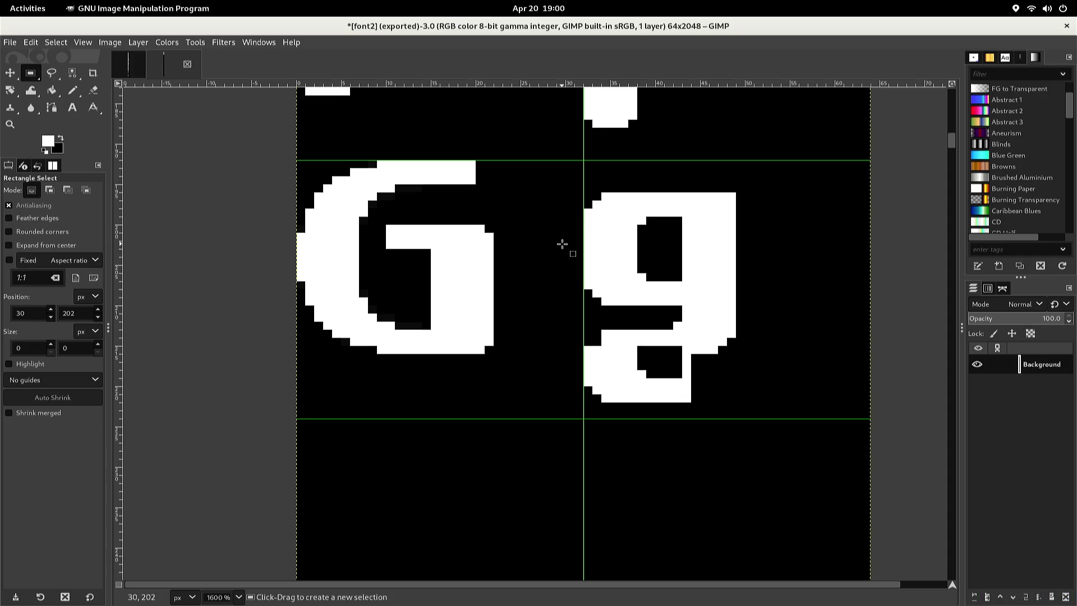
pyautogui.press('n')
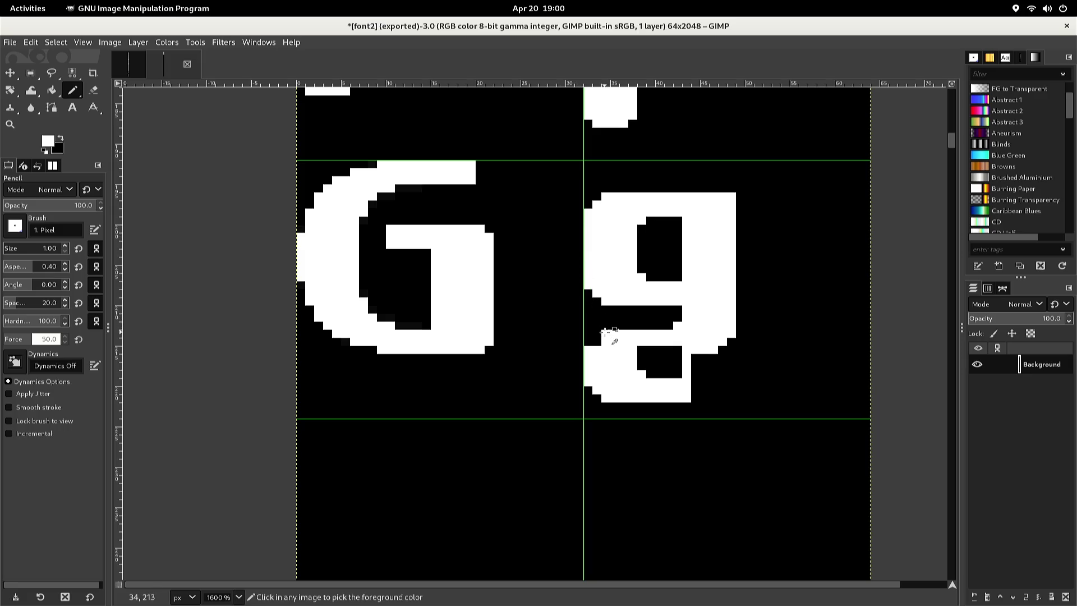
# Paint white pixels into the g's notch, lower-bar strip, lower-hole corner and lower-right edge gaps
pyautogui.click(605, 326)
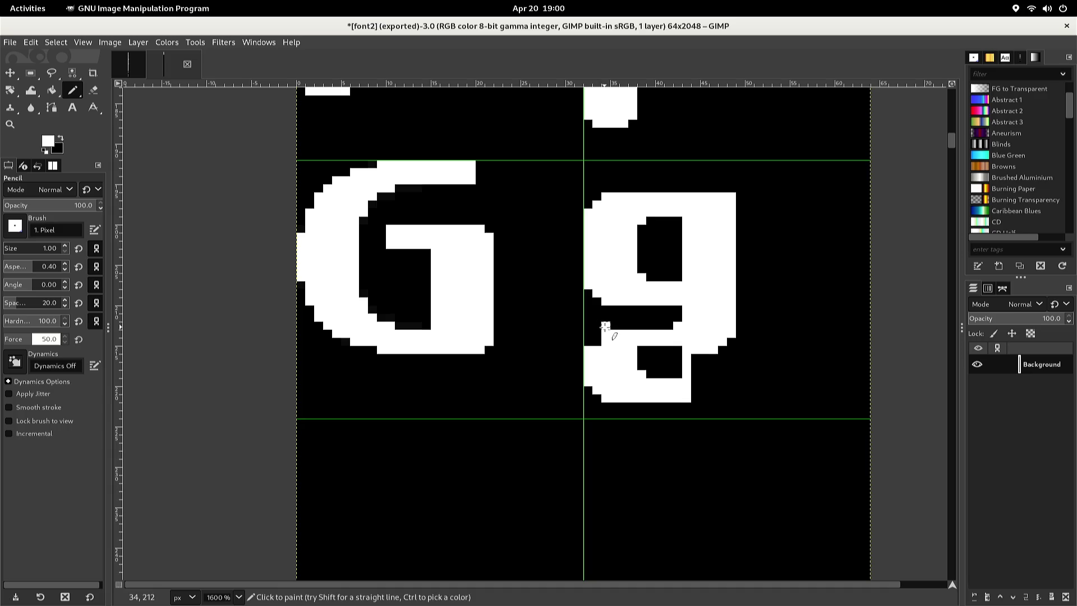
pyautogui.keyDown('shift'); pyautogui.click(669, 325); pyautogui.keyUp('shift')
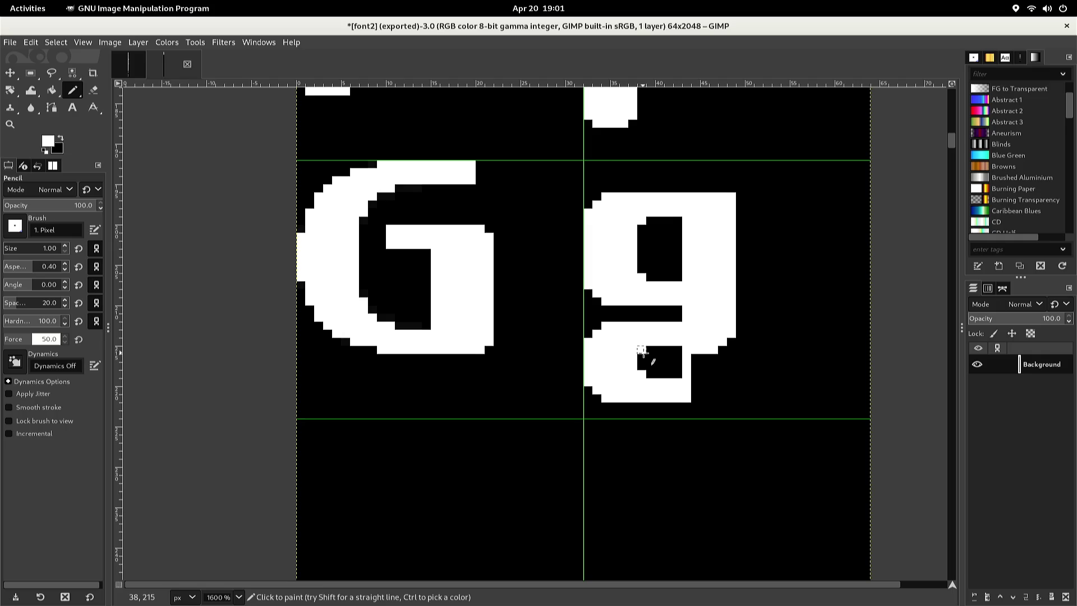
pyautogui.click(641, 351)
pyautogui.moveTo(696, 391); pyautogui.dragTo(716, 396)
pyautogui.click(714, 389)
pyautogui.click(724, 382)
pyautogui.moveTo(731, 382)
pyautogui.mouseDown()
pyautogui.moveTo(732, 344)
pyautogui.moveTo(713, 367)
pyautogui.moveTo(720, 377)
pyautogui.moveTo(705, 388)
pyautogui.moveTo(705, 359)
pyautogui.moveTo(714, 360)
pyautogui.moveTo(695, 359)
pyautogui.moveTo(695, 374)
pyautogui.mouseUp()
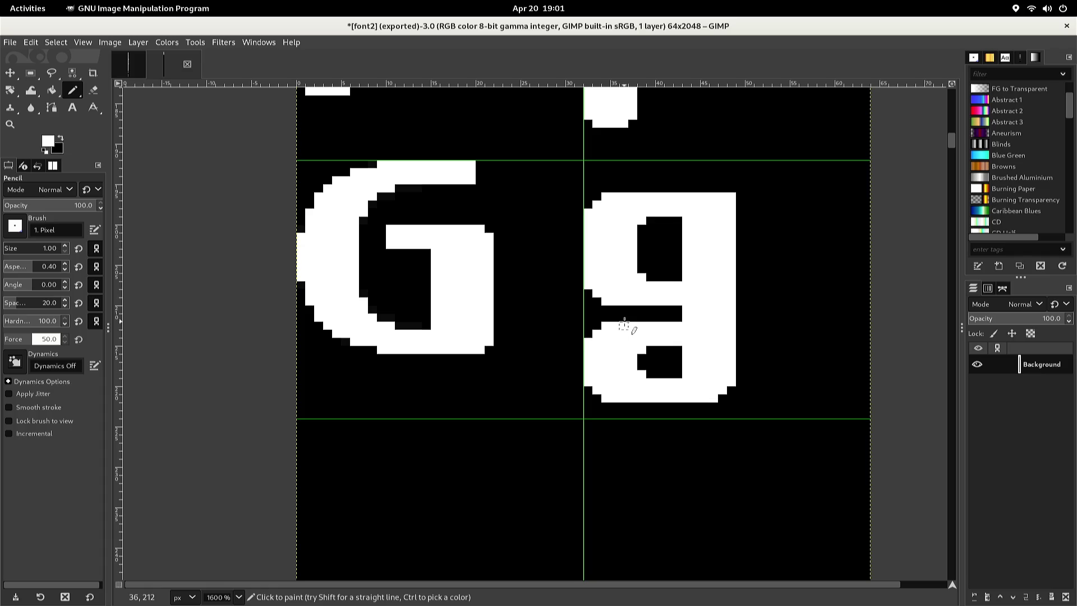
# Copy a 14×6 strip from the g's middle, paste it one pixel lower and anchor it
pyautogui.press('r')
pyautogui.moveTo(575, 306)
pyautogui.mouseDown()
pyautogui.moveTo(587, 341)
pyautogui.moveTo(696, 361)
pyautogui.mouseUp()
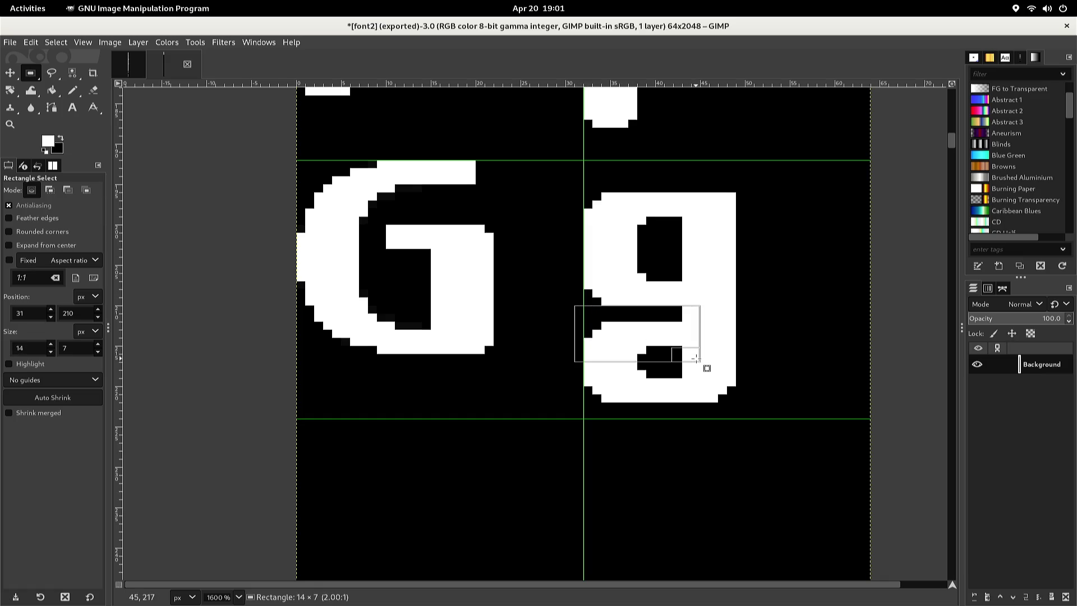
pyautogui.moveTo(696, 358); pyautogui.dragTo(696, 356)
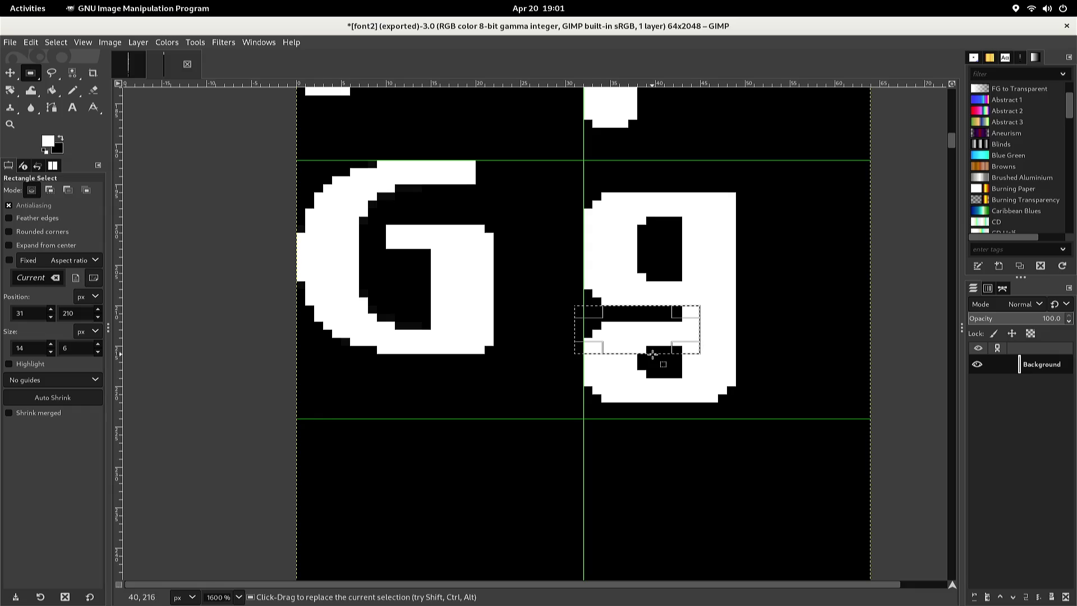
pyautogui.hotkey('ctrl', 'c')
pyautogui.hotkey('ctrl', 'v')
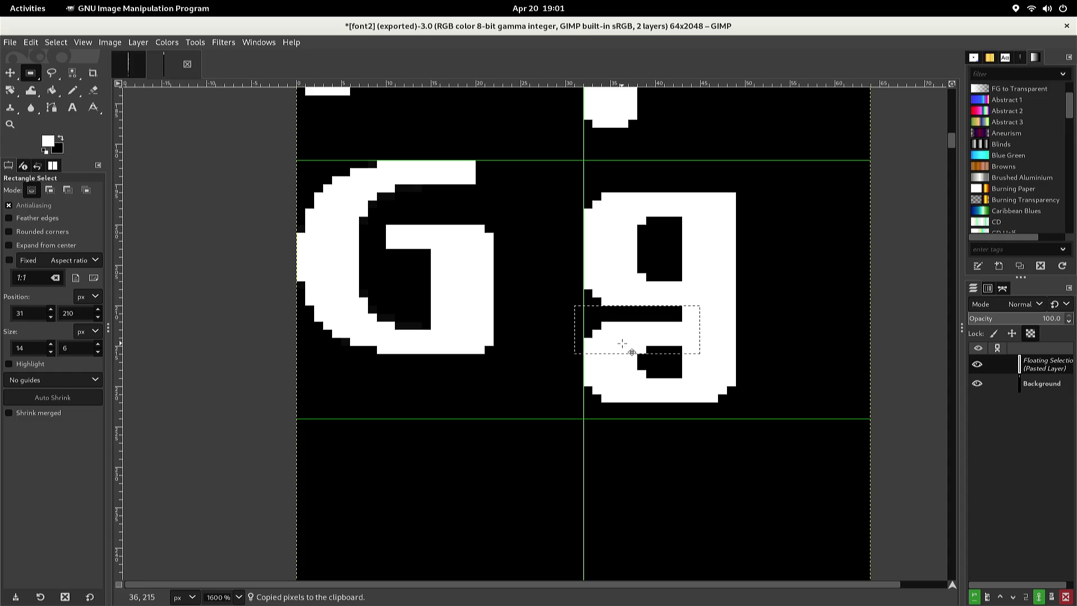
pyautogui.press('Down')
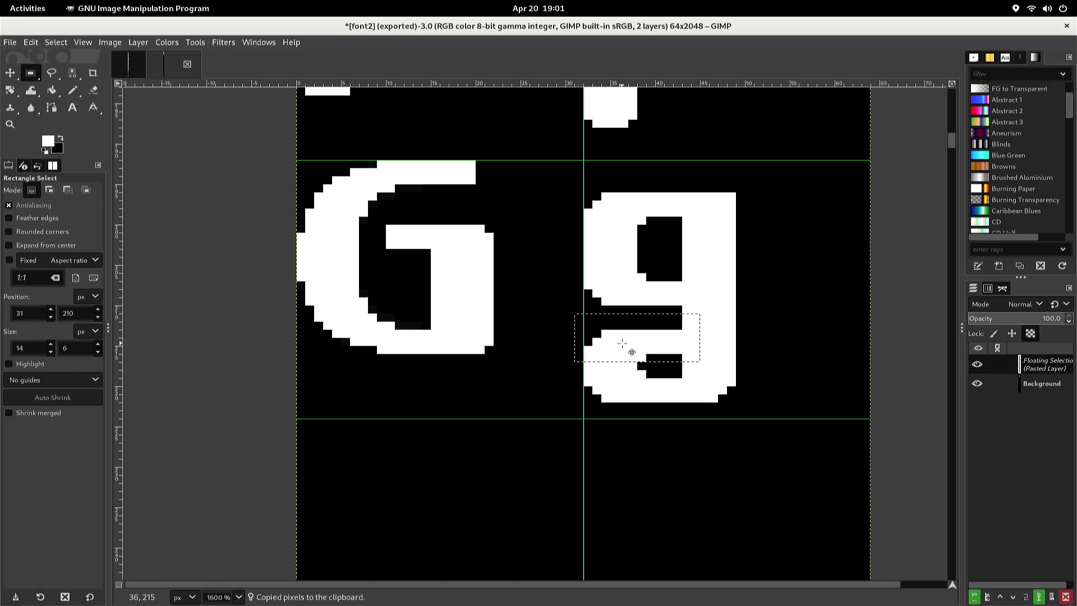
pyautogui.click(611, 289)
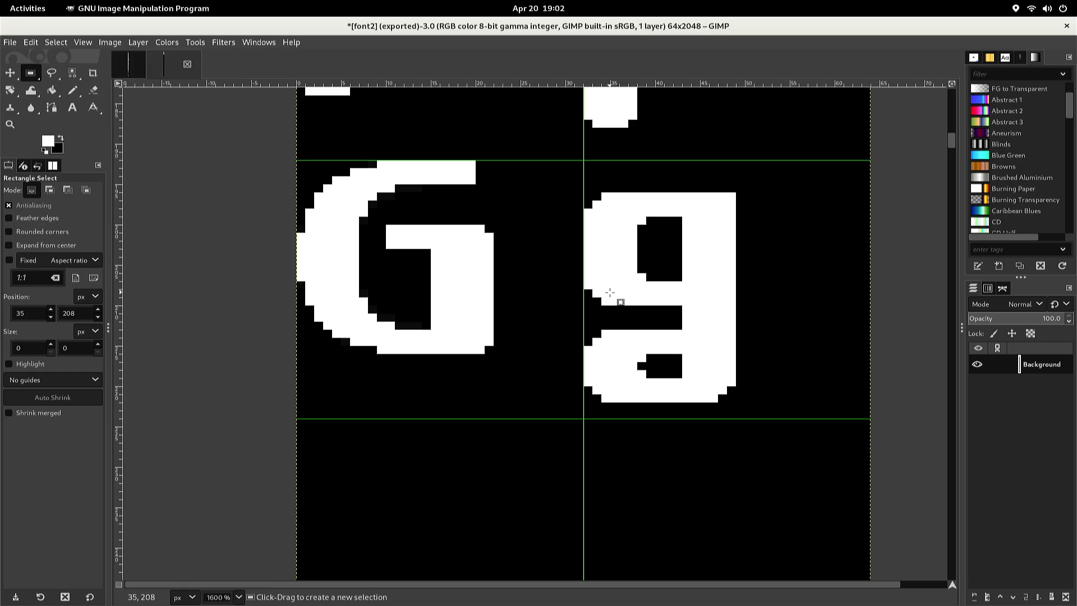
# Blacken the lowercase g's top-right corner pixel and re-export the sheet to font2.png
pyautogui.click(732, 193)
pyautogui.press('n')
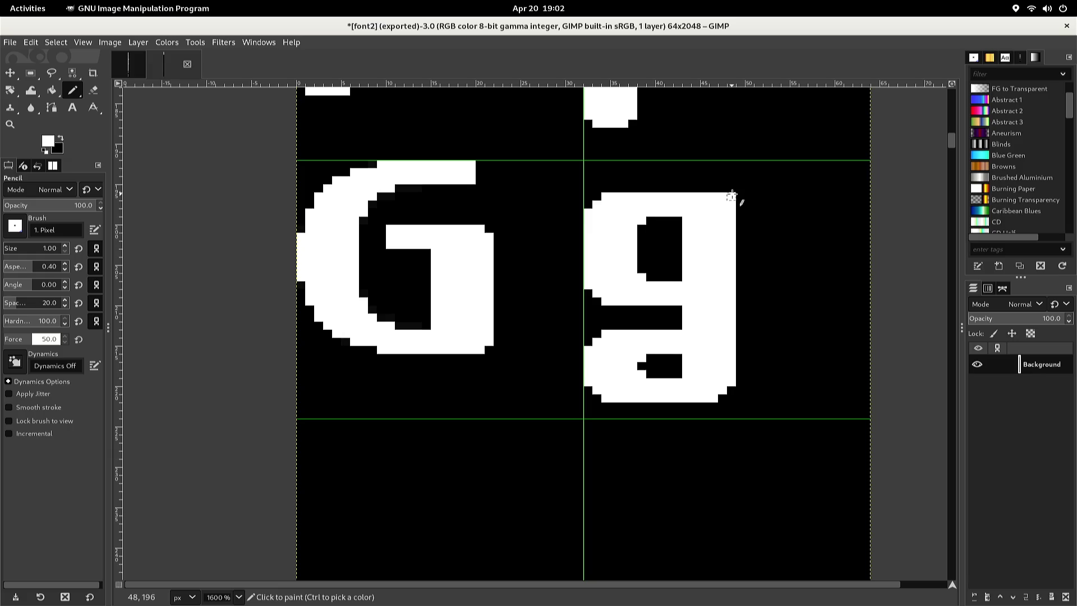
pyautogui.click(678, 220)
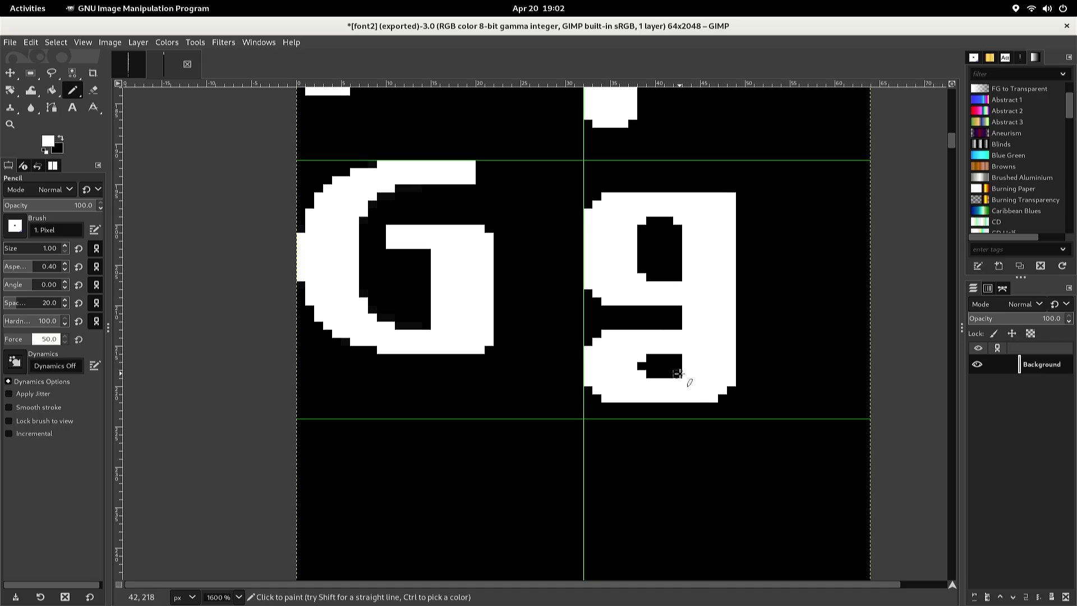
pyautogui.keyDown('ctrl'); pyautogui.click(747, 262); pyautogui.keyUp('ctrl')
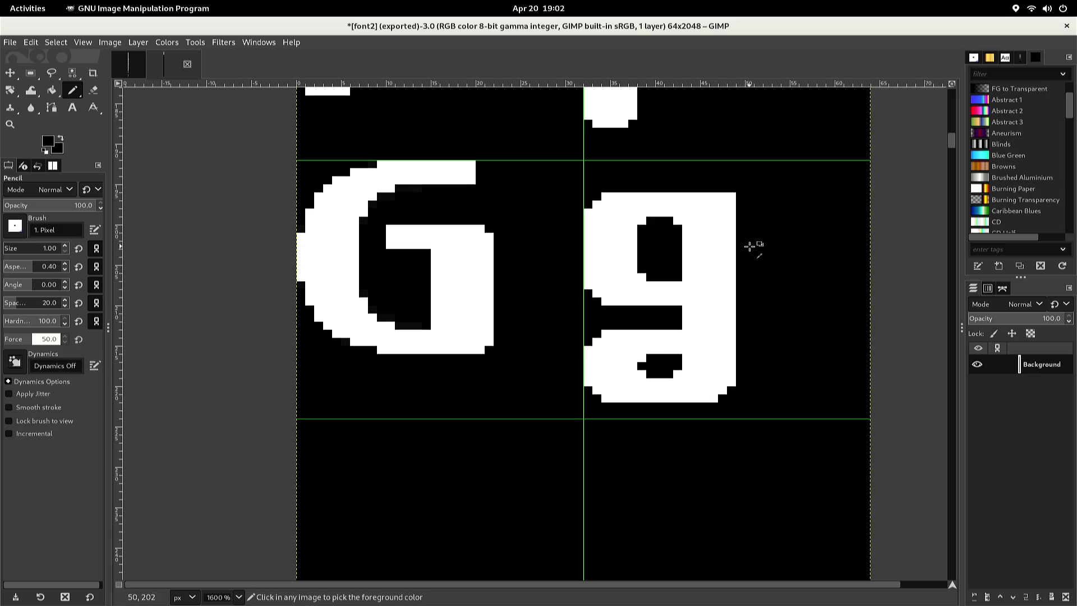
pyautogui.click(726, 195)
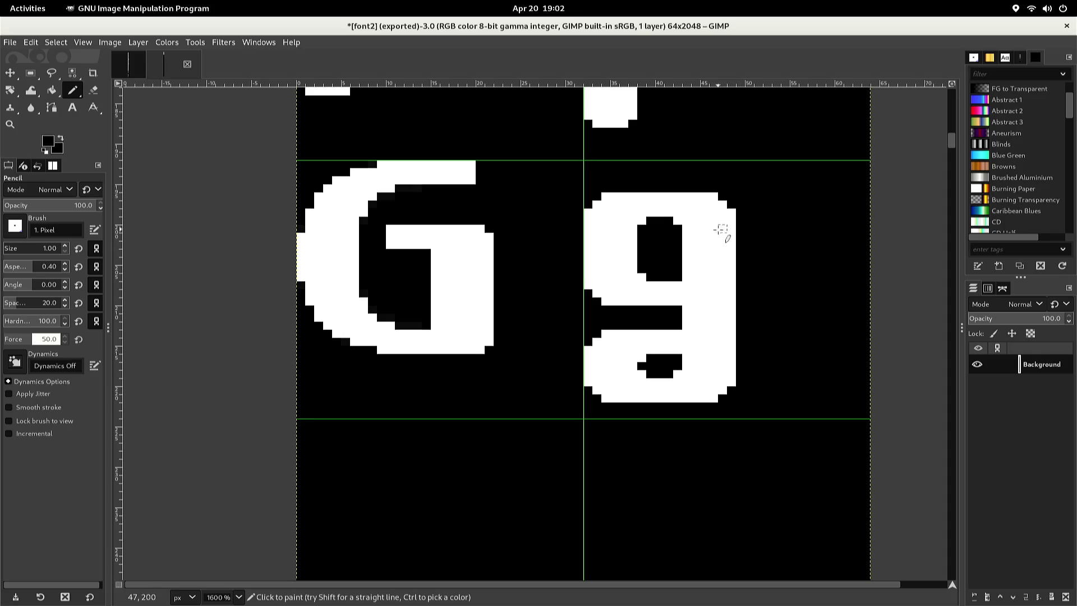
pyautogui.press('ctrl')
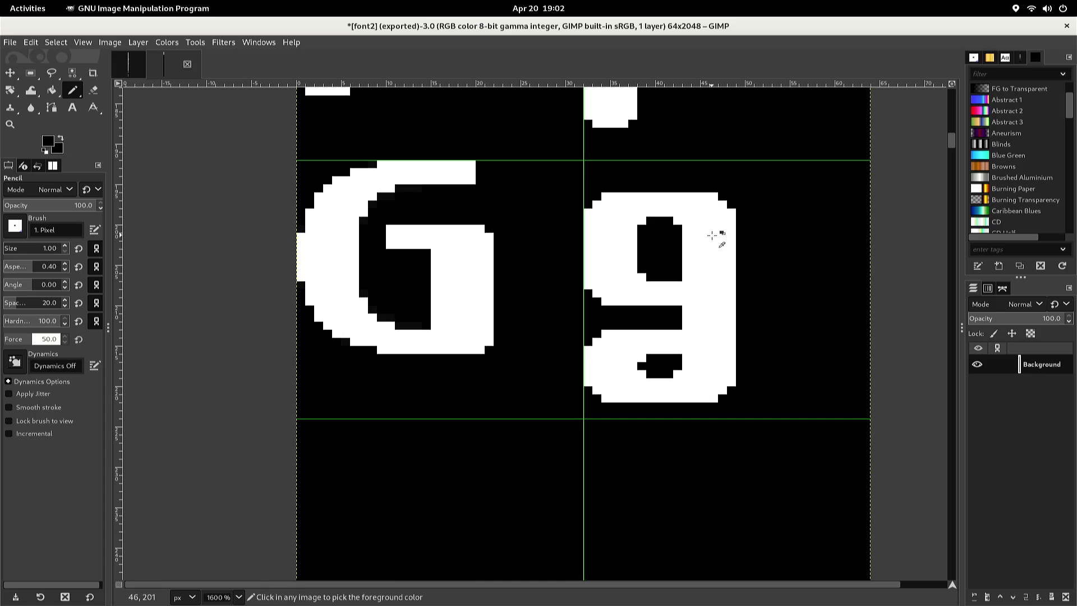
pyautogui.hotkey('ctrl', 'e')
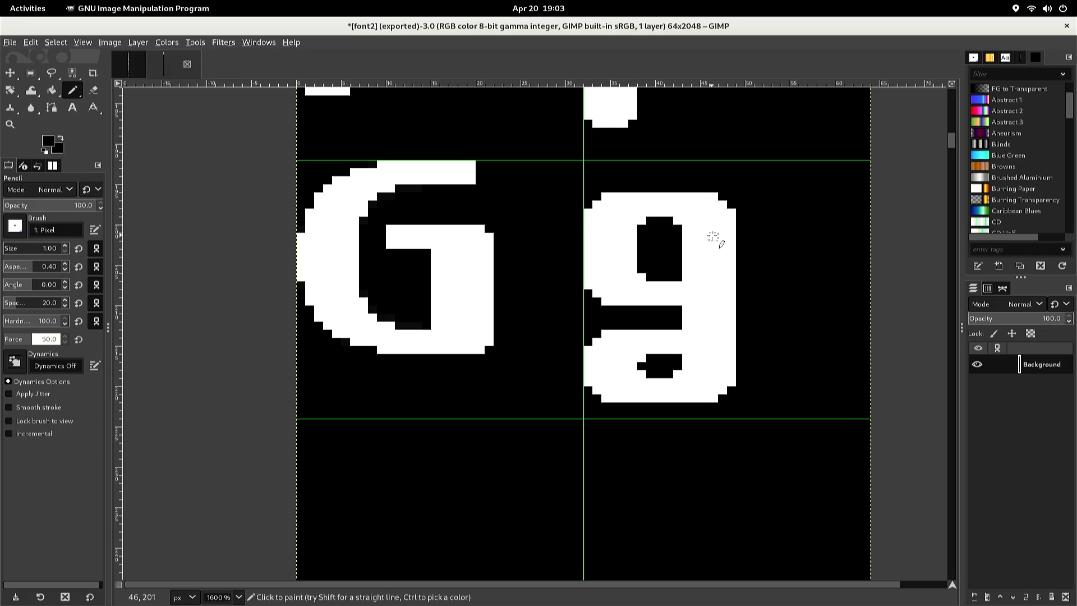
pyautogui.hotkey('alt', 'Tab')
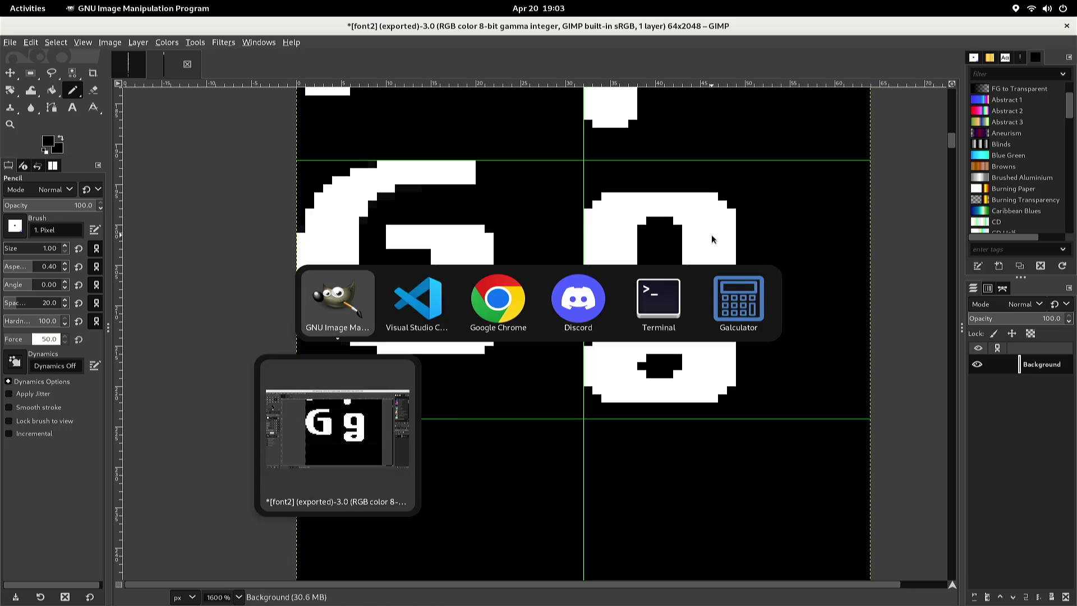
# Select and copy the uppercase H glyph from the older font sheet
pyautogui.hotkey('alt', '2')
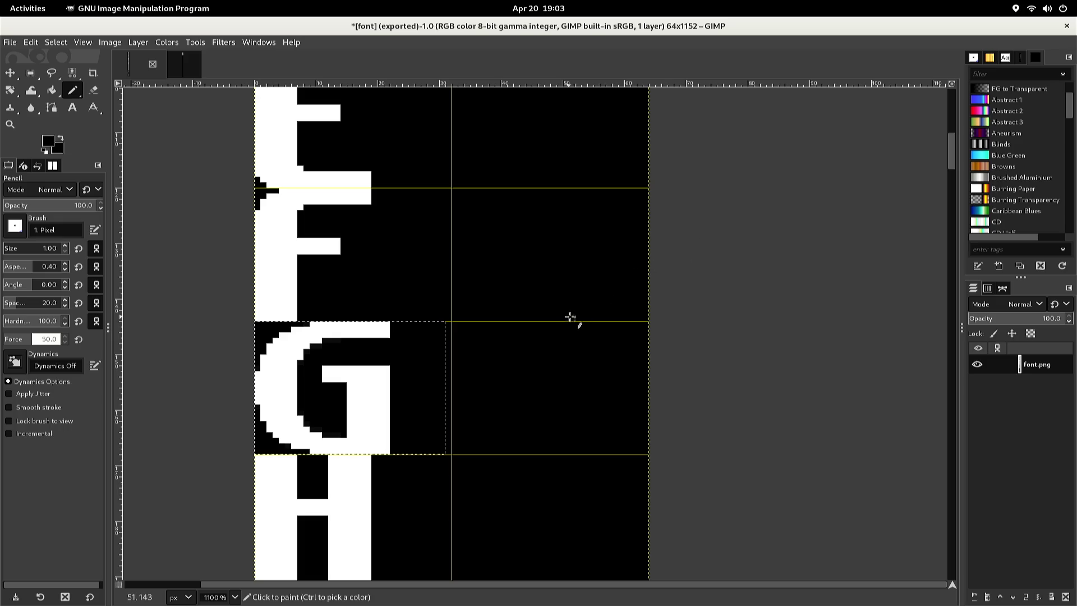
pyautogui.press('r')
pyautogui.scroll(-3, 549, 314)
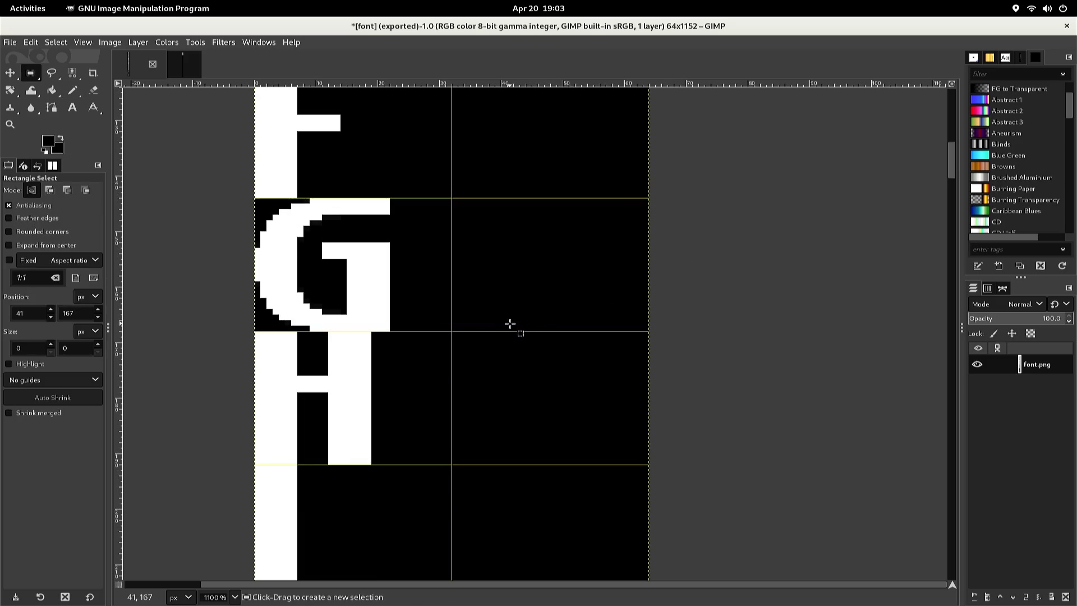
pyautogui.moveTo(445, 331)
pyautogui.mouseDown()
pyautogui.moveTo(259, 406)
pyautogui.moveTo(252, 464)
pyautogui.mouseUp()
pyautogui.moveTo(402, 332); pyautogui.dragTo(334, 353)
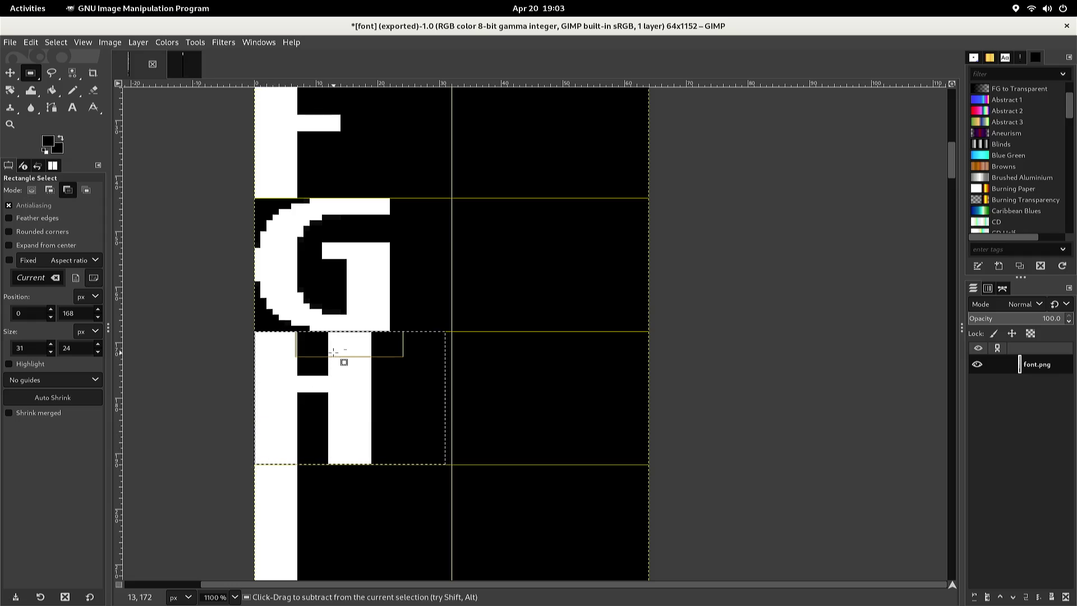
pyautogui.hotkey('ctrl', 'c')
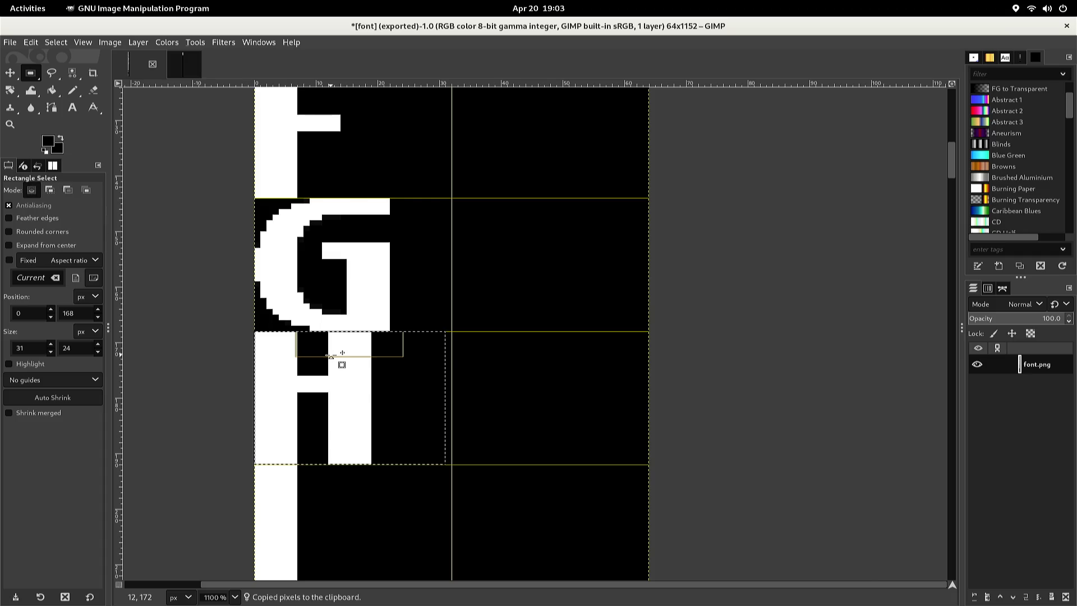
# Paste the H into font2, nudge it into the empty cell below the G, and anchor it
pyautogui.hotkey('alt', '3')
pyautogui.hotkey('ctrl', 'v')
pyautogui.press('Down')
pyautogui.press('Down')
pyautogui.press('Down')
pyautogui.press('Left')
pyautogui.press('Left')
pyautogui.press('Left')
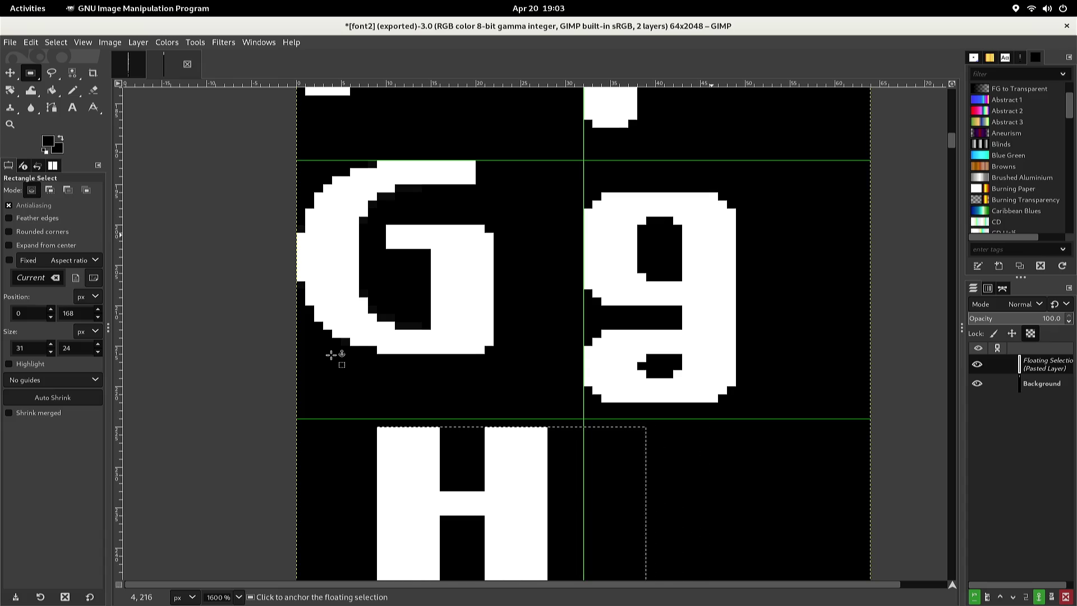
pyautogui.press('Left')
pyautogui.press('Left')
pyautogui.press('Left')
pyautogui.press('Up')
pyautogui.press('Right')
pyautogui.press('Right')
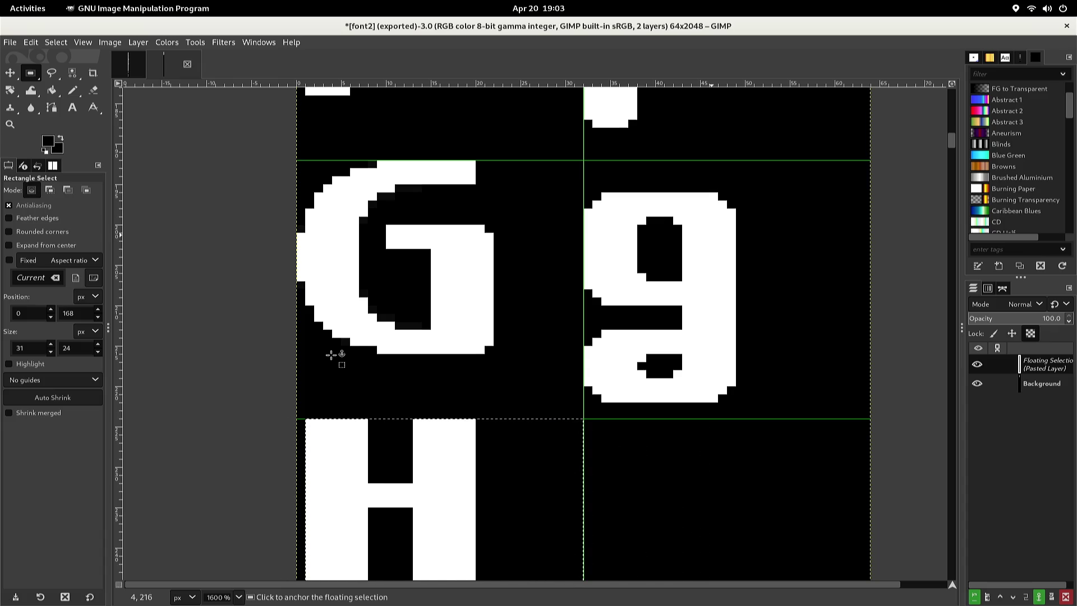
pyautogui.press('Left')
pyautogui.click(331, 355)
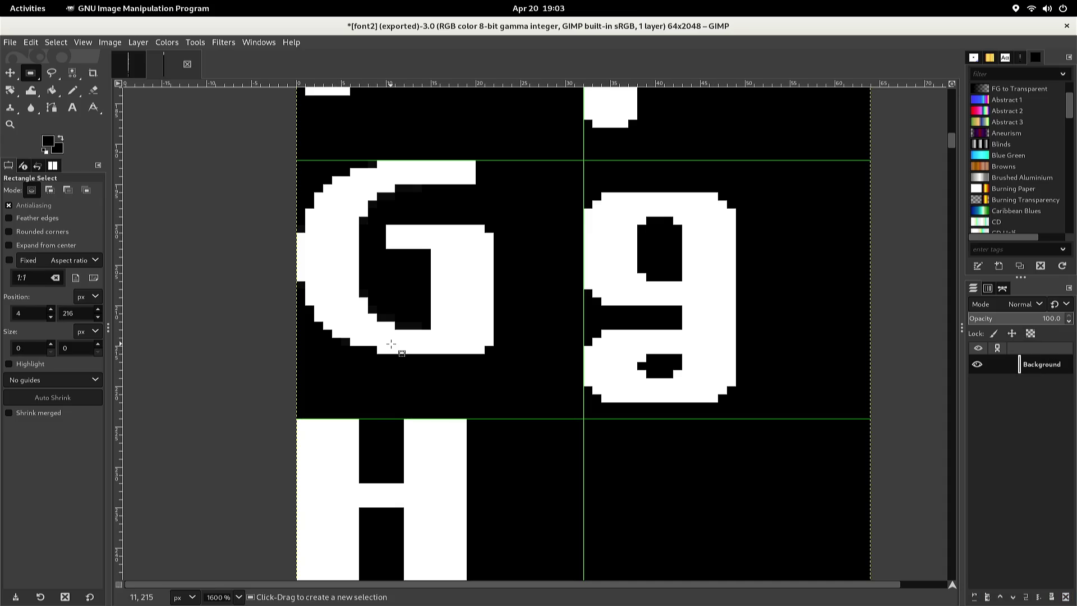
# Select the lowercase b glyph without its left stem and copy it
pyautogui.scroll(10, 391, 344)
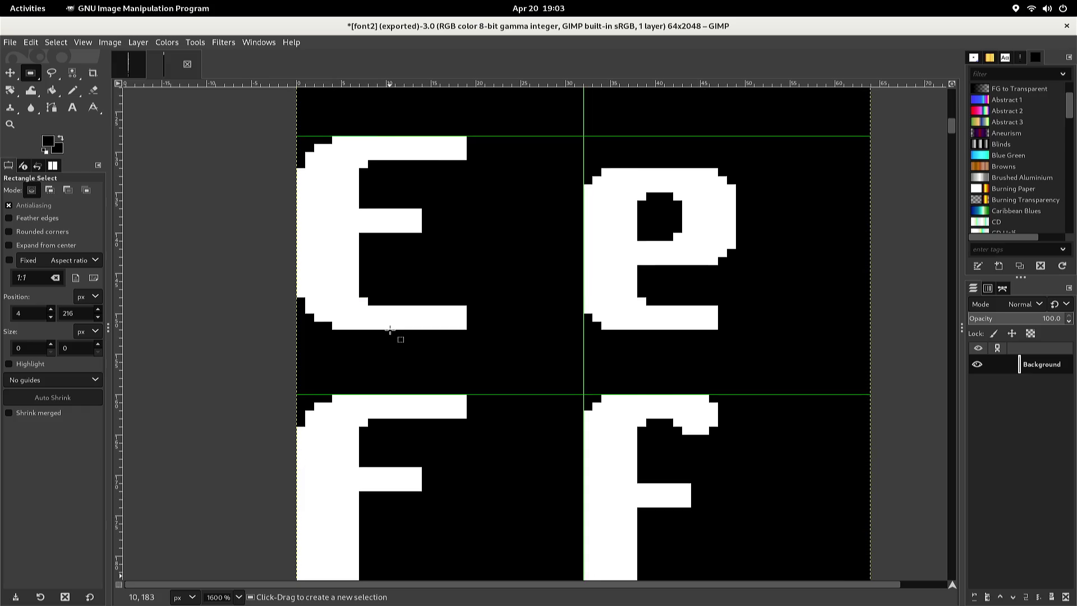
pyautogui.scroll(10, 390, 330)
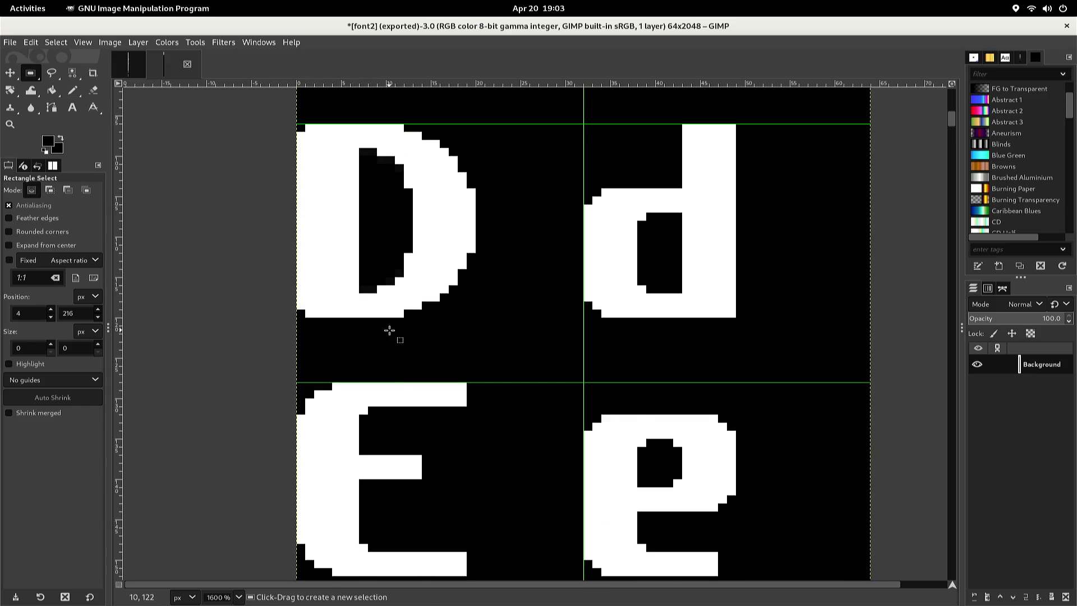
pyautogui.scroll(10, 389, 331)
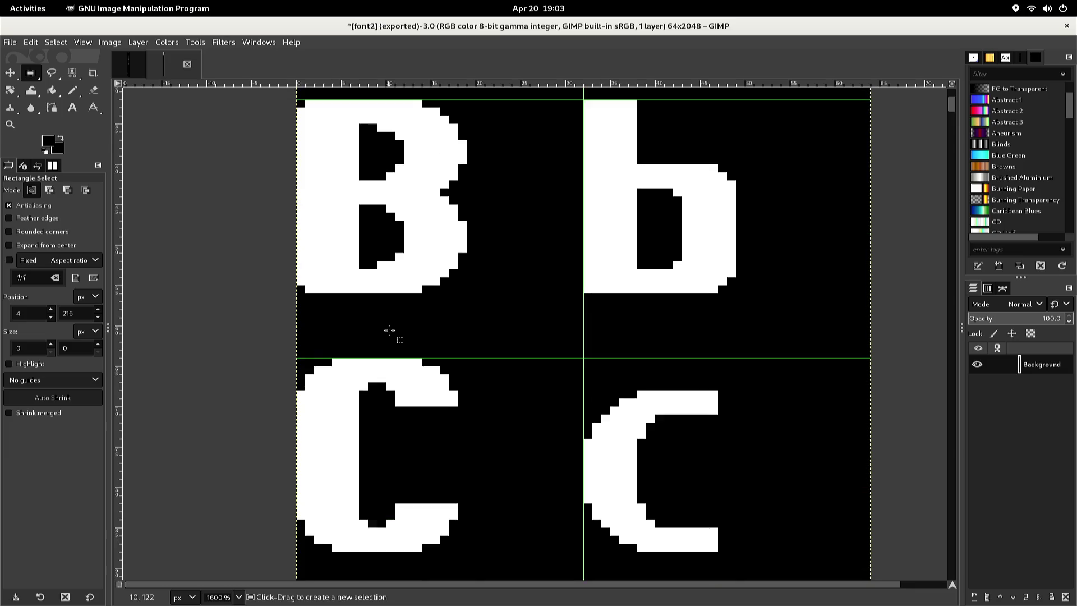
pyautogui.scroll(8, 389, 331)
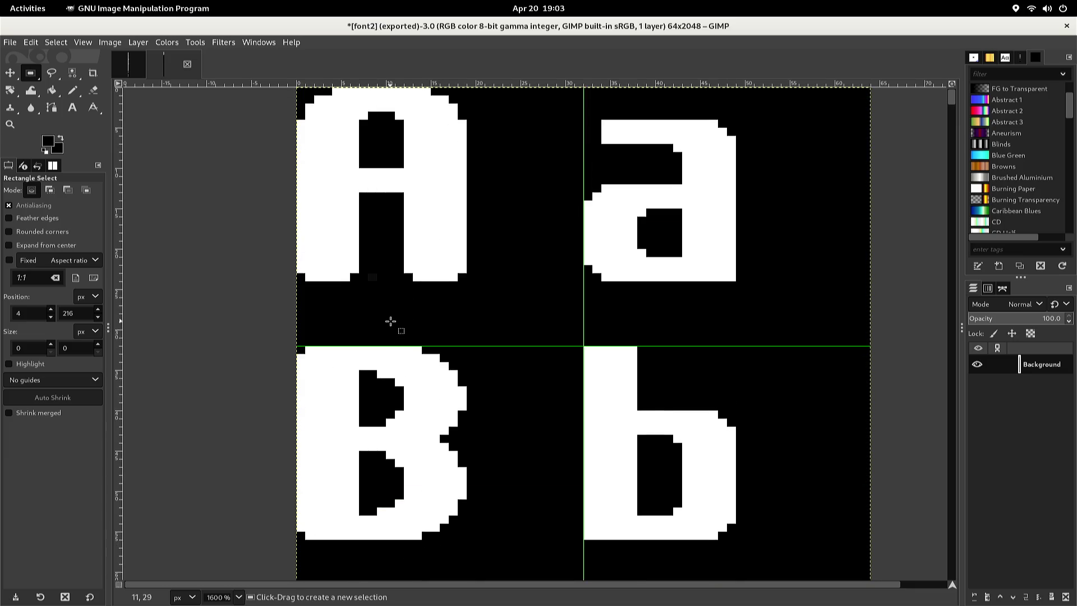
pyautogui.scroll(-4, 387, 324)
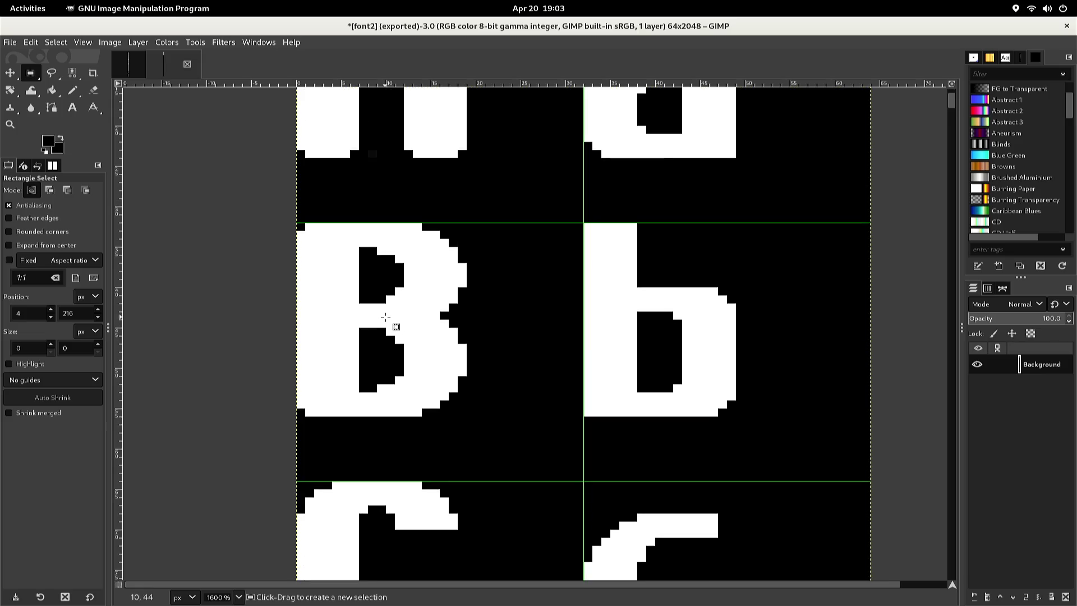
pyautogui.scroll(4, 396, 319)
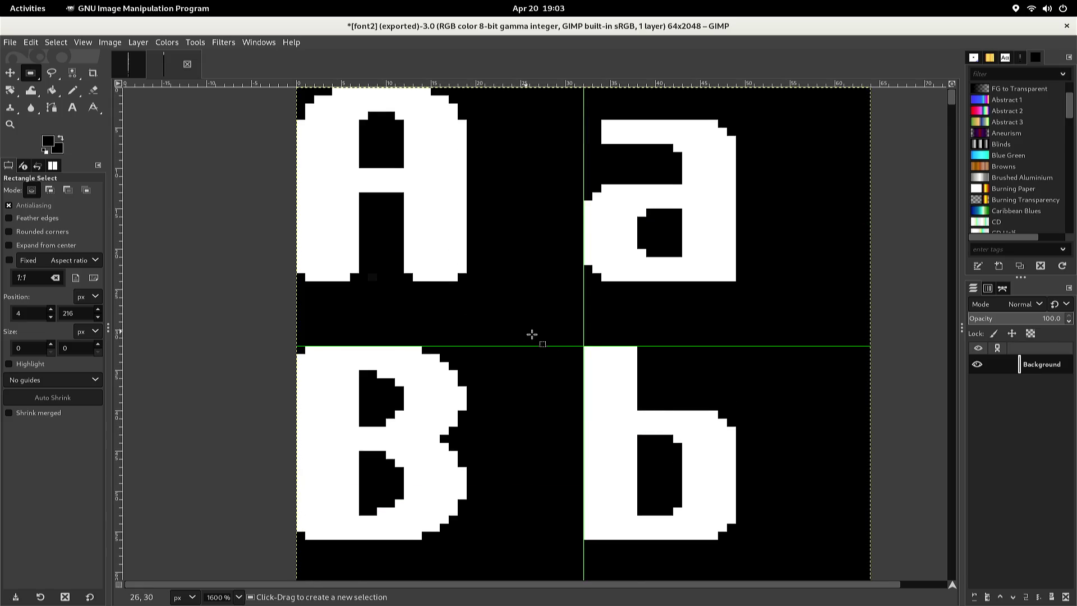
pyautogui.click(579, 348)
pyautogui.moveTo(579, 349)
pyautogui.mouseDown()
pyautogui.moveTo(614, 522)
pyautogui.moveTo(660, 543)
pyautogui.moveTo(735, 543)
pyautogui.mouseUp()
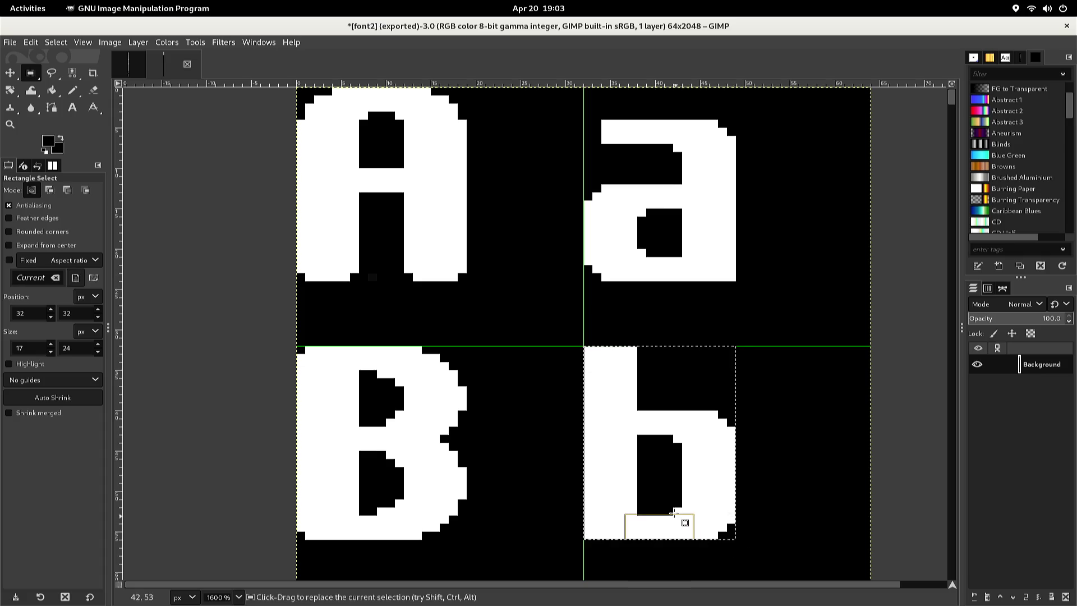
pyautogui.keyDown('ctrl'); pyautogui.moveTo(585, 382); pyautogui.dragTo(612, 500); pyautogui.keyUp('ctrl')
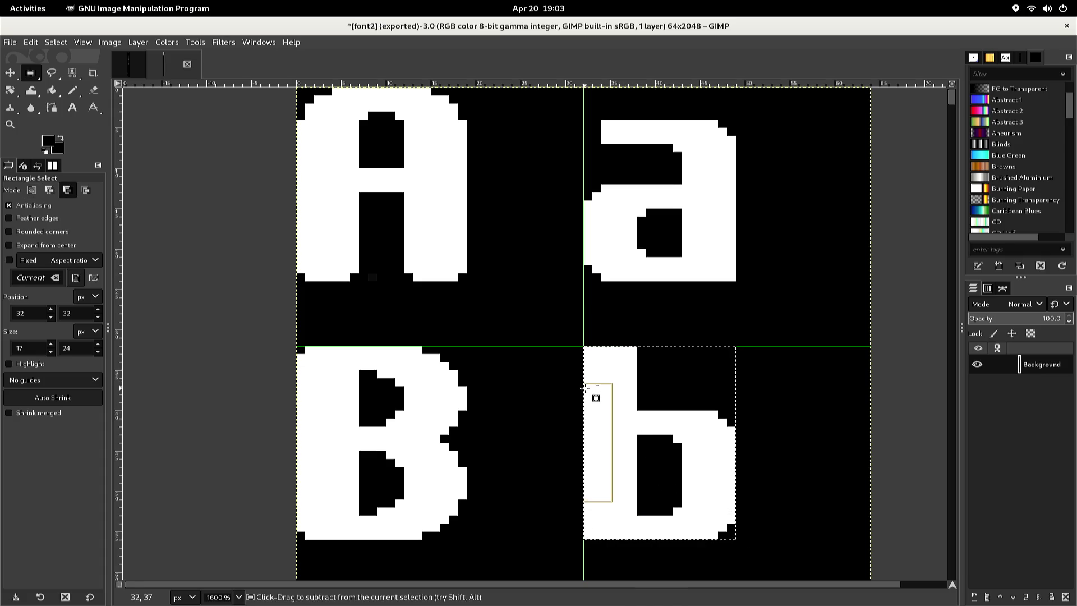
pyautogui.hotkey('ctrl', 'c')
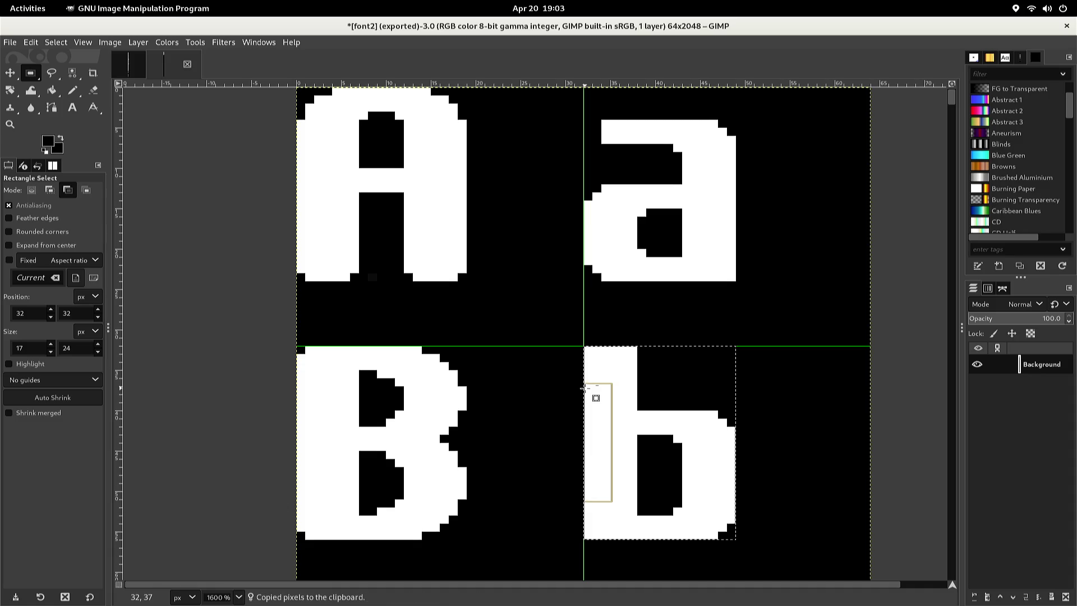
# Paste the b pixels into the cell beside the H, align with the row's top guide, and anchor
pyautogui.hotkey('ctrl', 'v')
pyautogui.press('Down')
pyautogui.press('Down')
pyautogui.press('Down')
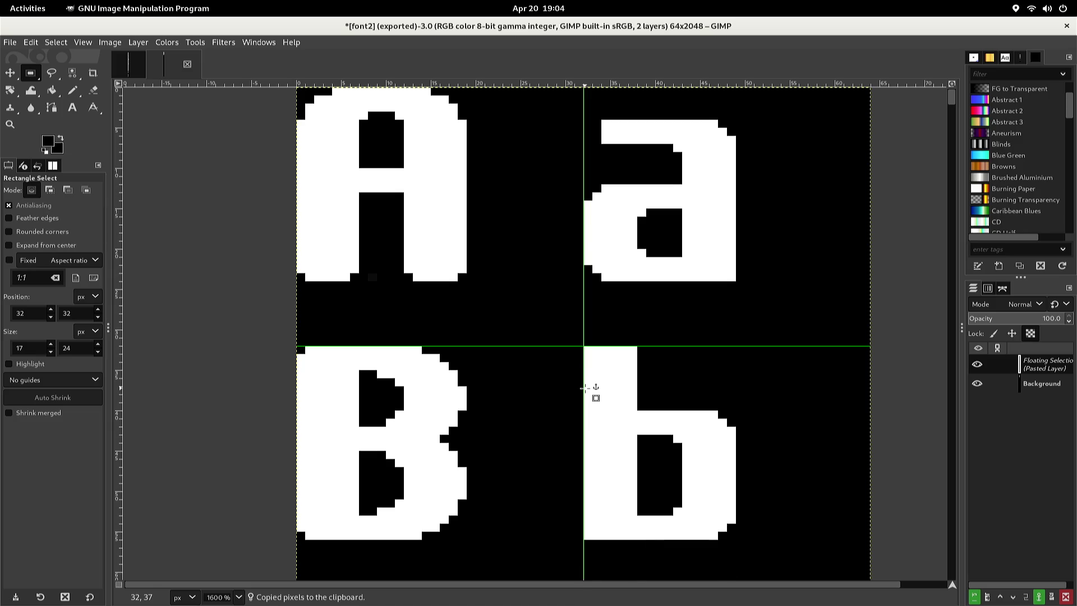
pyautogui.scroll(-15, 583, 387)
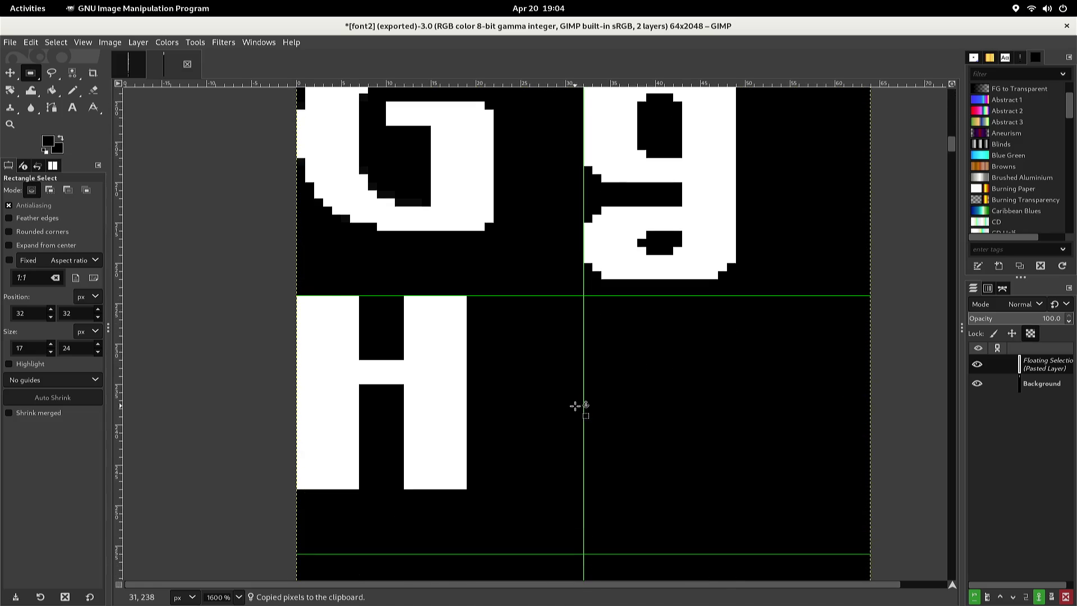
pyautogui.scroll(-4, 576, 405)
pyautogui.scroll(2, 576, 406)
pyautogui.press('Down')
pyautogui.press('Down')
pyautogui.press('Down')
pyautogui.press('Up')
pyautogui.press('Up')
pyautogui.press('Up')
pyautogui.click(573, 402)
# Copy the bowl's lower band and shift it down to open the bowl into an h
pyautogui.scroll(2, 564, 387)
pyautogui.moveTo(556, 392)
pyautogui.mouseDown()
pyautogui.moveTo(578, 428)
pyautogui.moveTo(639, 449)
pyautogui.moveTo(750, 449)
pyautogui.mouseUp()
pyautogui.hotkey('ctrl', 'c')
pyautogui.hotkey('ctrl', 'v')
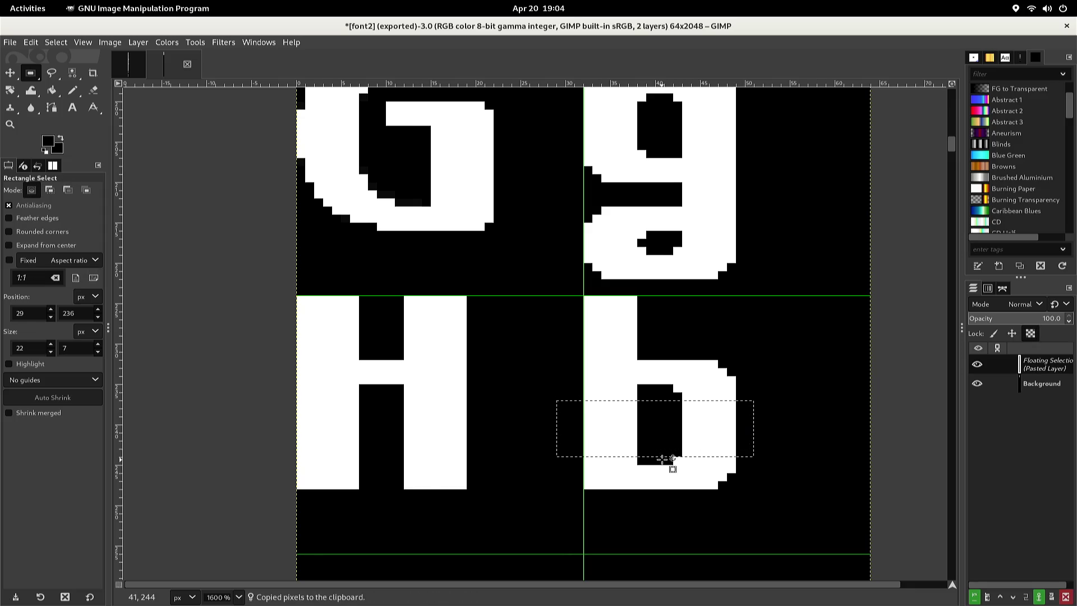
pyautogui.press('Down')
pyautogui.press('Down')
pyautogui.press('Down')
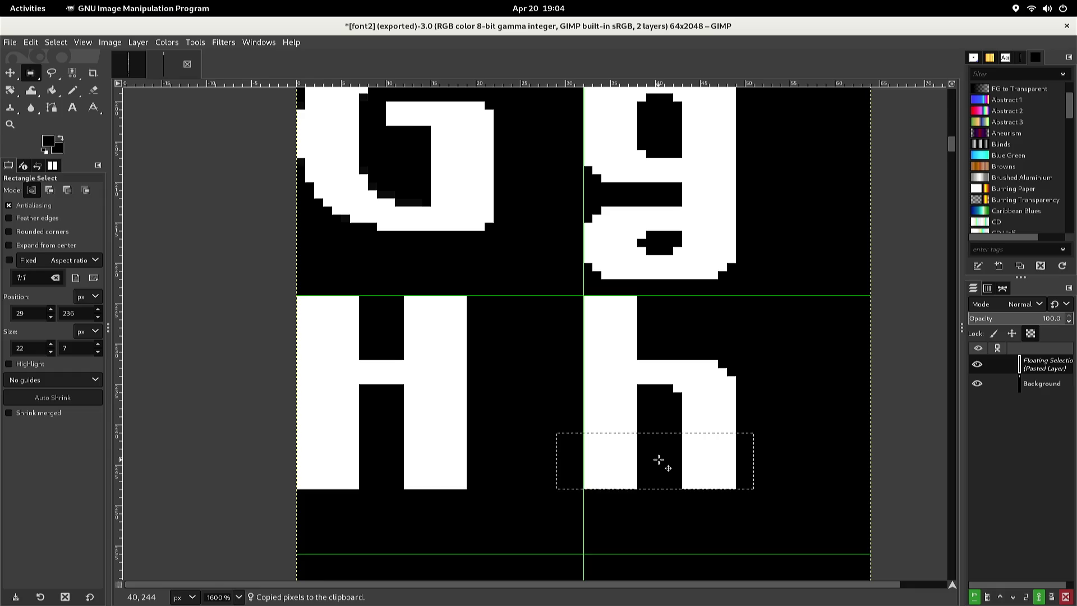
pyautogui.click(653, 423)
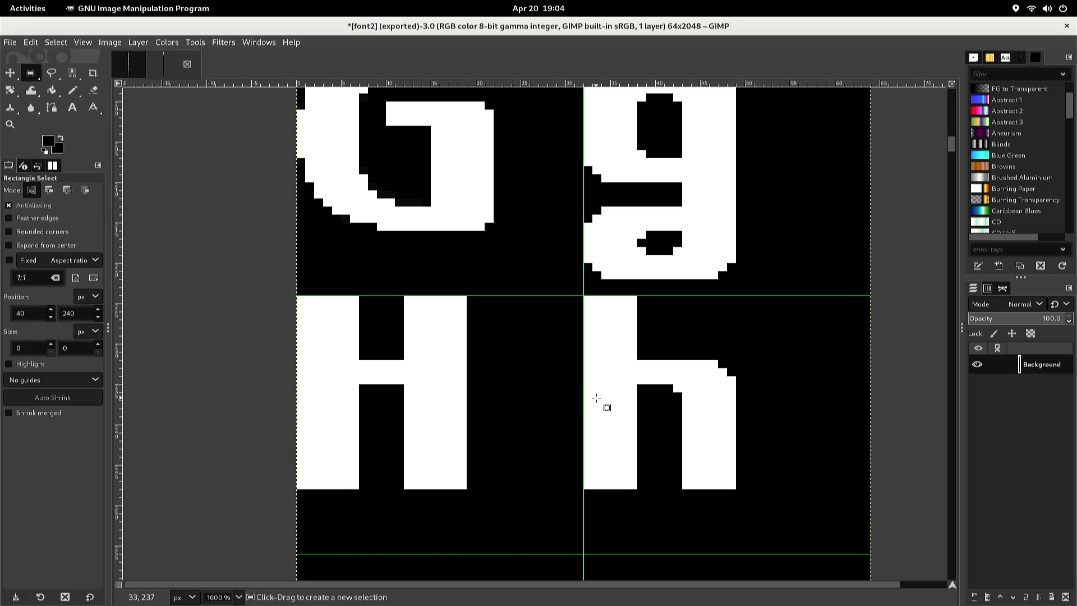
# Select and copy the I glyph's stem from the older font sheet
pyautogui.press('ctrl')
pyautogui.hotkey('ctrl', 'pageup')
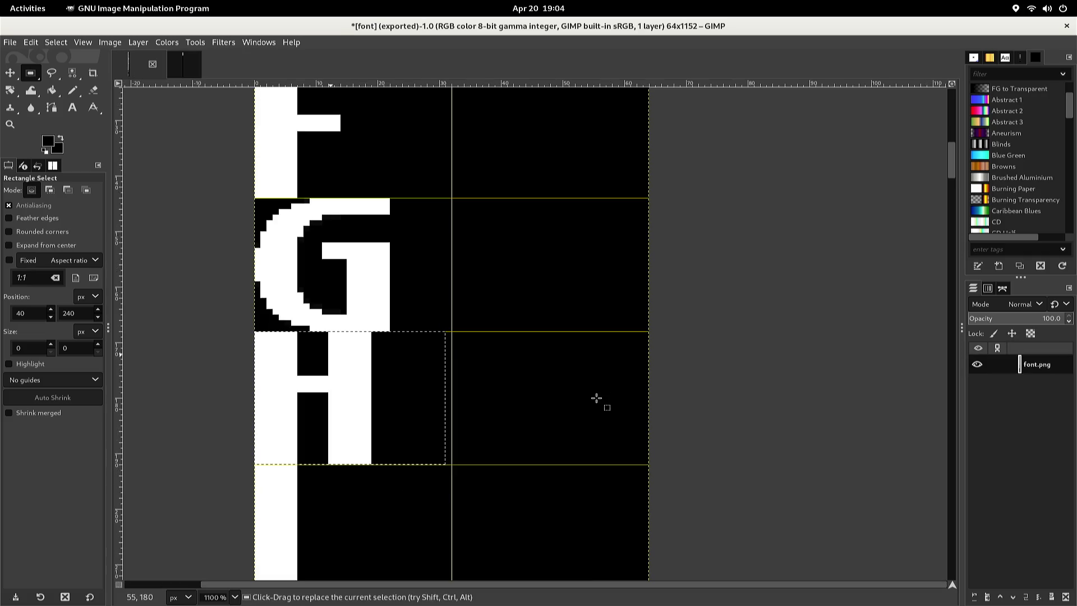
pyautogui.click(538, 400)
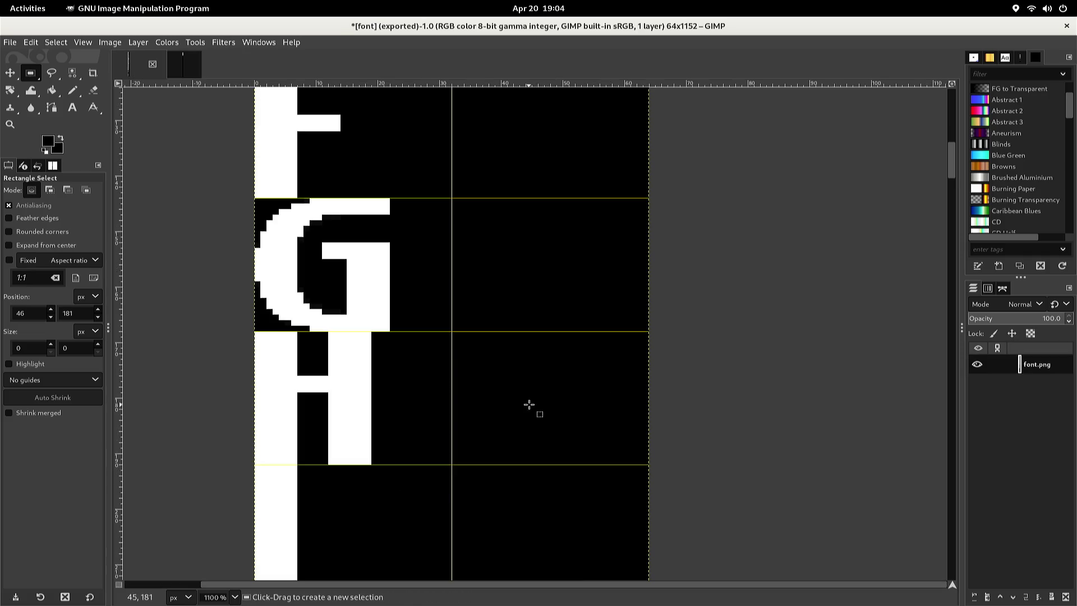
pyautogui.moveTo(433, 464)
pyautogui.mouseDown()
pyautogui.moveTo(338, 512)
pyautogui.moveTo(355, 525)
pyautogui.moveTo(225, 598)
pyautogui.moveTo(216, 551)
pyautogui.mouseUp()
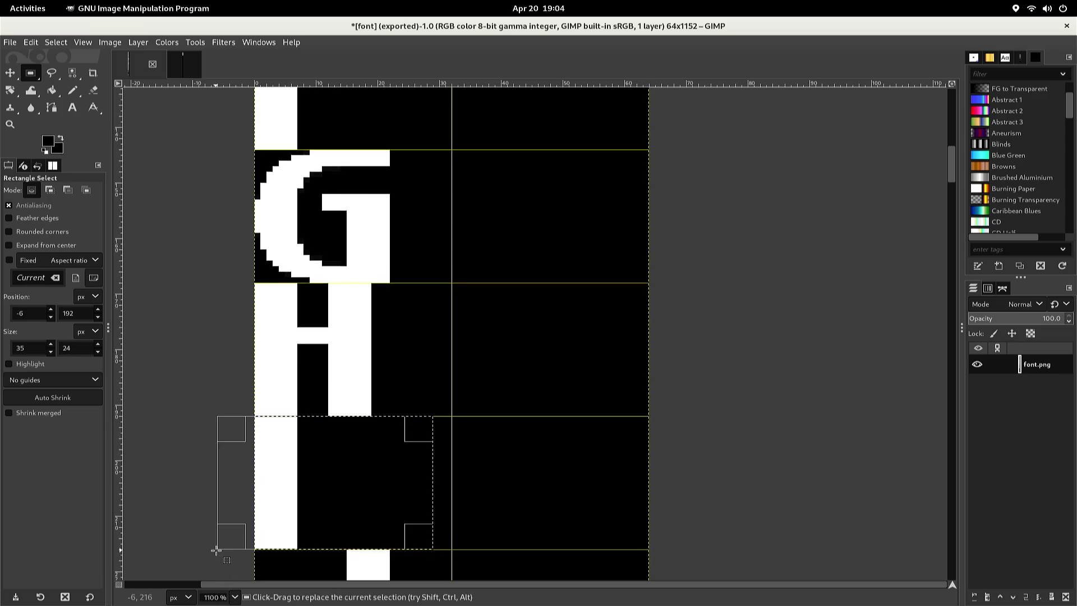
pyautogui.hotkey('ctrl', 'c')
# Paste the stem into font2's I cell under the H and anchor it
pyautogui.hotkey('ctrl', 'pagedown')
pyautogui.hotkey('ctrl', 'v')
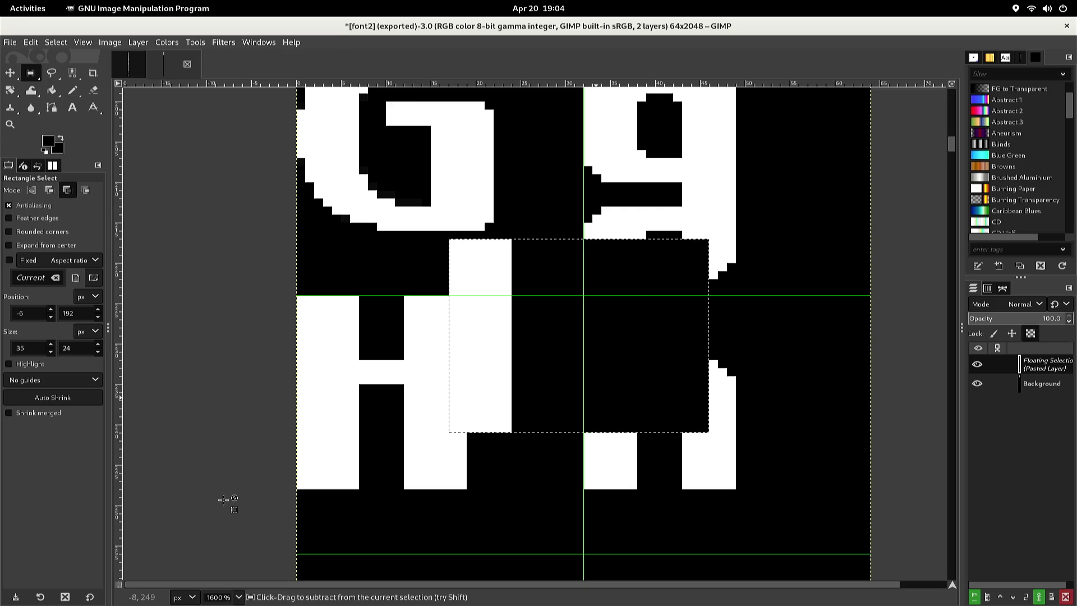
pyautogui.press('Down')
pyautogui.press('Down')
pyautogui.press('Down')
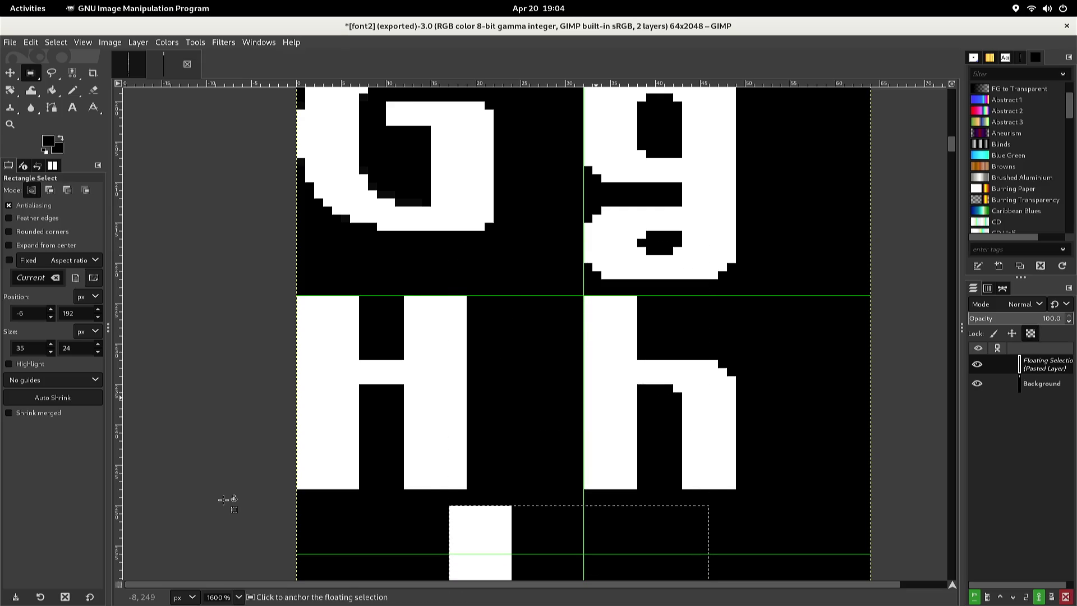
pyautogui.press('Down')
pyautogui.press('Down')
pyautogui.press('Down')
pyautogui.press('Left')
pyautogui.press('Left')
pyautogui.press('Left')
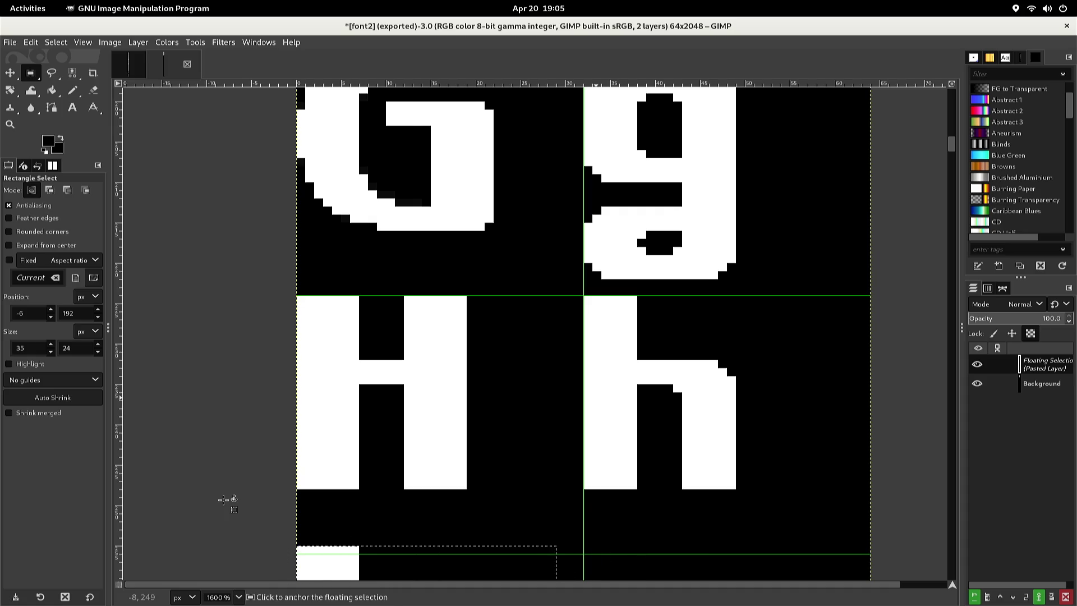
pyautogui.press('Right')
pyautogui.press('Down')
pyautogui.press('Left')
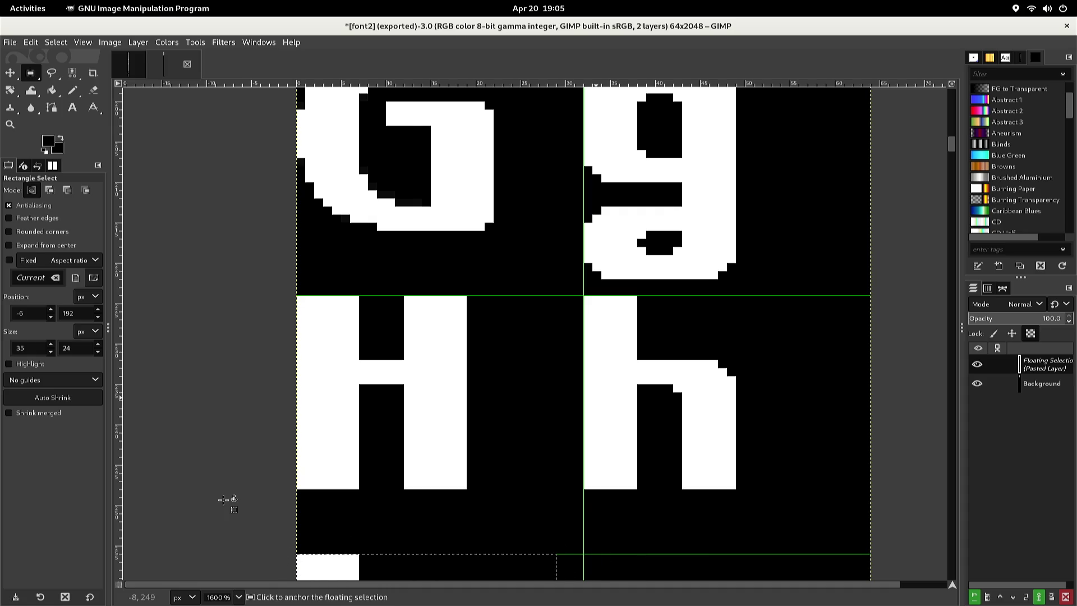
pyautogui.click(225, 464)
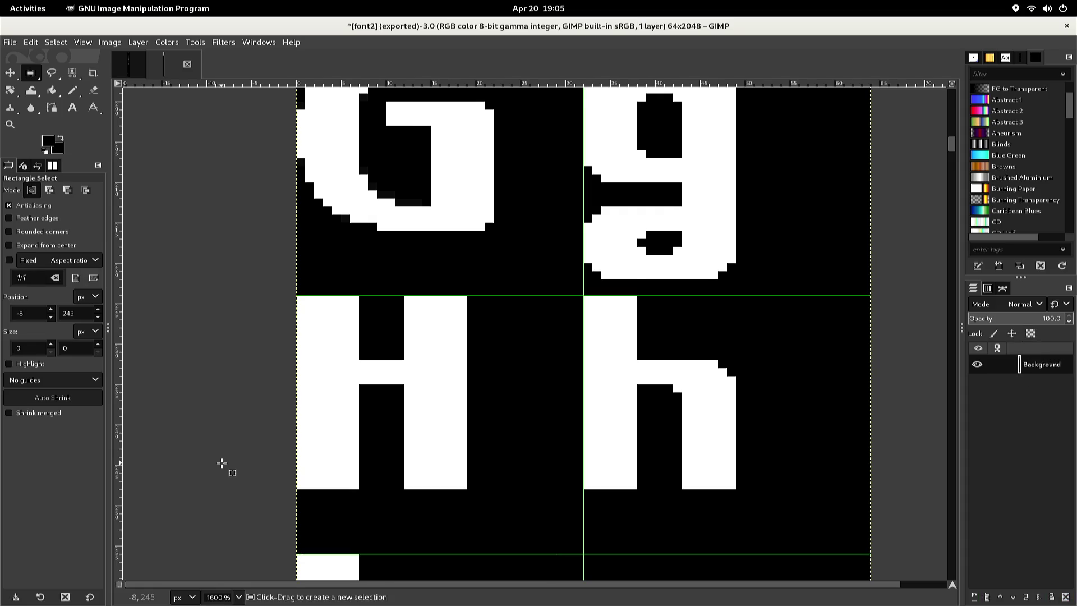
# Paste a second stem into the lowercase i cell under the h, anchor it, and select its leftmost pixel column
pyautogui.scroll(-2, 225, 464)
pyautogui.scroll(-2, 225, 464)
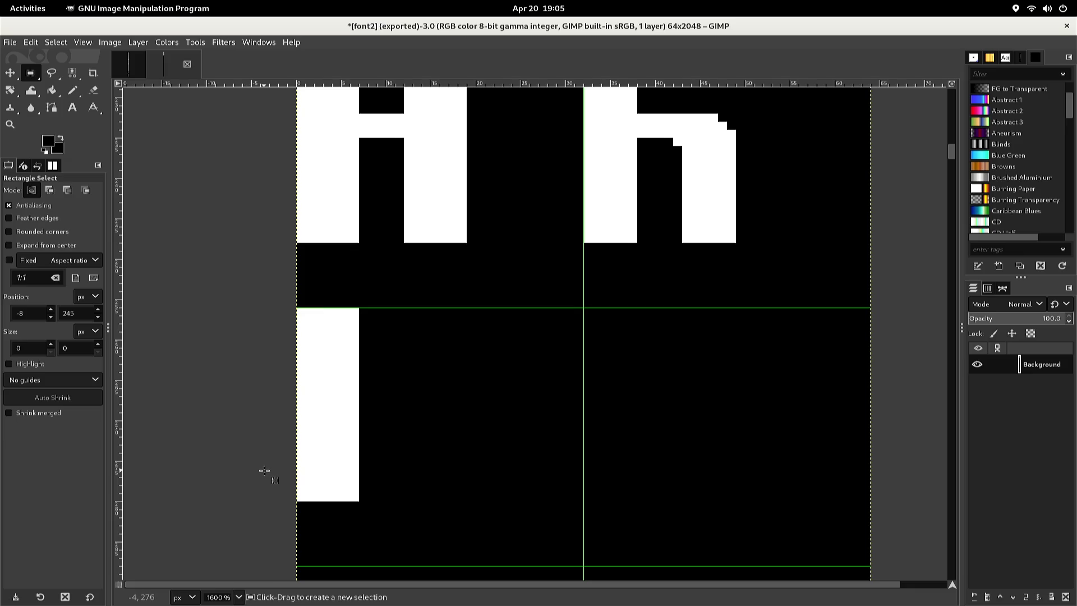
pyautogui.hotkey('ctrl', 'v')
pyautogui.press('Down')
pyautogui.press('Down')
pyautogui.press('Down')
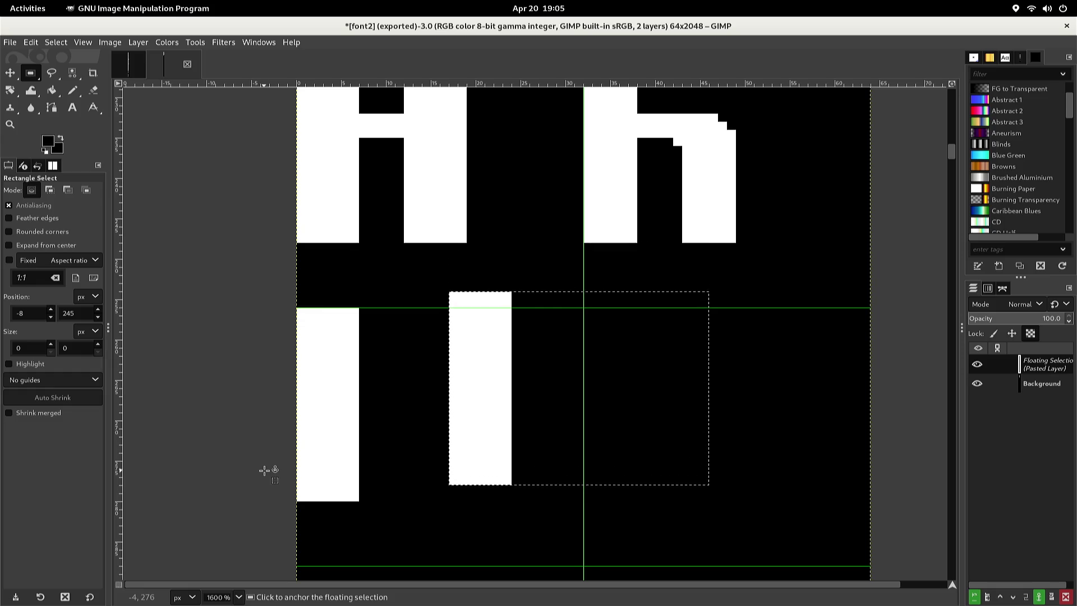
pyautogui.press('Down')
pyautogui.press('Right')
pyautogui.press('Right')
pyautogui.press('Right')
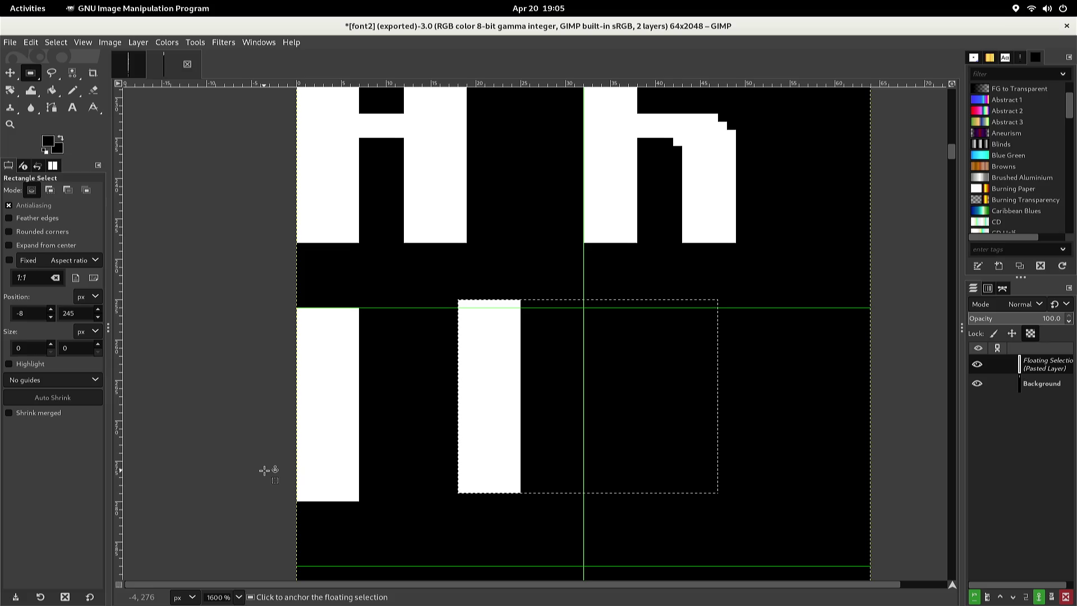
pyautogui.press('Down')
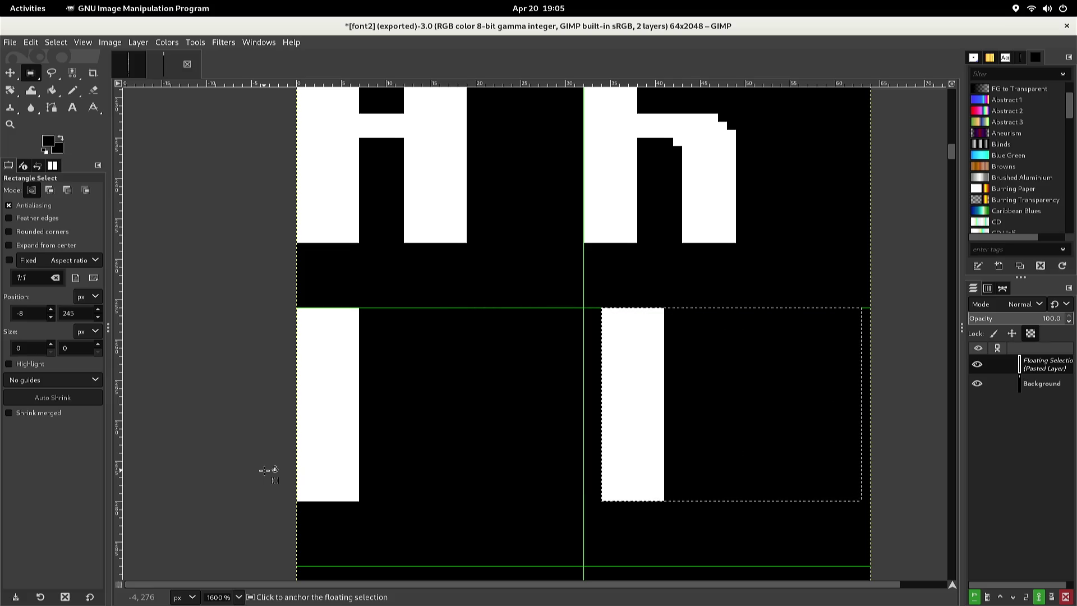
pyautogui.press('Left')
pyautogui.press('Left')
pyautogui.press('Left')
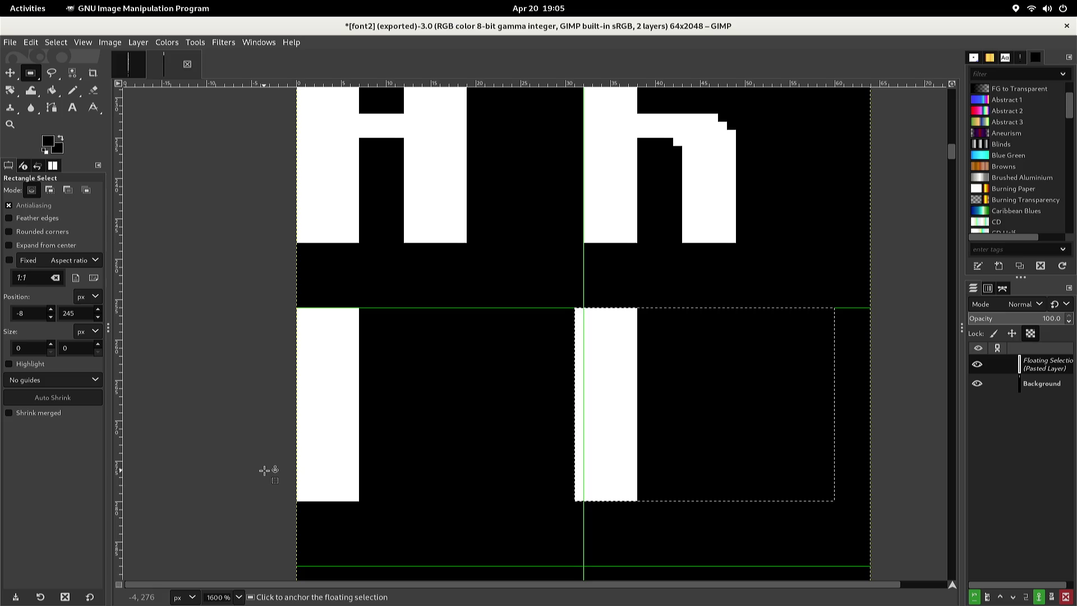
pyautogui.click(235, 436)
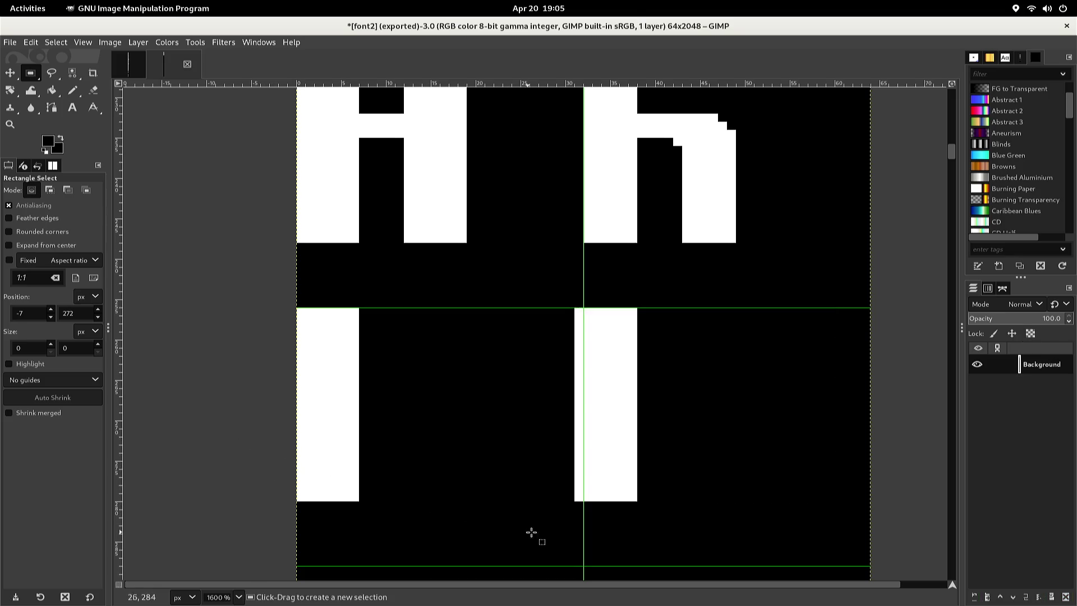
pyautogui.moveTo(563, 532); pyautogui.dragTo(585, 306)
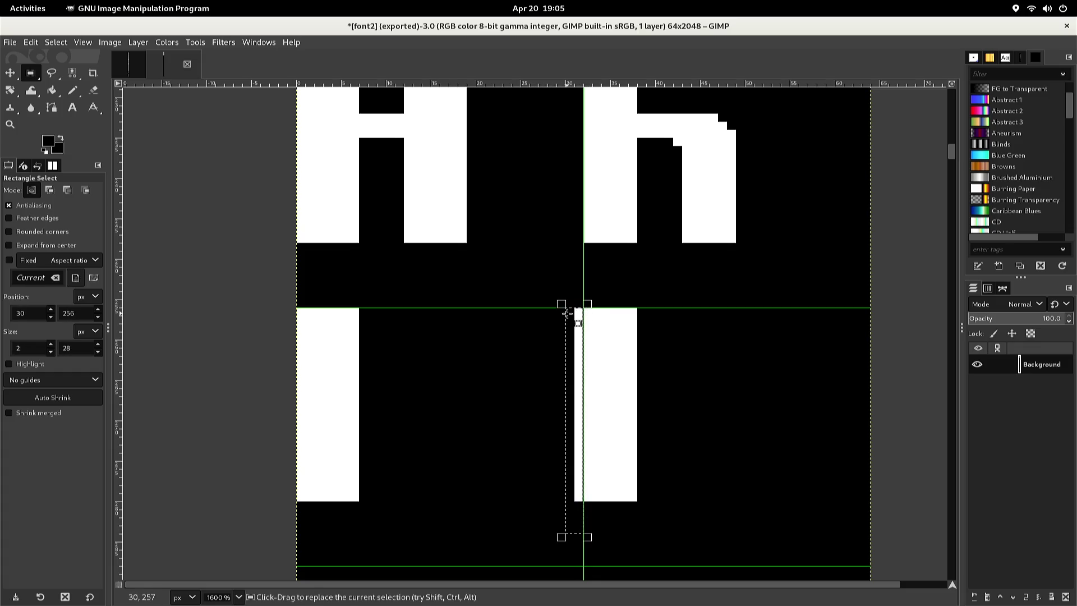
# Fill the stem's left pixel column and a 6×4 band near its top with black
pyautogui.hotkey('ctrl', ',')
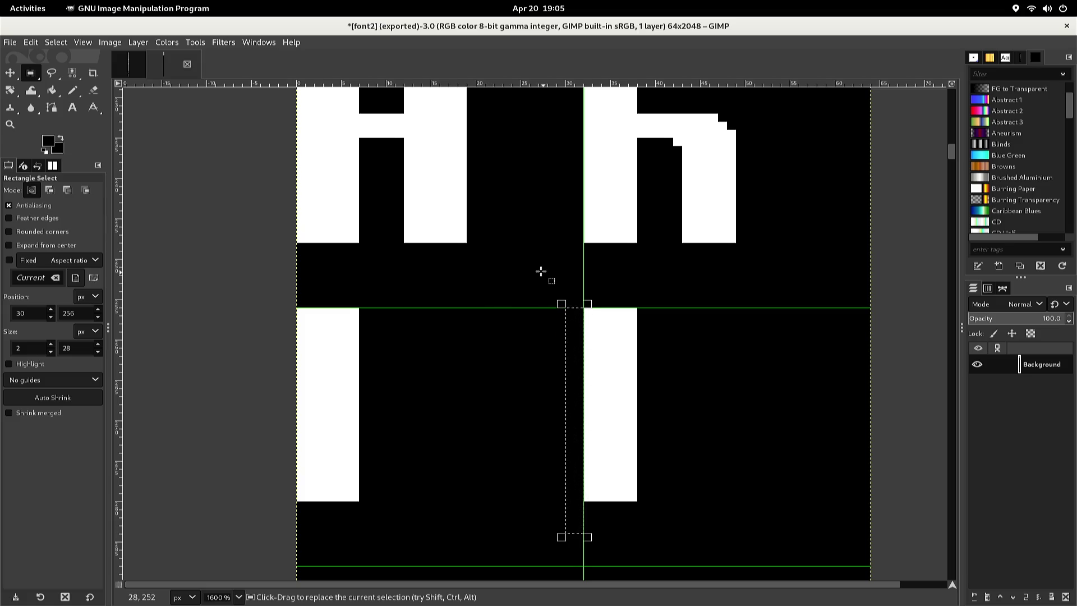
pyautogui.click(617, 333)
pyautogui.moveTo(637, 335)
pyautogui.mouseDown()
pyautogui.moveTo(570, 325)
pyautogui.moveTo(575, 309)
pyautogui.moveTo(590, 323)
pyautogui.moveTo(585, 361)
pyautogui.mouseUp()
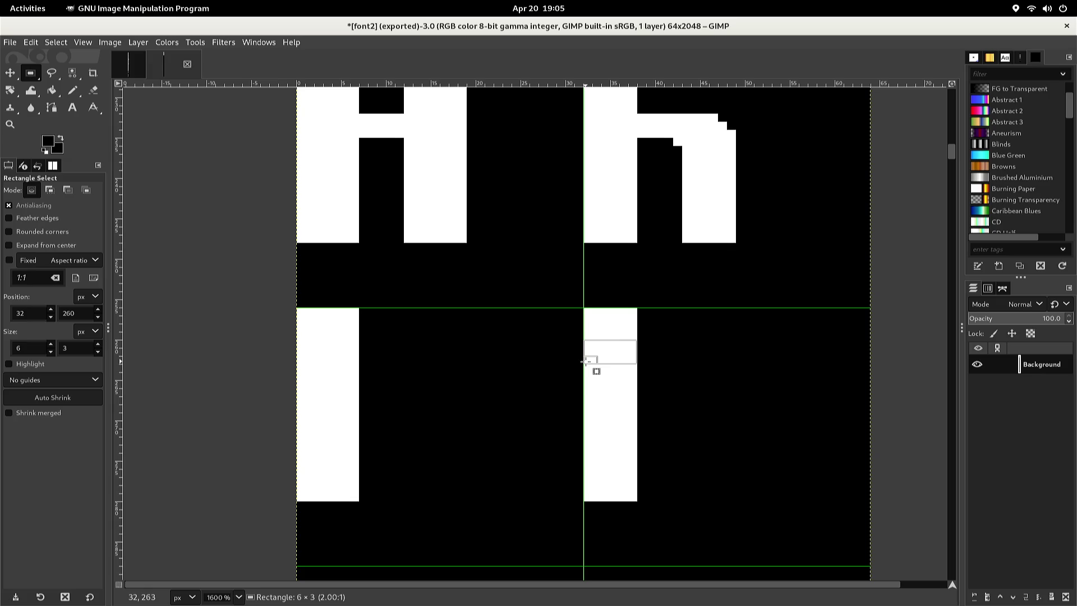
pyautogui.moveTo(582, 365); pyautogui.dragTo(582, 368)
pyautogui.moveTo(582, 368); pyautogui.dragTo(581, 369)
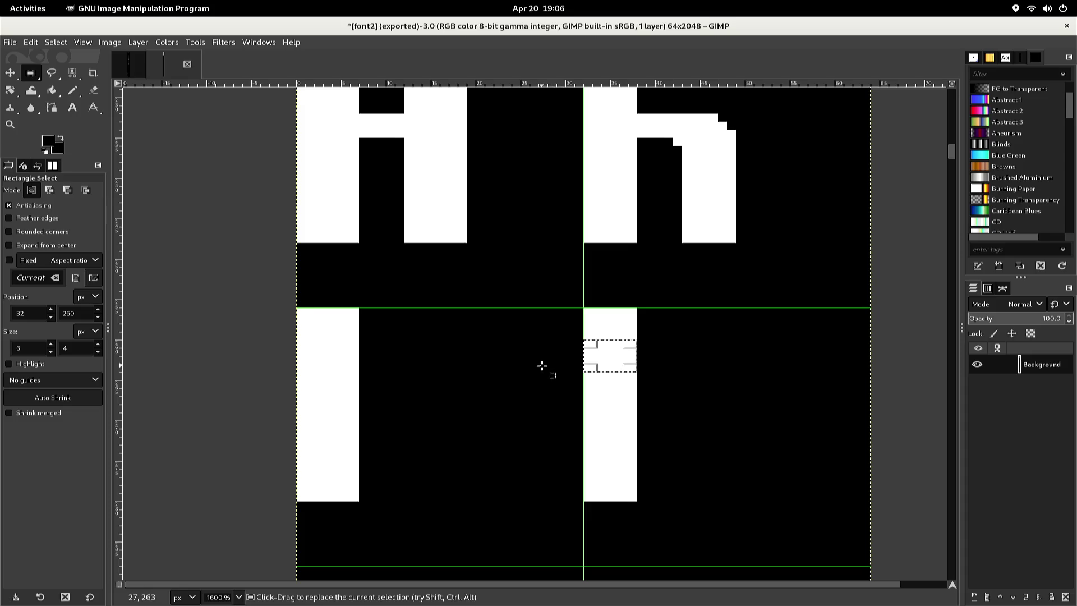
pyautogui.hotkey('ctrl', ',')
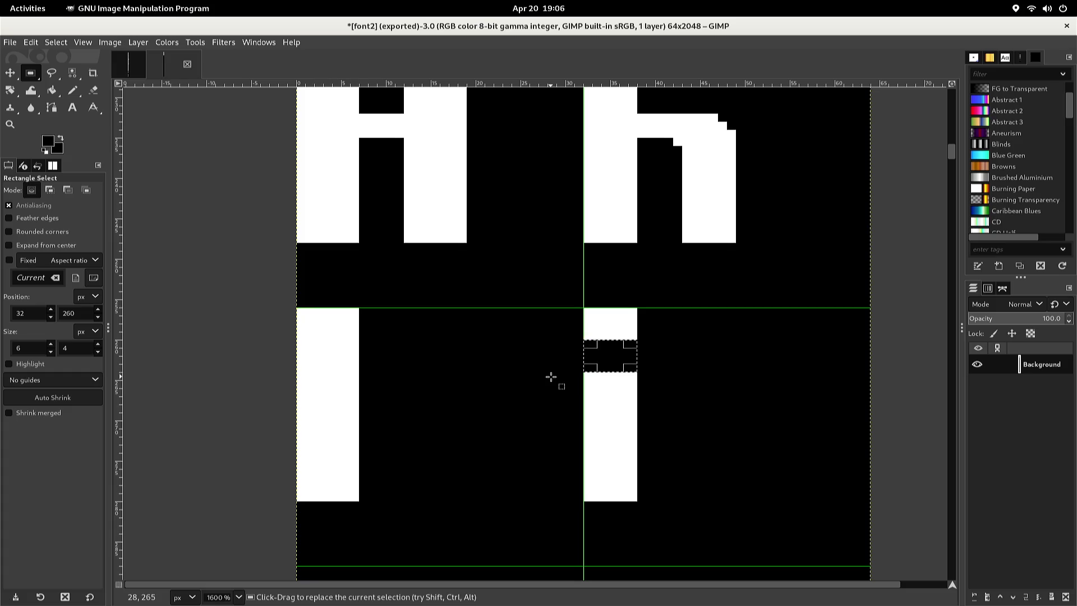
pyautogui.moveTo(531, 348); pyautogui.dragTo(540, 344)
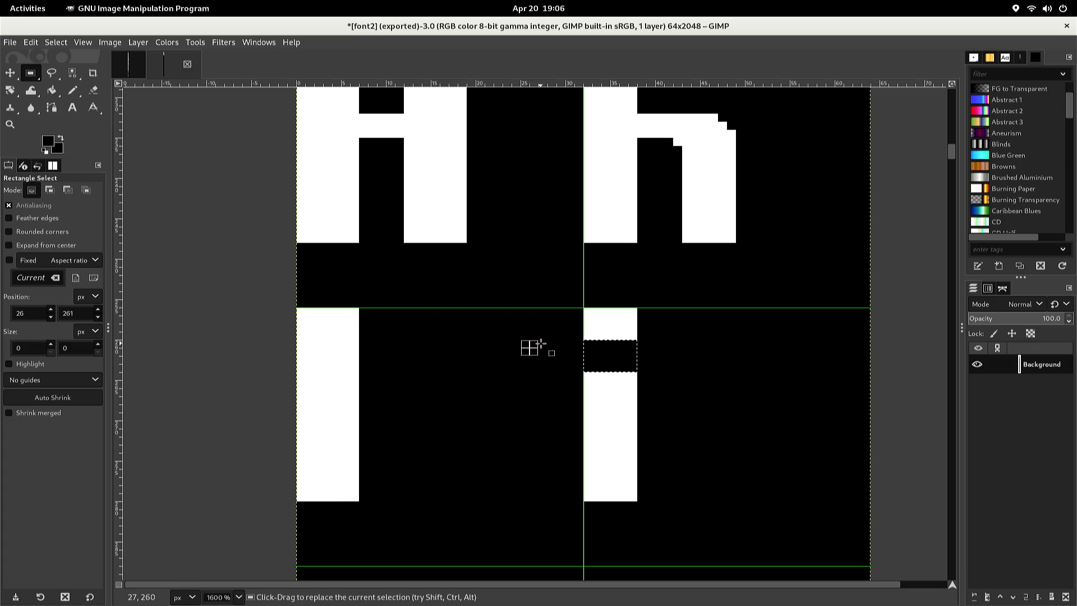
# Pencil the top and bottom corner pixels of the uppercase H's stems black
pyautogui.press('n')
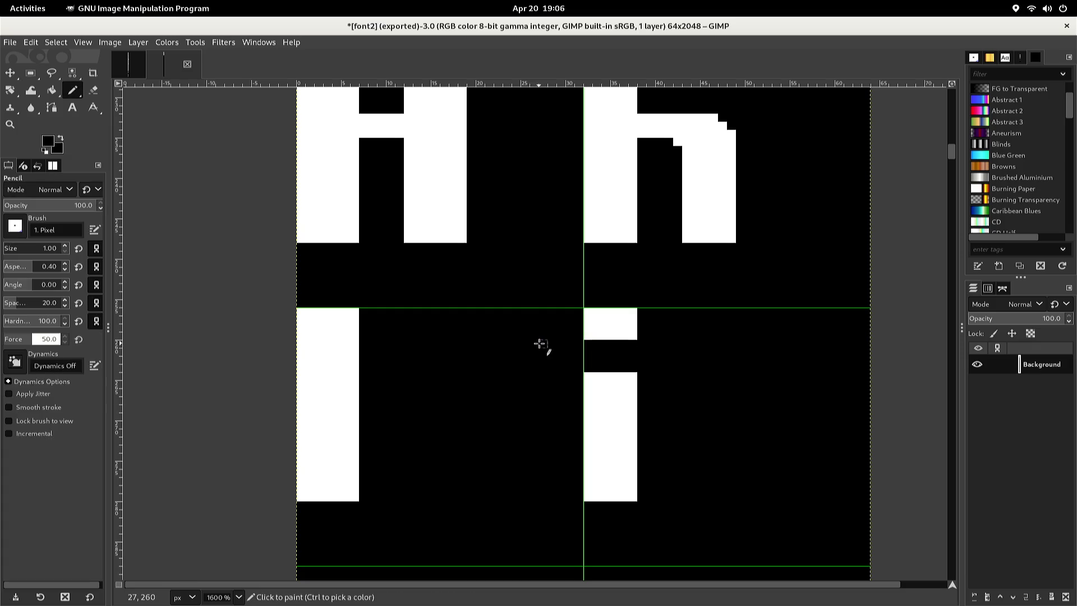
pyautogui.scroll(3, 487, 315)
pyautogui.scroll(12, 488, 315)
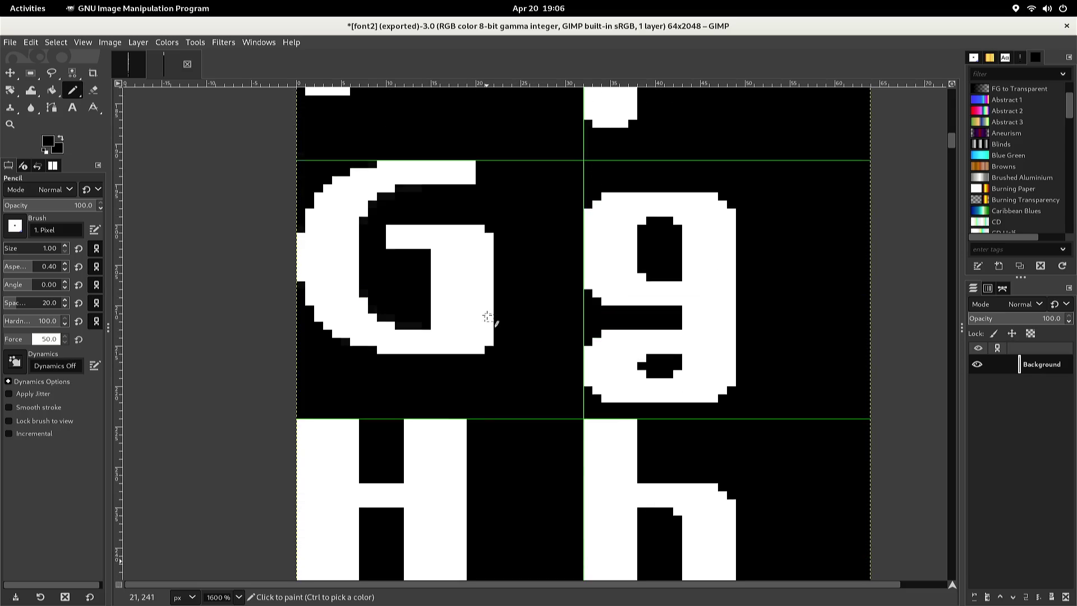
pyautogui.scroll(3, 483, 313)
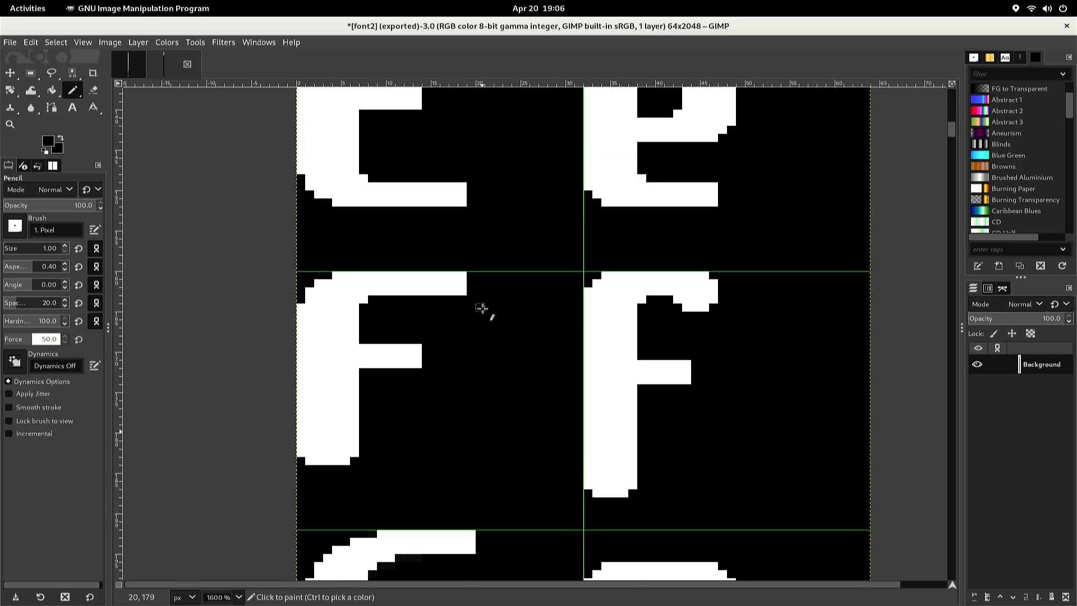
pyautogui.scroll(-15, 482, 308)
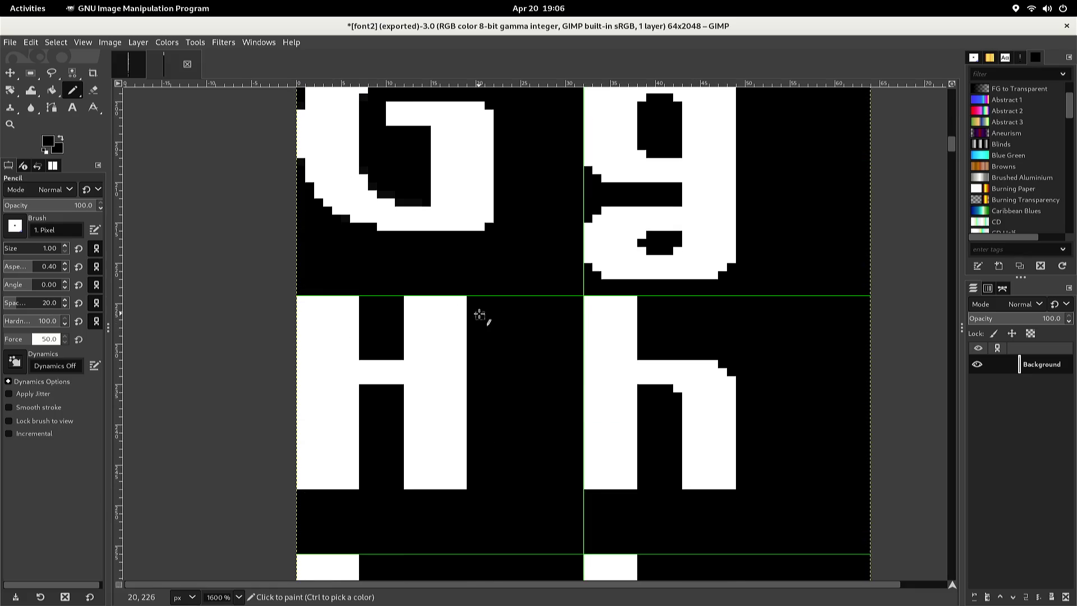
pyautogui.scroll(3, 474, 320)
pyautogui.click(462, 299)
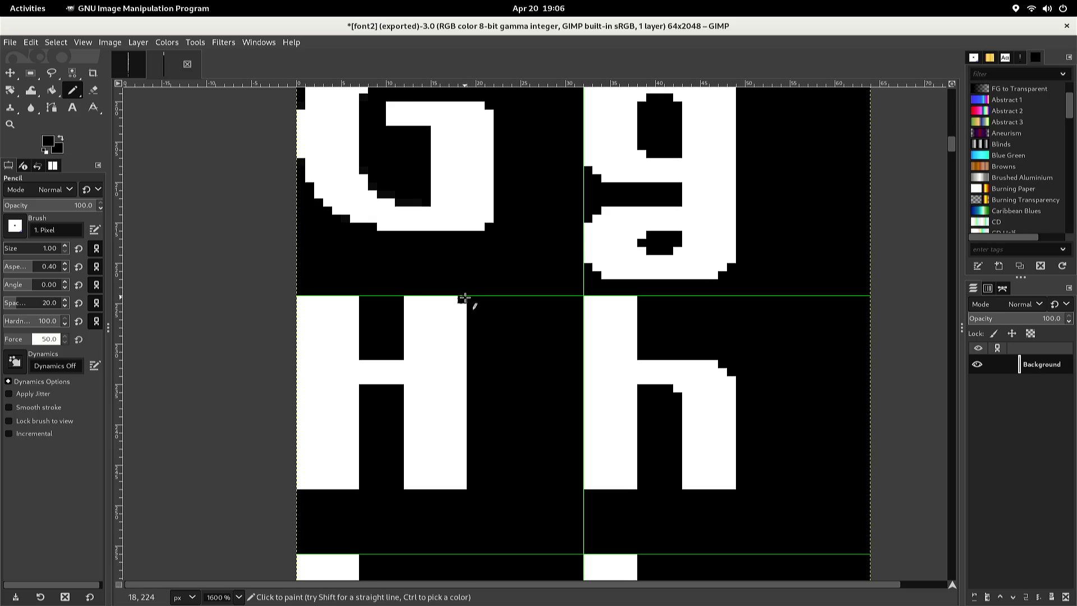
pyautogui.click(409, 299)
pyautogui.click(355, 300)
pyautogui.scroll(2, 347, 298)
pyautogui.scroll(-2, 328, 293)
pyautogui.scroll(2, 328, 299)
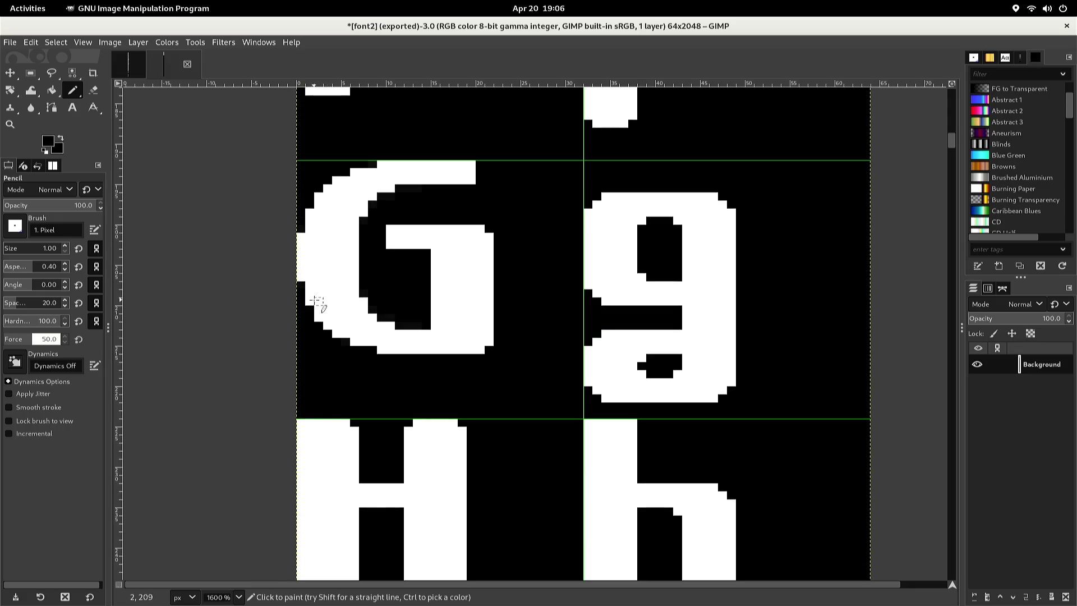
pyautogui.scroll(-2, 311, 305)
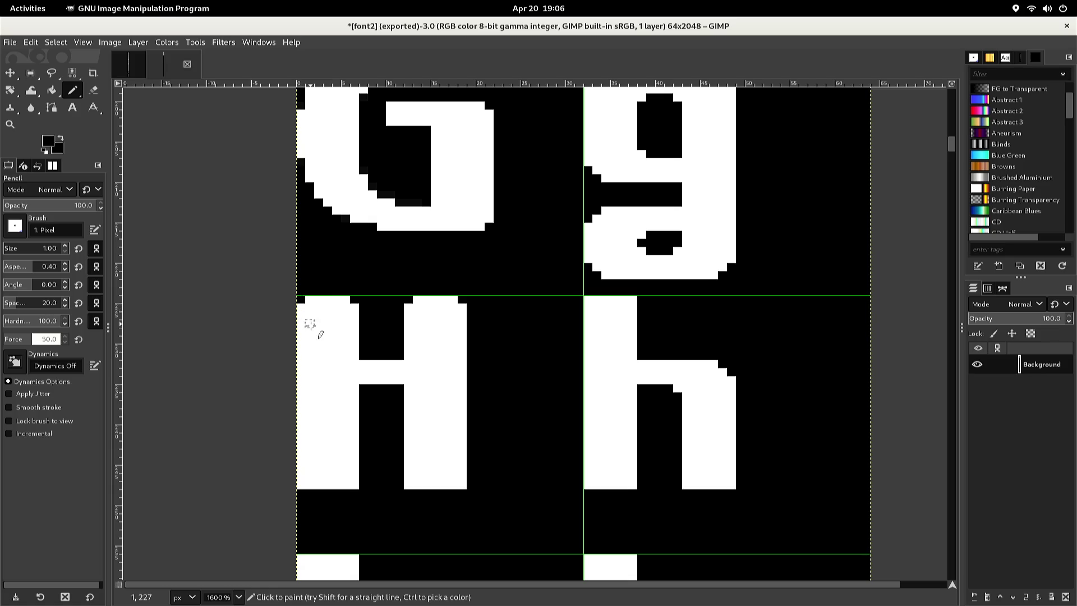
pyautogui.scroll(-2, 310, 357)
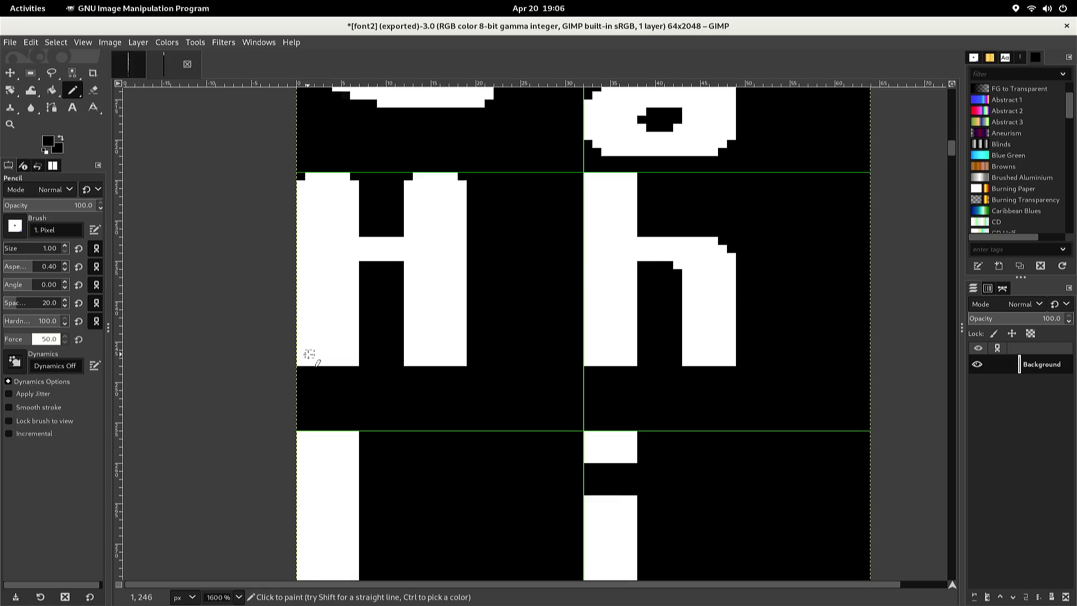
pyautogui.click(301, 360)
pyautogui.click(354, 362)
pyautogui.click(407, 363)
pyautogui.click(462, 363)
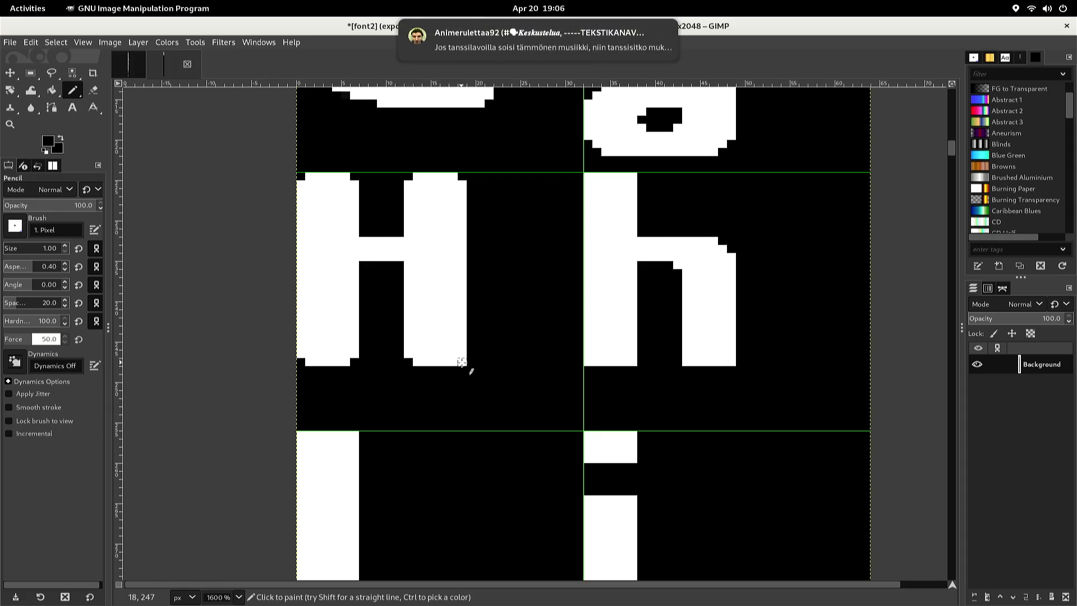
pyautogui.click(462, 362)
# Blacken the lowercase h's top and bottom corner pixels to round it off
pyautogui.click(587, 362)
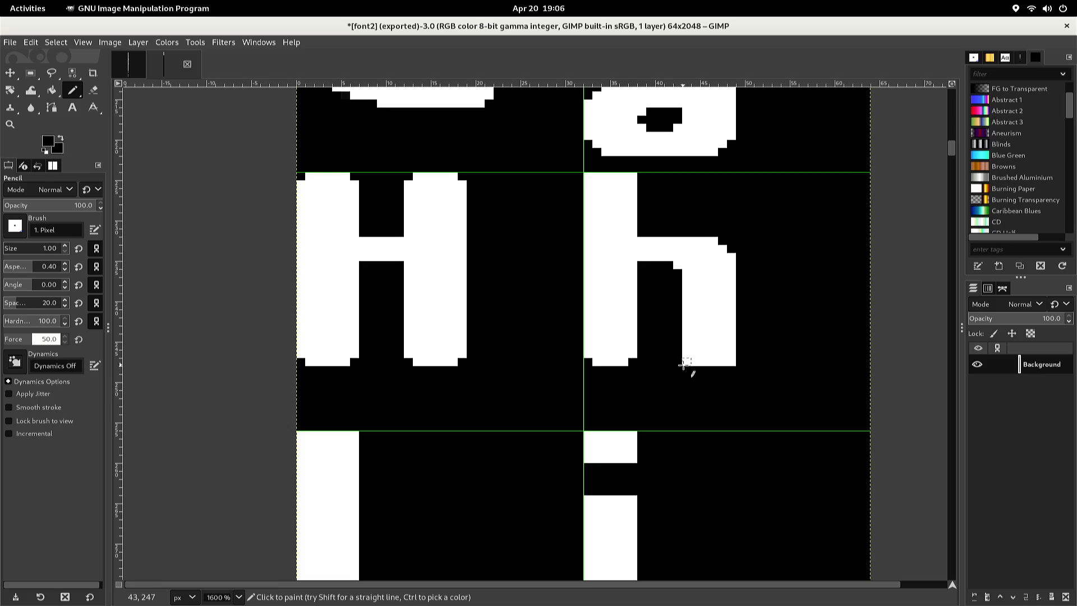
pyautogui.click(731, 364)
pyautogui.scroll(3, 605, 331)
pyautogui.click(588, 299)
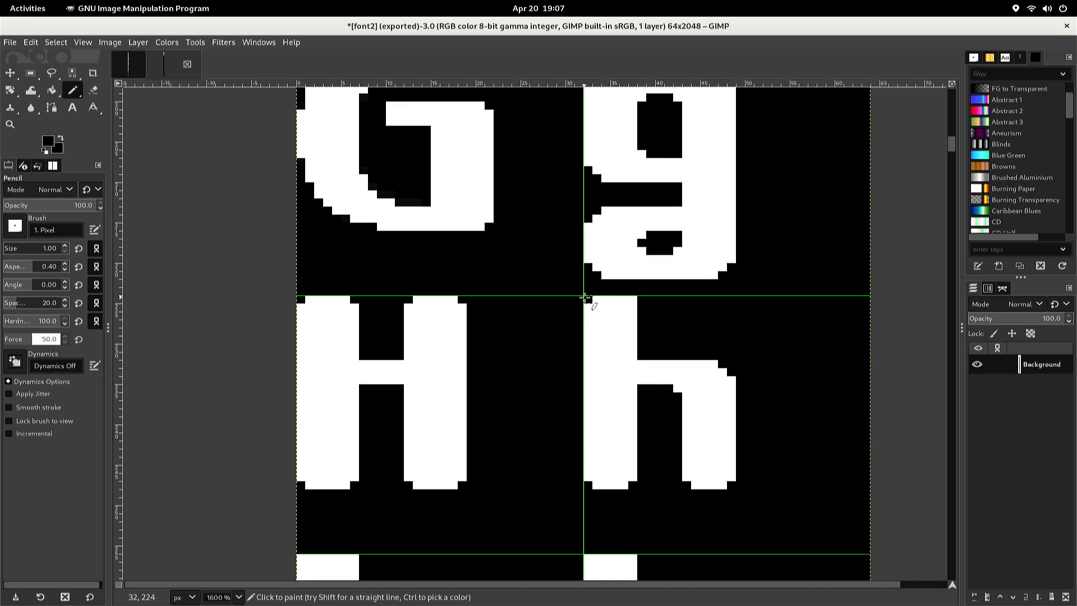
pyautogui.click(633, 300)
pyautogui.scroll(-3, 600, 303)
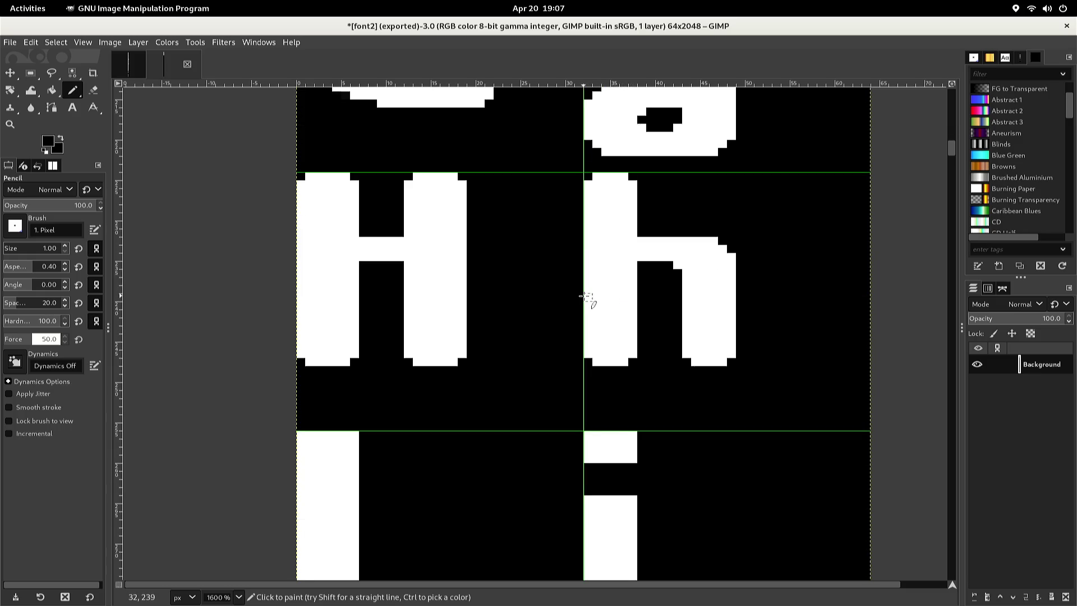
pyautogui.scroll(9, 587, 297)
pyautogui.scroll(6, 584, 296)
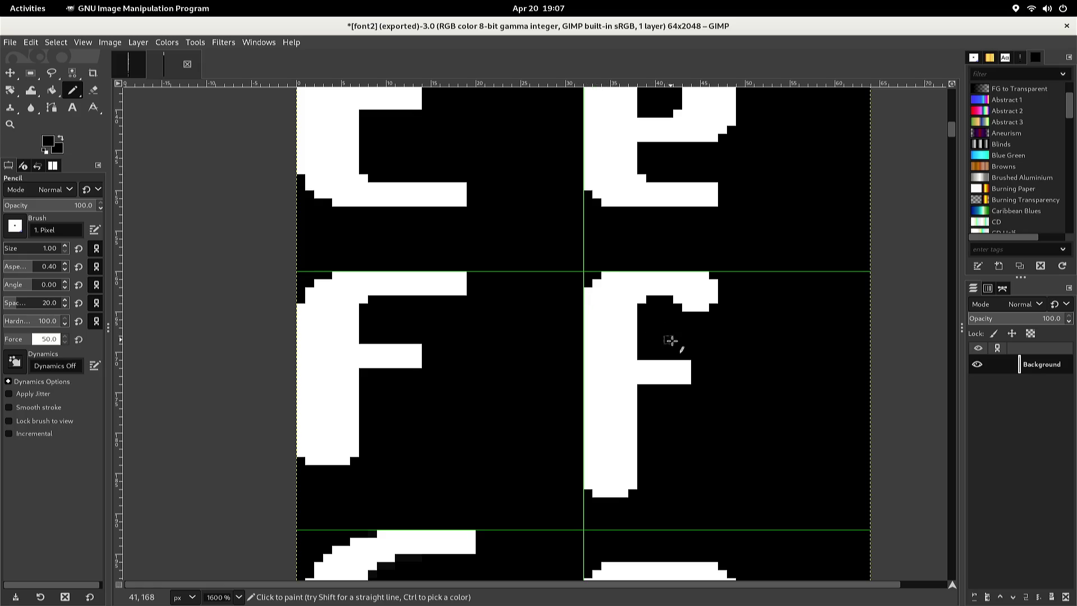
pyautogui.scroll(3, 681, 353)
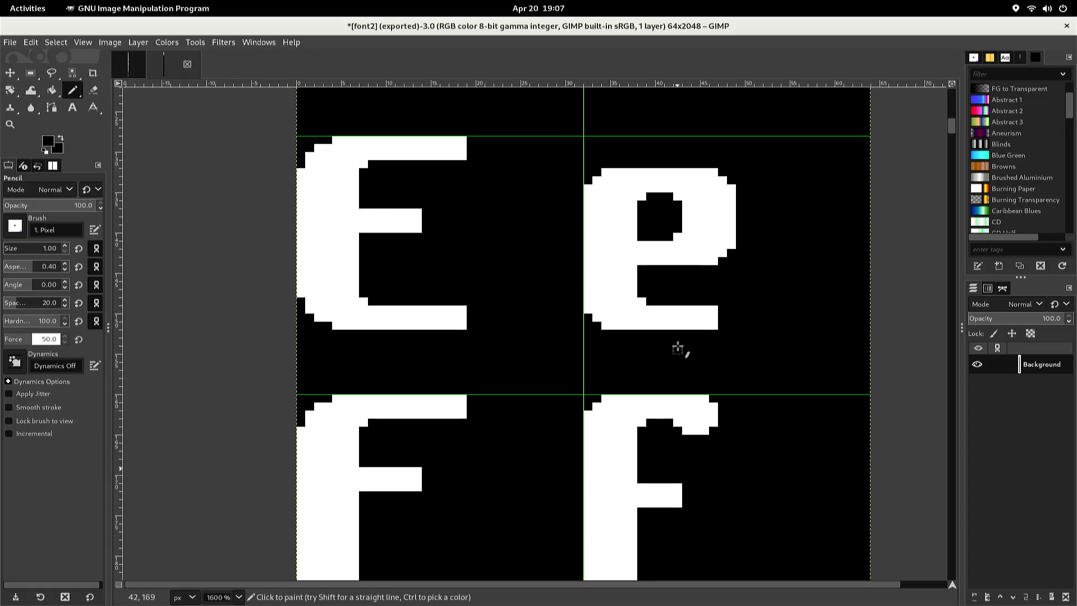
pyautogui.scroll(6, 677, 349)
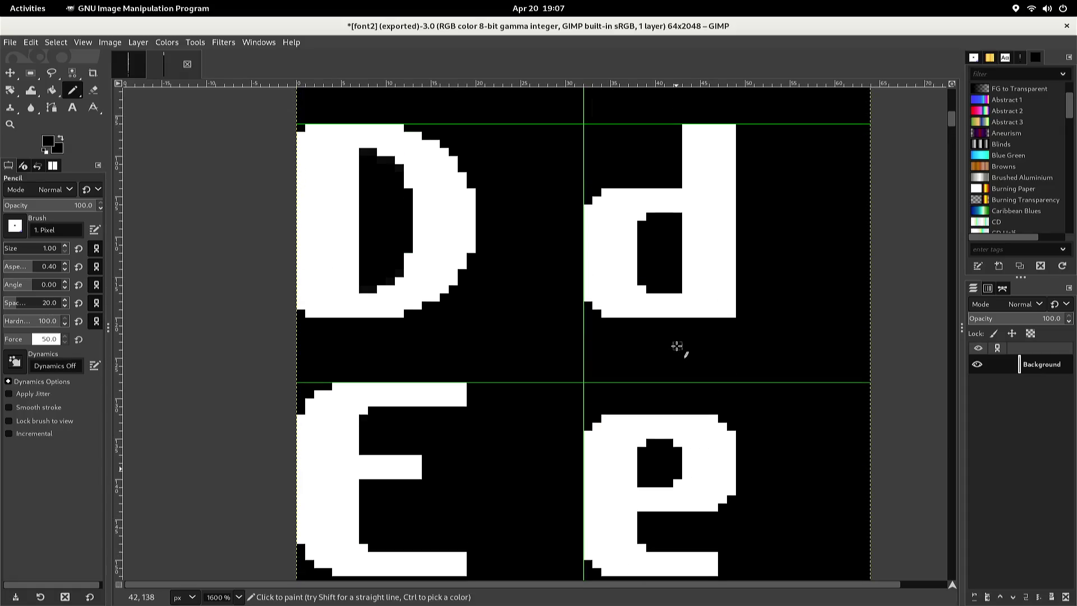
pyautogui.scroll(3, 677, 346)
pyautogui.scroll(-6, 676, 347)
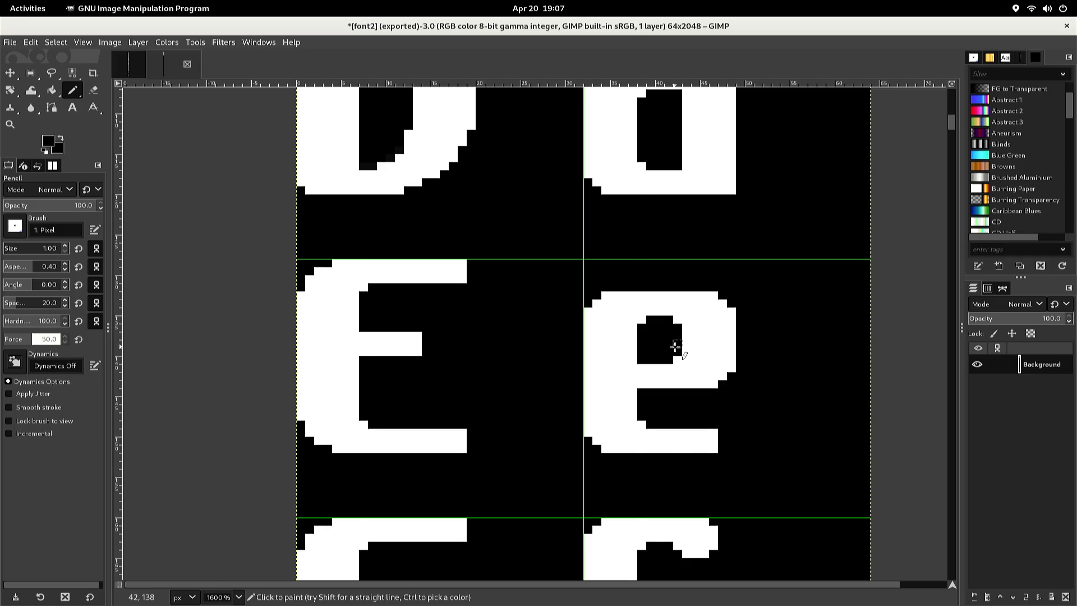
pyautogui.scroll(-1, 675, 347)
pyautogui.scroll(-2, 670, 347)
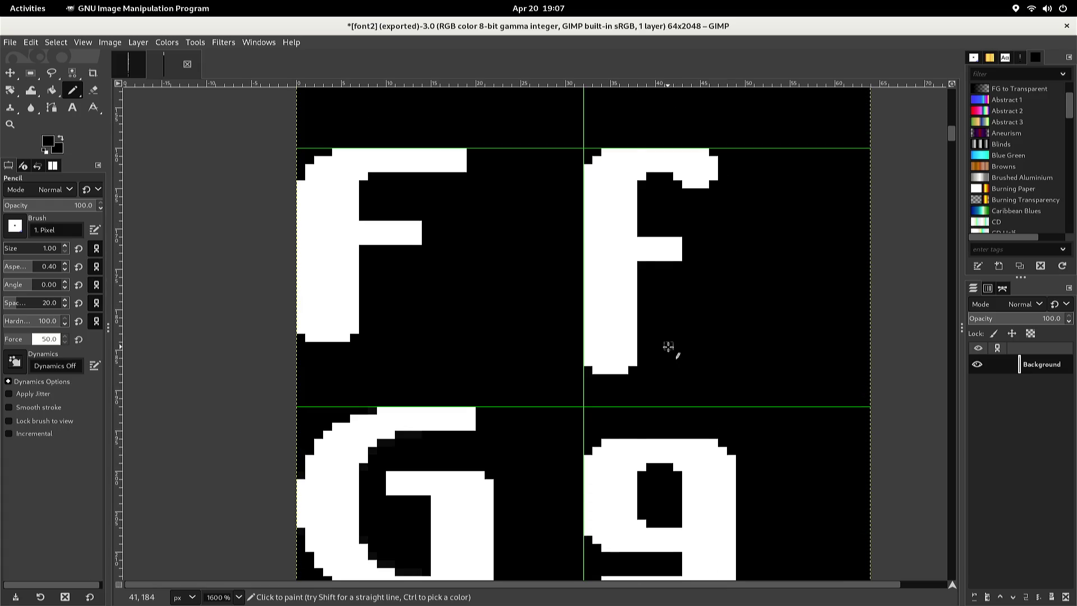
pyautogui.scroll(-1, 668, 346)
pyautogui.scroll(-1, 668, 346)
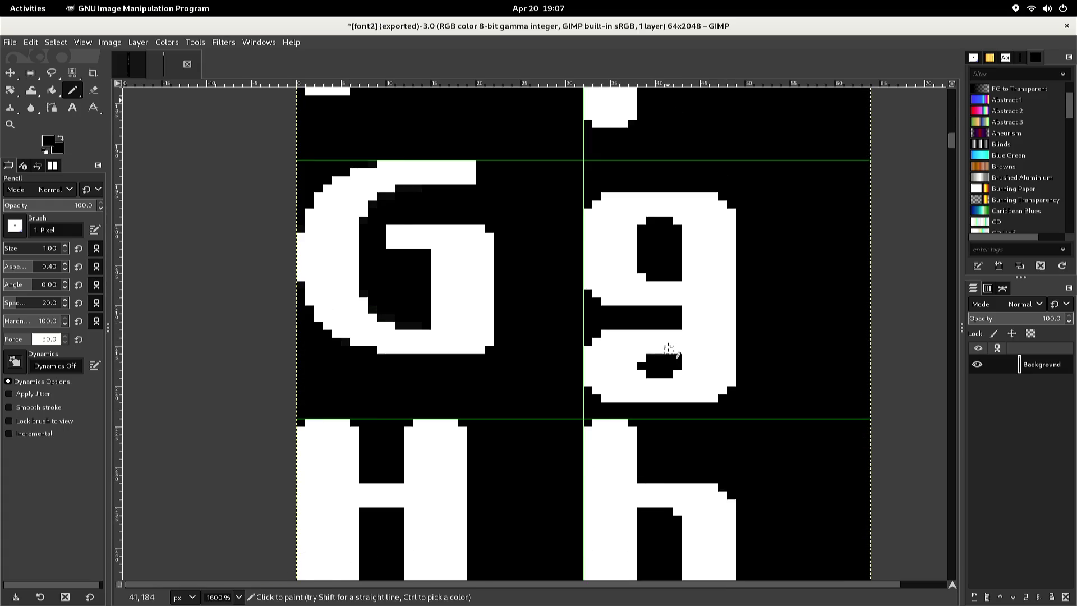
pyautogui.scroll(-2, 668, 348)
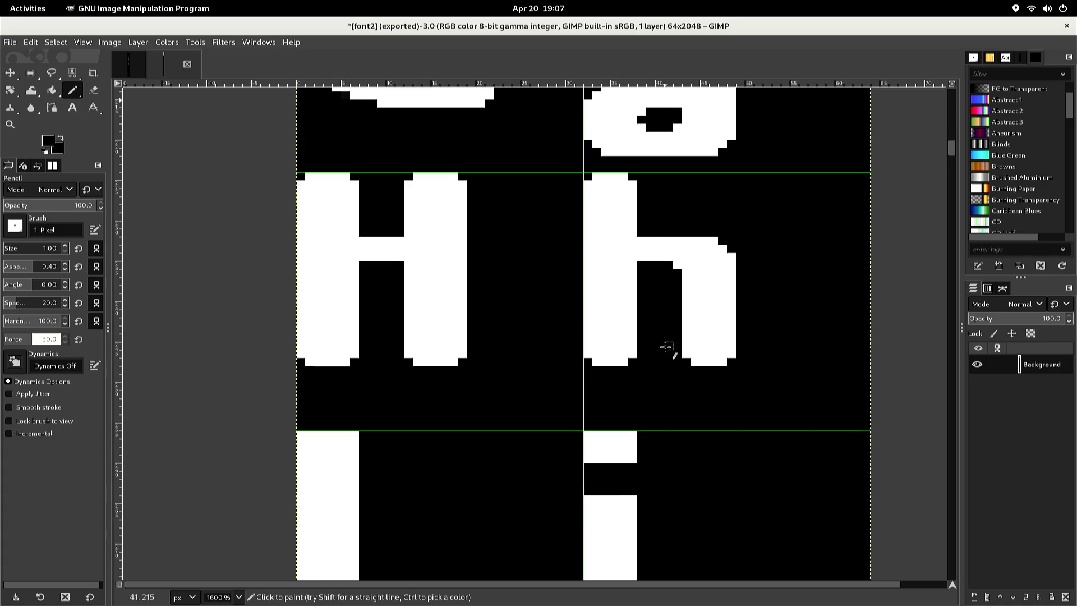
pyautogui.scroll(-1, 667, 348)
pyautogui.scroll(1, 617, 344)
pyautogui.scroll(-1, 505, 334)
pyautogui.scroll(1, 392, 328)
pyautogui.scroll(-1, 367, 327)
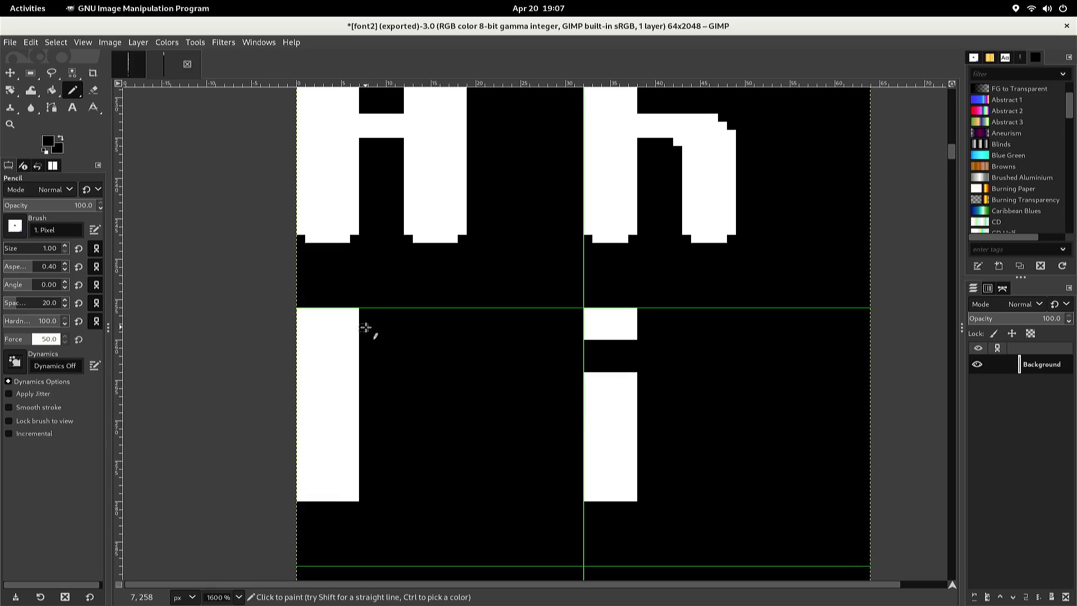
# Clip the four corner pixels of the uppercase I block in black
pyautogui.click(352, 310)
pyautogui.click(301, 311)
pyautogui.click(301, 497)
pyautogui.click(357, 499)
# Clip the corners of the lowercase i's stem and dot, restoring white along the dot's right edge
pyautogui.click(587, 496)
pyautogui.click(631, 497)
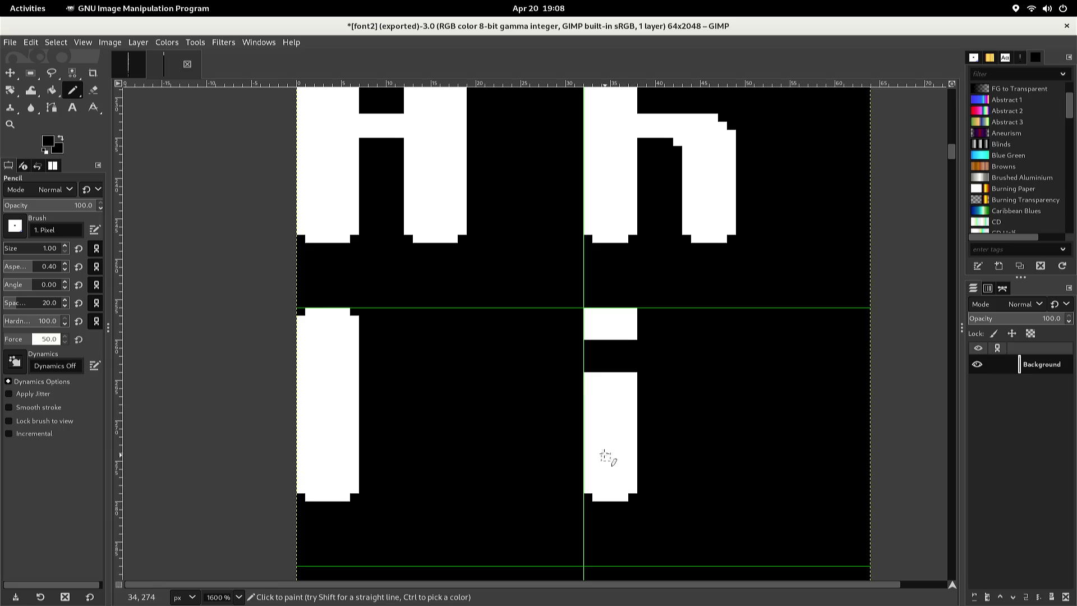
pyautogui.click(588, 376)
pyautogui.click(588, 335)
pyautogui.click(588, 308)
pyautogui.click(633, 312)
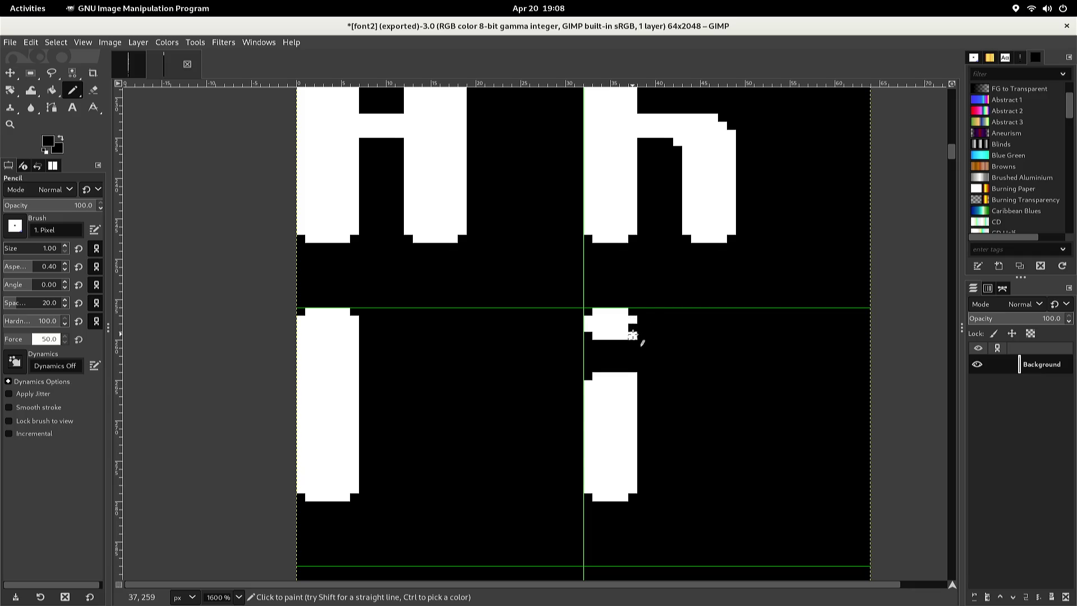
pyautogui.keyDown('ctrl'); pyautogui.click(631, 328); pyautogui.keyUp('ctrl')
pyautogui.click(632, 325)
pyautogui.keyDown('ctrl'); pyautogui.click(617, 349); pyautogui.keyUp('ctrl')
pyautogui.click(632, 374)
pyautogui.keyDown('ctrl'); pyautogui.click(632, 394); pyautogui.keyUp('ctrl')
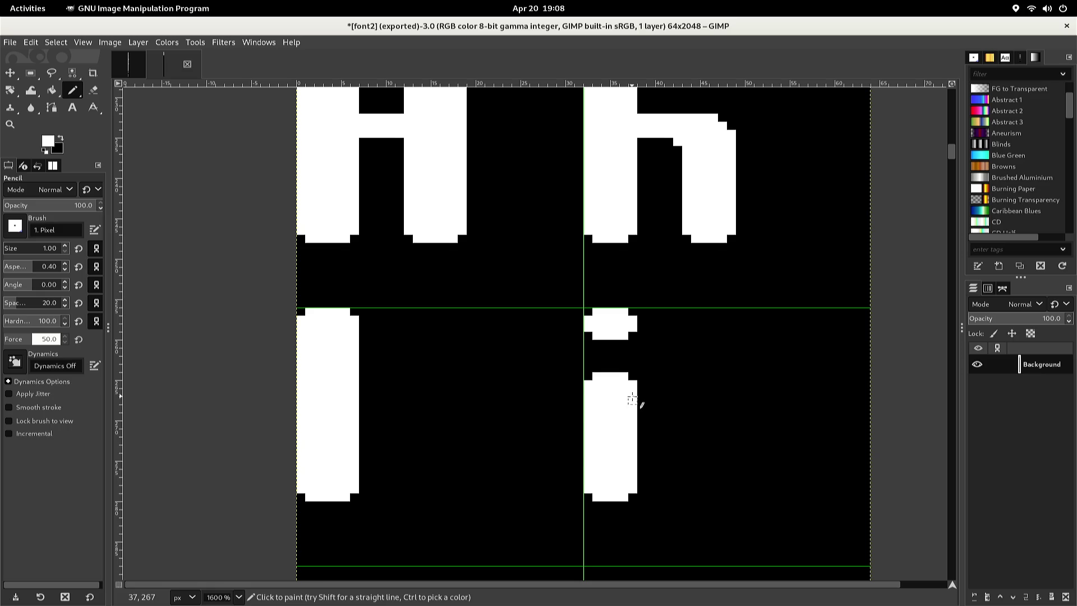
pyautogui.scroll(3, 632, 398)
# Review the sheet, overwrite font2.png with Ctrl+E, and switch to the older font image
pyautogui.scroll(3, 632, 396)
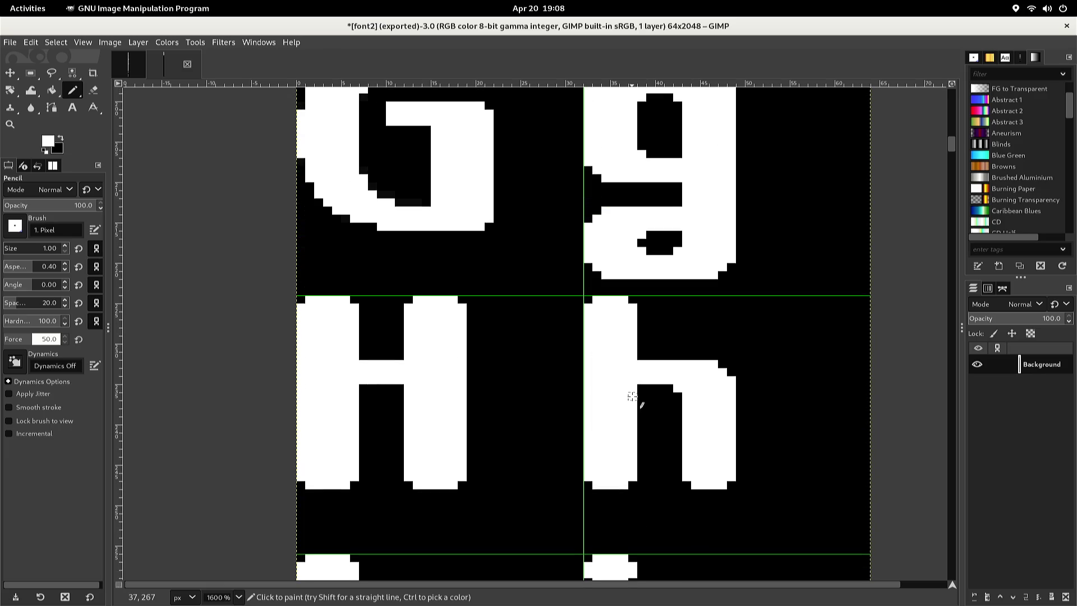
pyautogui.rightClick(632, 399)
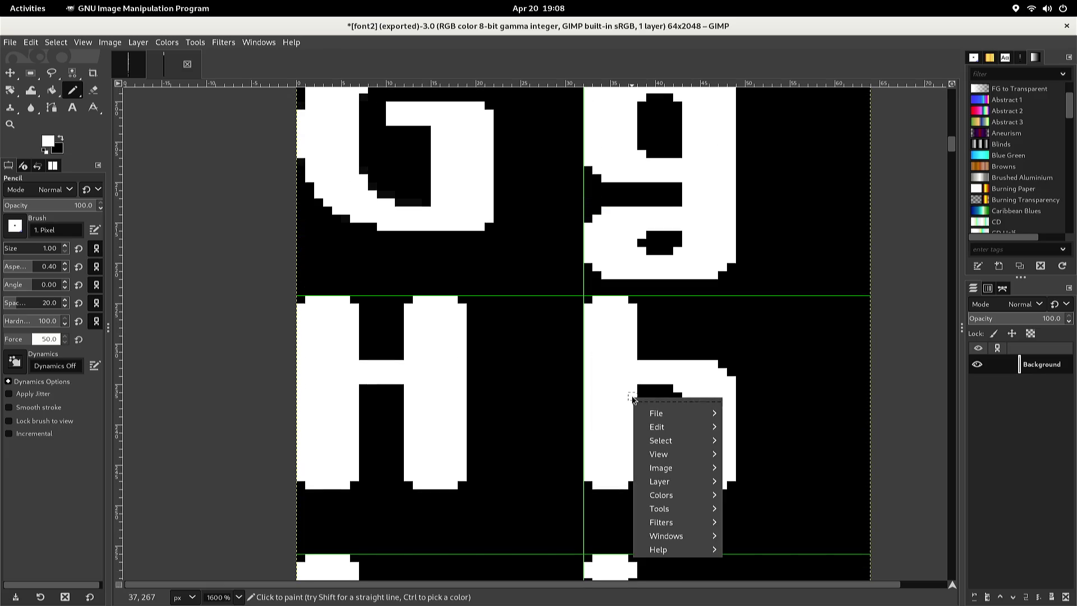
pyautogui.press('Escape')
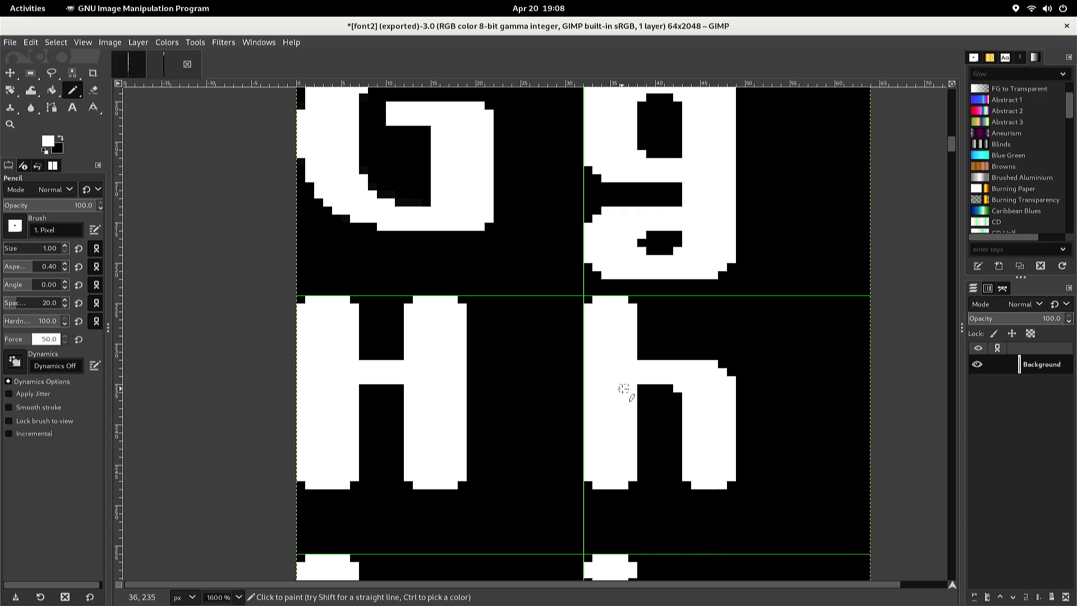
pyautogui.scroll(6, 624, 389)
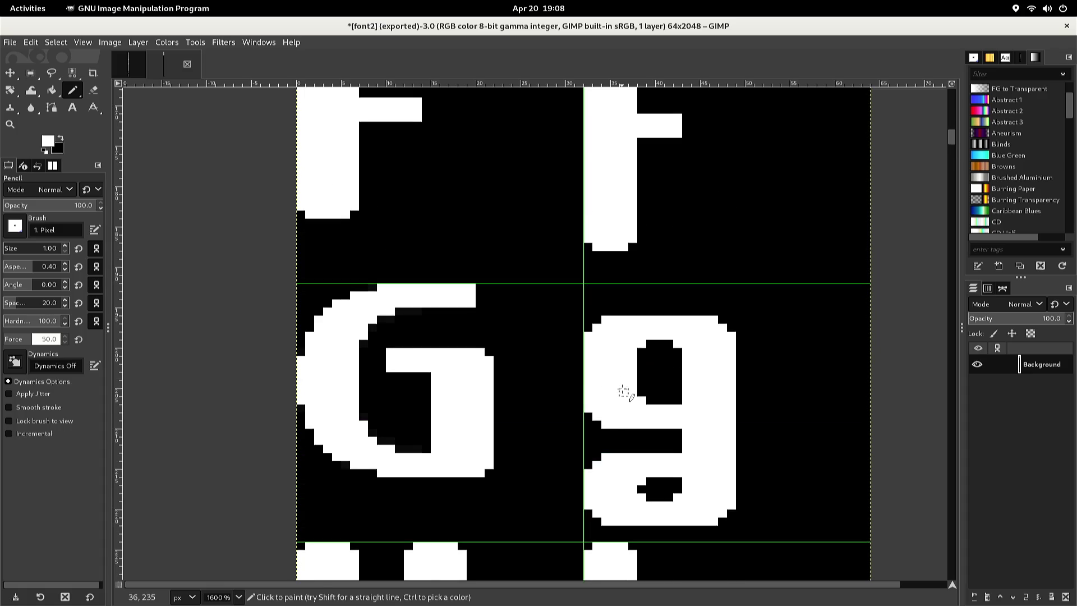
pyautogui.scroll(3, 624, 390)
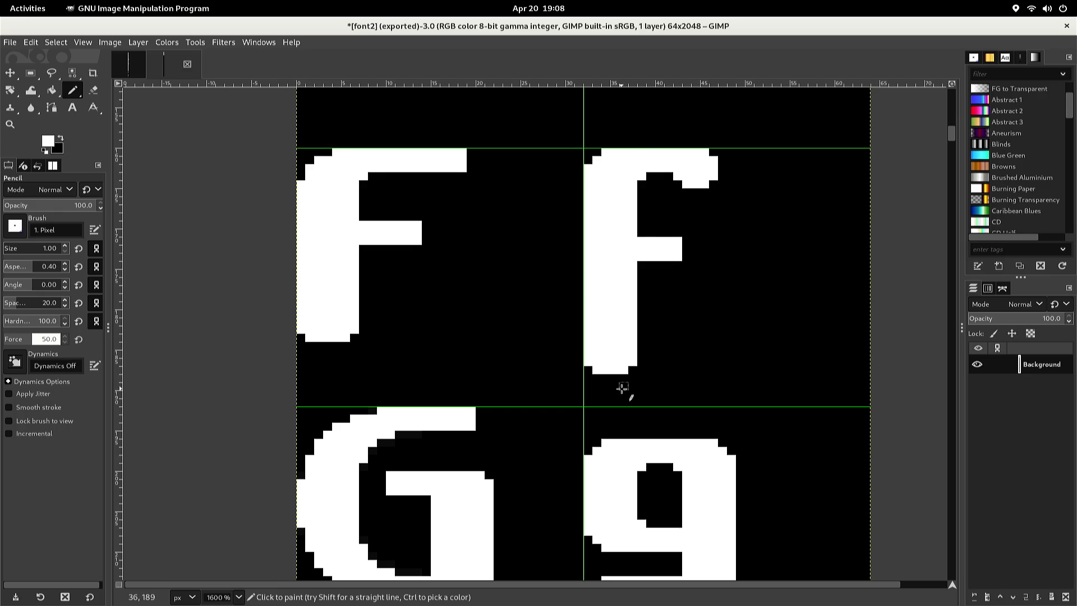
pyautogui.scroll(3, 622, 388)
pyautogui.scroll(3, 622, 388)
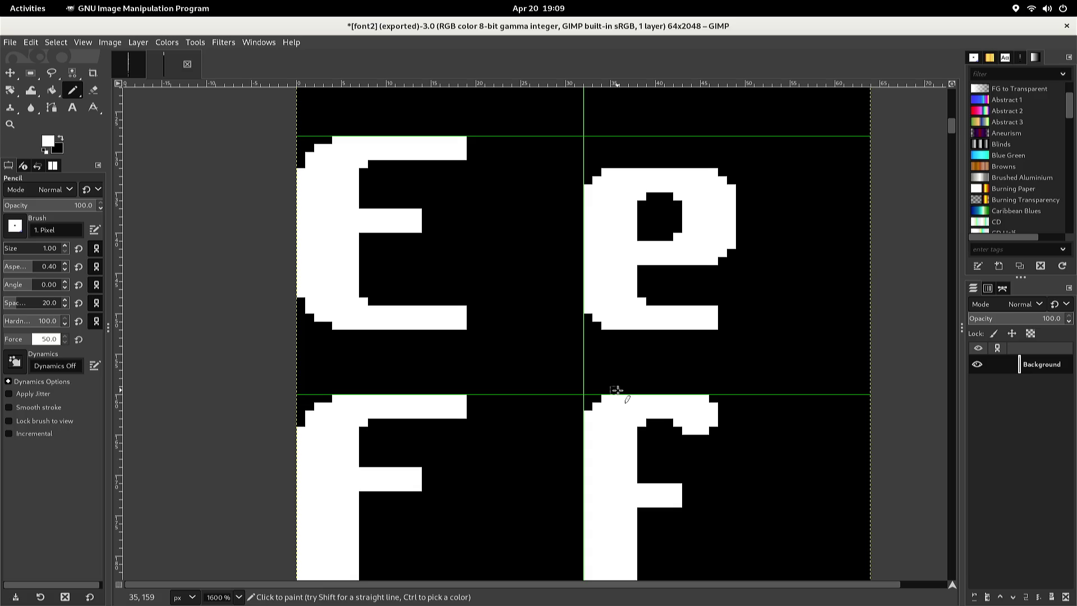
pyautogui.scroll(-10, 617, 390)
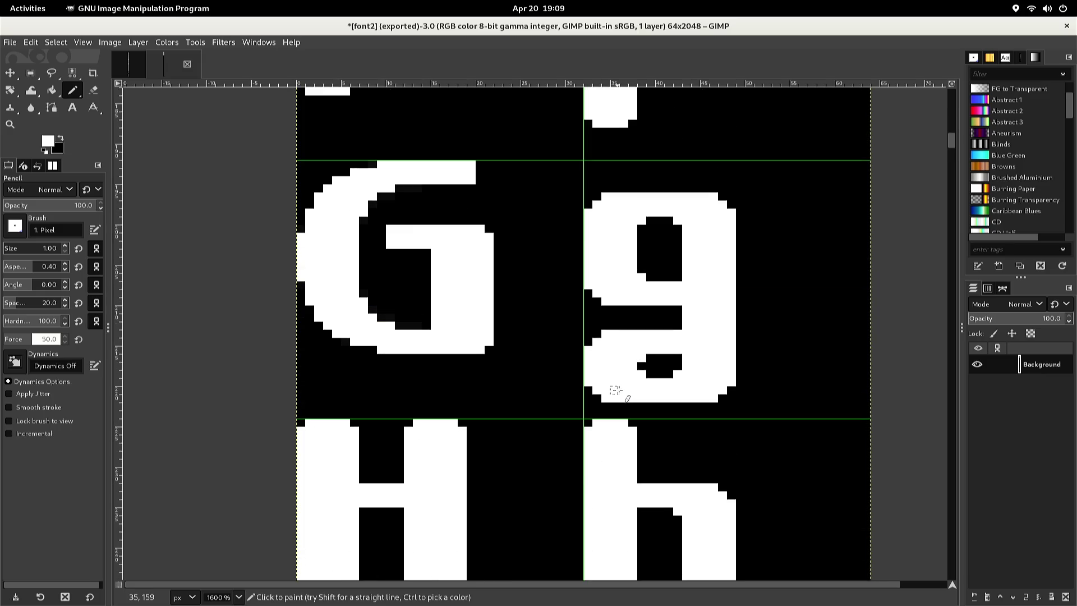
pyautogui.scroll(-1, 617, 390)
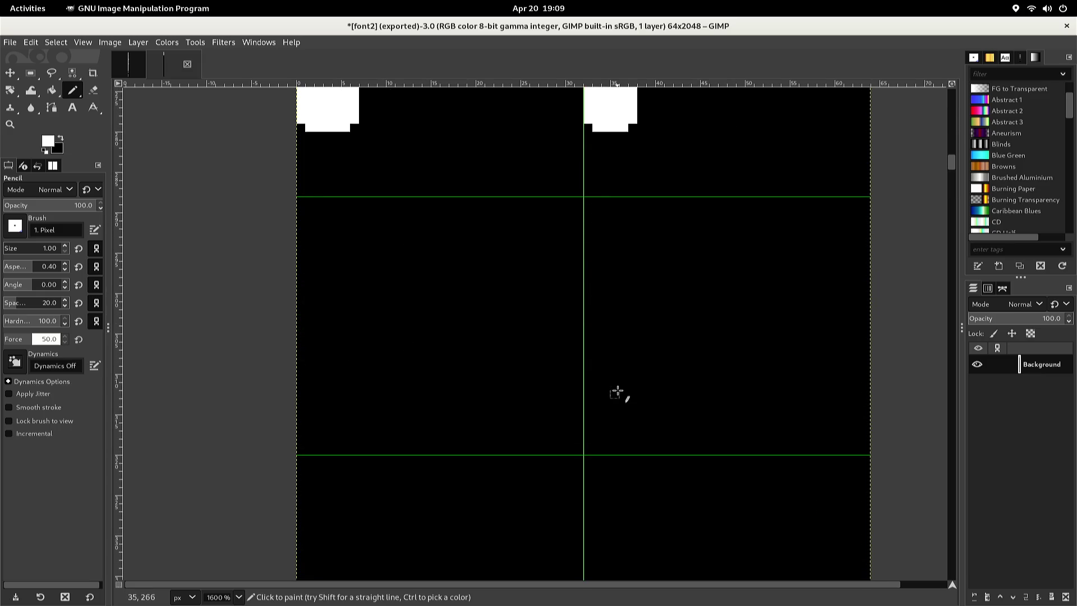
pyautogui.scroll(1, 617, 391)
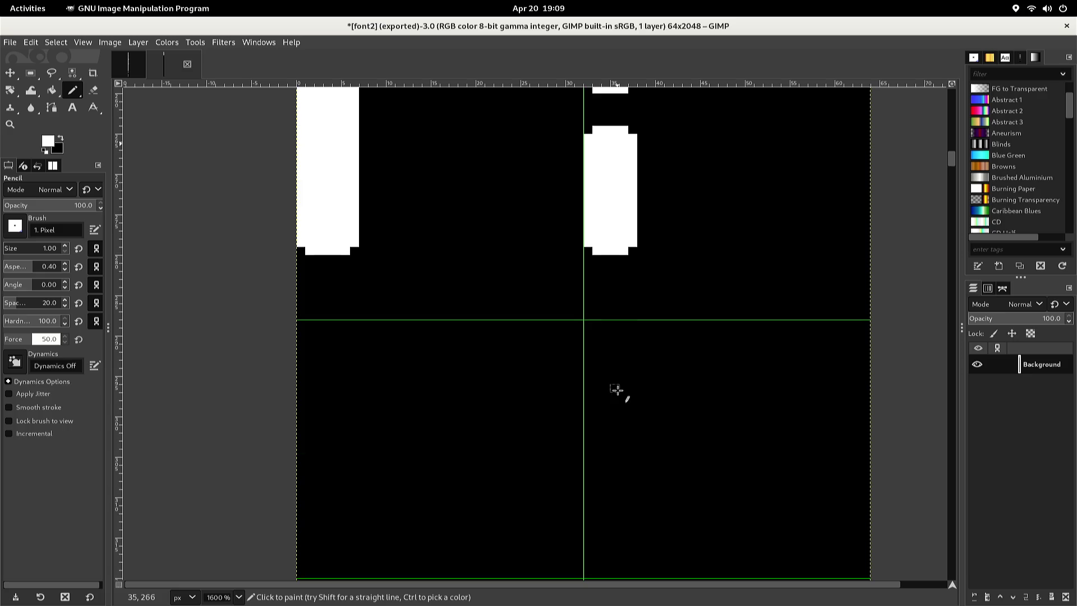
pyautogui.hotkey('ctrl', 'e')
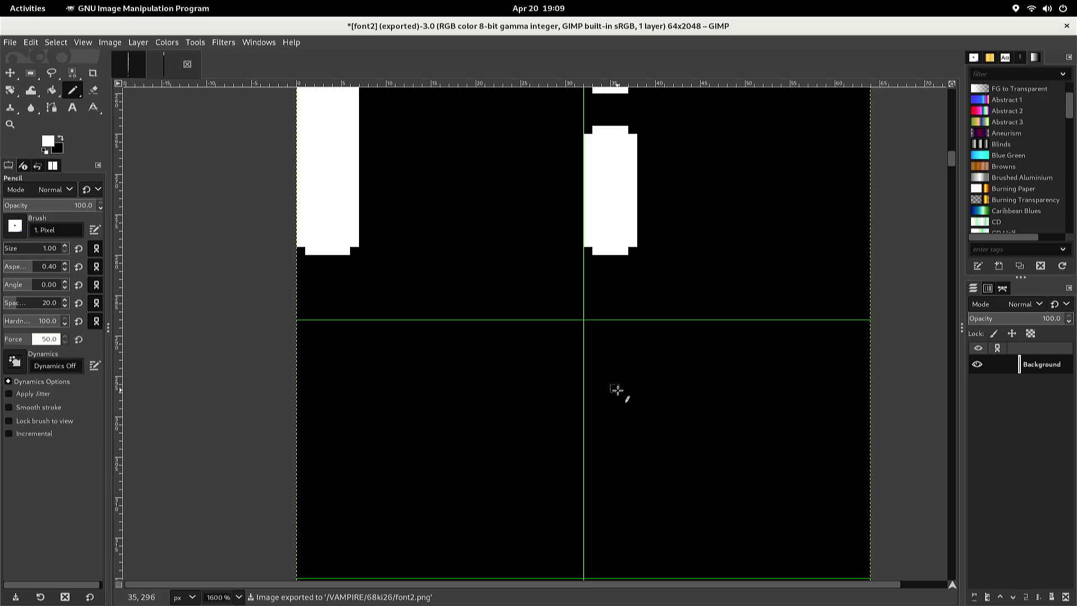
pyautogui.hotkey('ctrl', 'pagedown')
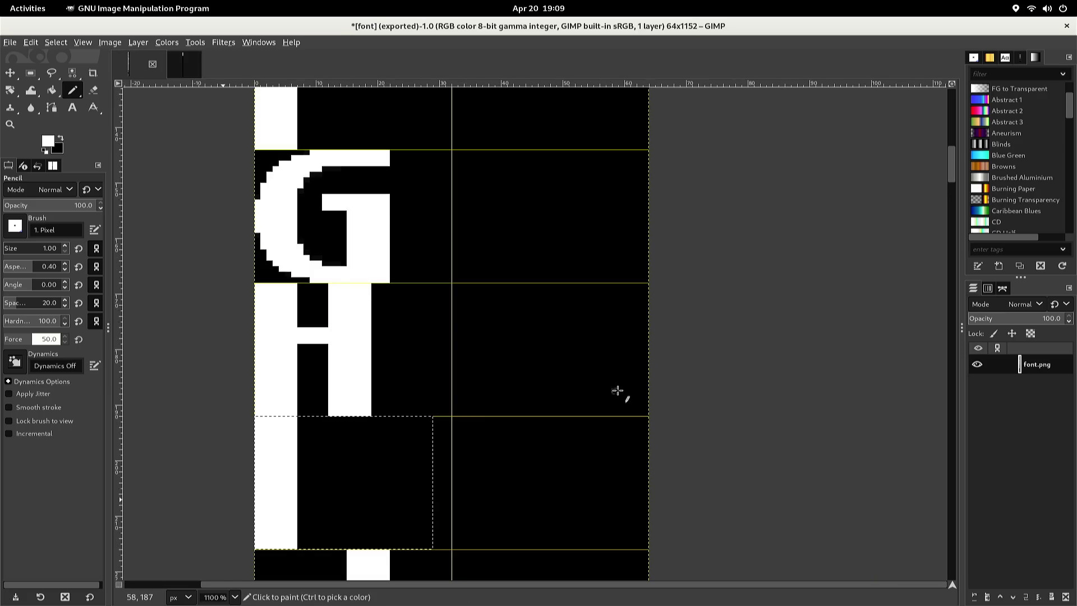
# Rectangle-select the uppercase J glyph in the older font image
pyautogui.scroll(-2, 553, 414)
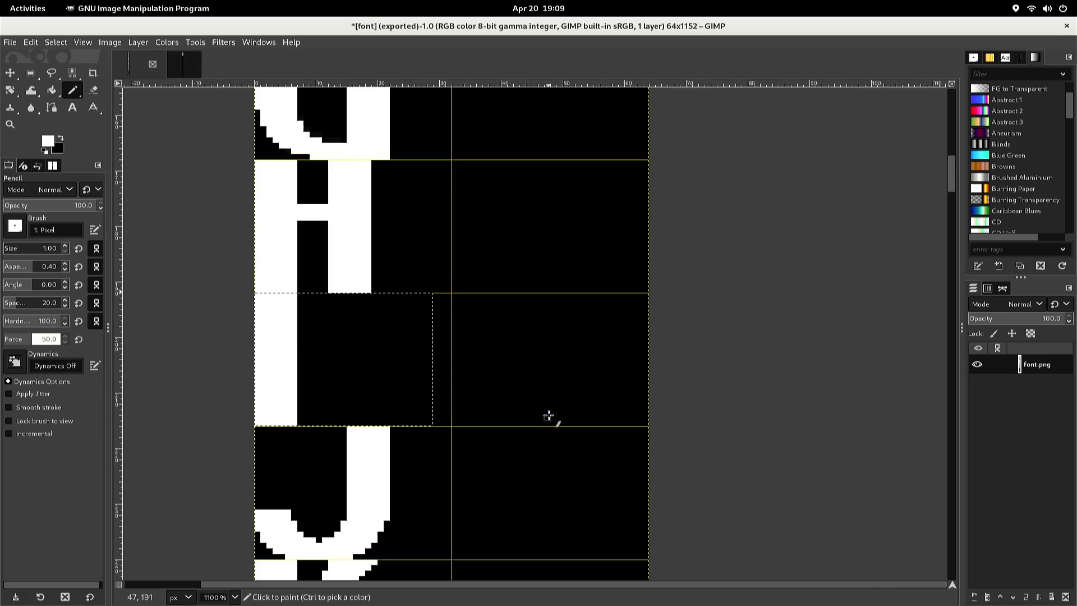
pyautogui.scroll(-2, 529, 422)
pyautogui.scroll(2, 530, 422)
pyautogui.scroll(-2, 530, 422)
pyautogui.scroll(2, 529, 421)
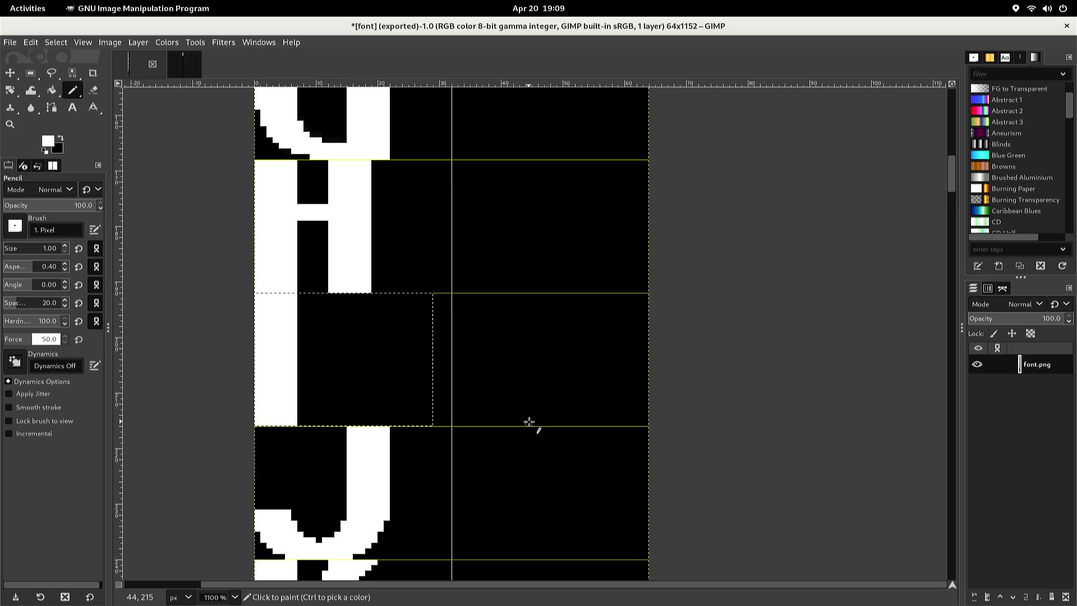
pyautogui.press('r')
pyautogui.click(471, 431)
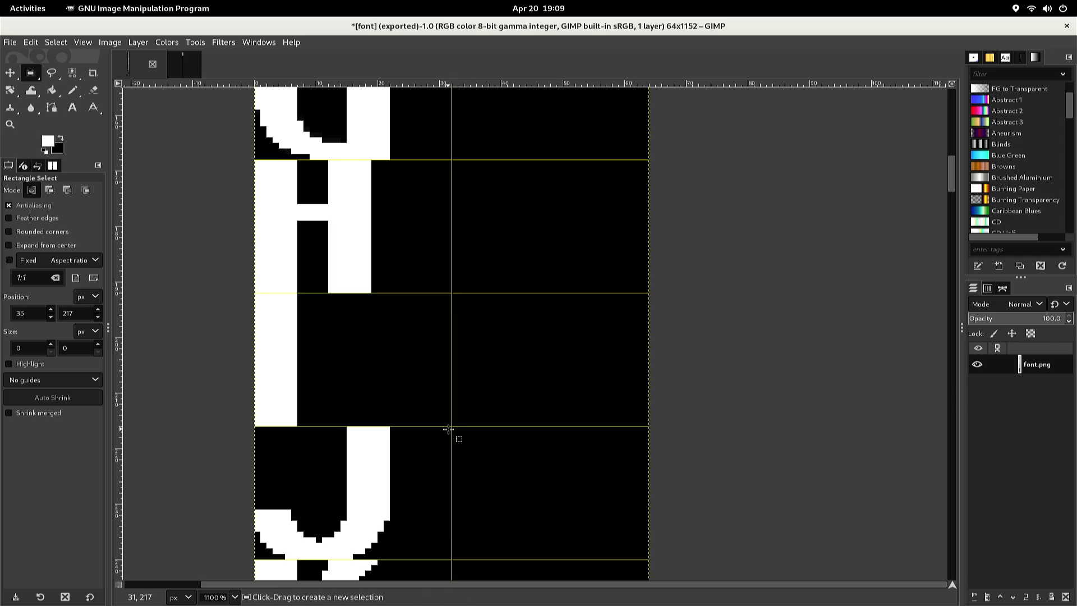
pyautogui.moveTo(441, 426)
pyautogui.mouseDown()
pyautogui.moveTo(377, 449)
pyautogui.moveTo(359, 477)
pyautogui.moveTo(368, 523)
pyautogui.moveTo(283, 528)
pyautogui.moveTo(257, 535)
pyautogui.moveTo(252, 559)
pyautogui.mouseUp()
pyautogui.scroll(2, 252, 558)
pyautogui.scroll(-6, 255, 552)
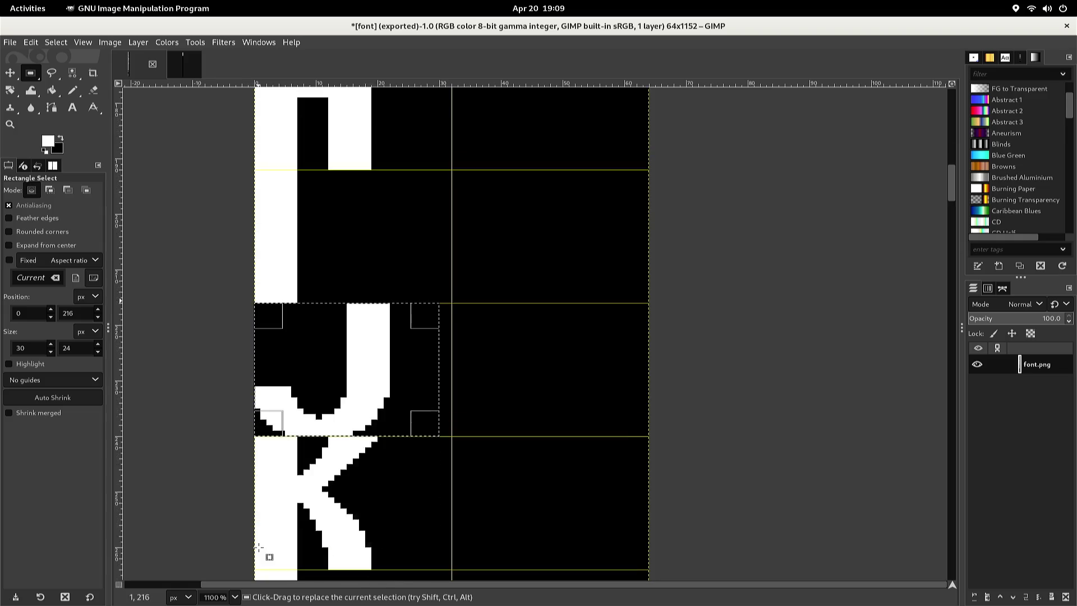
pyautogui.scroll(2, 261, 538)
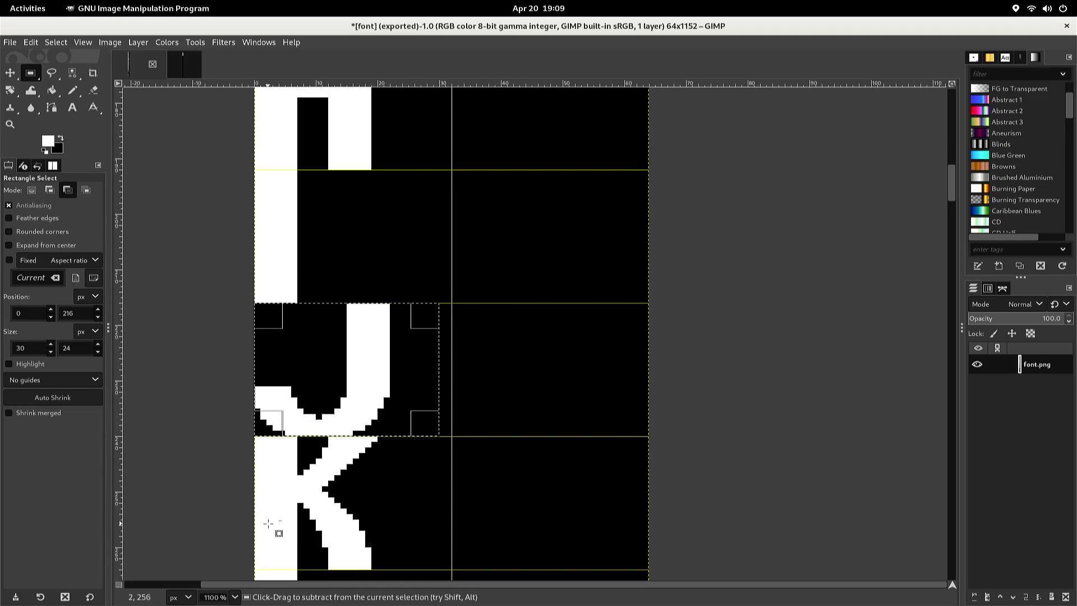
# Paste the J into font2 and nudge it into the empty cell below the I
pyautogui.hotkey('ctrl', 'c')
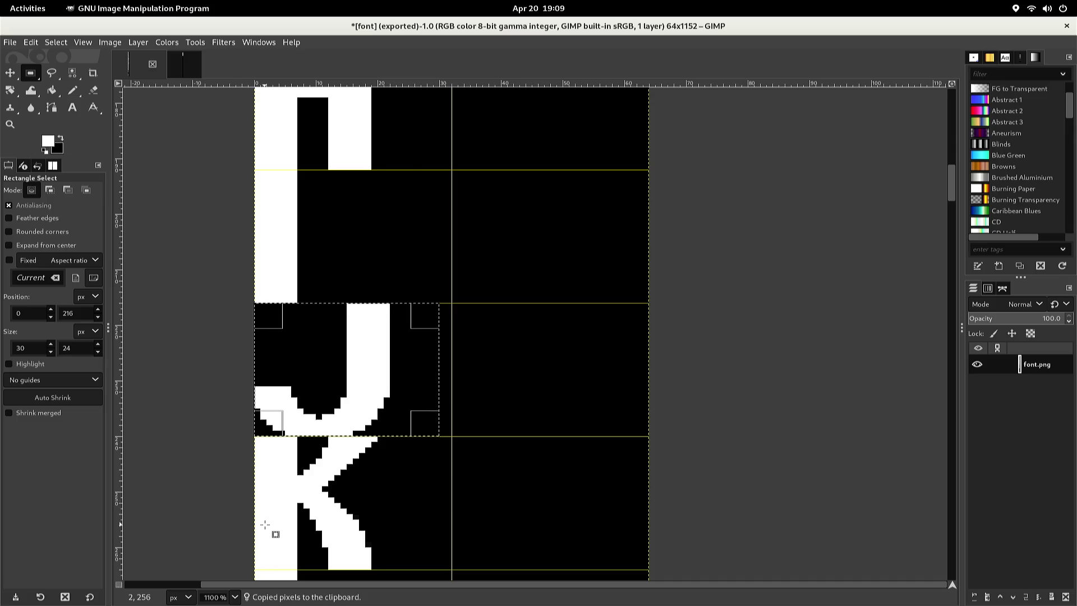
pyautogui.hotkey('ctrl', 'Tab')
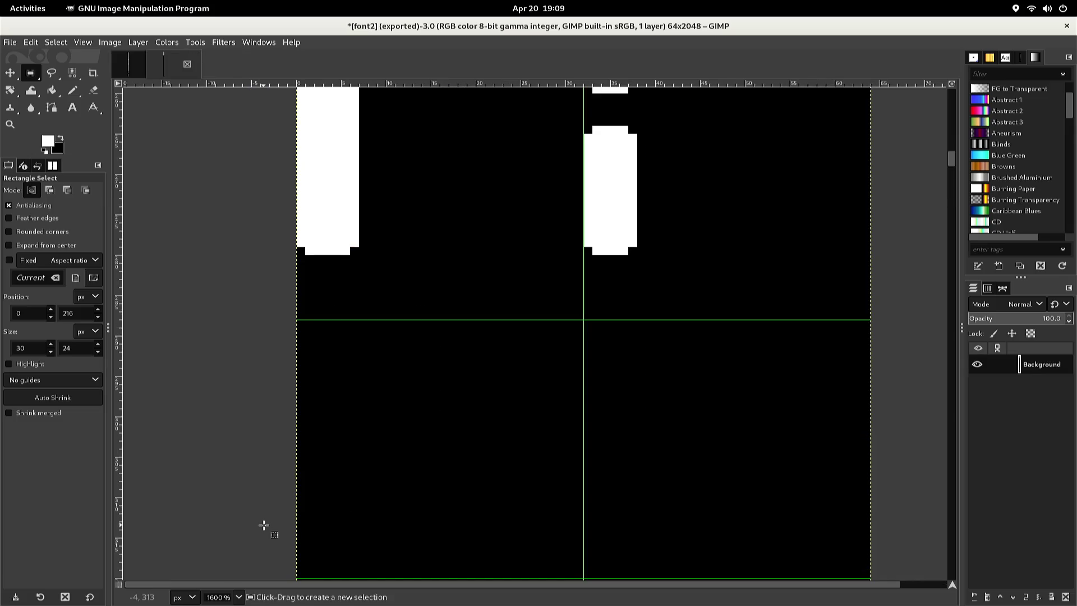
pyautogui.hotkey('ctrl', 'v')
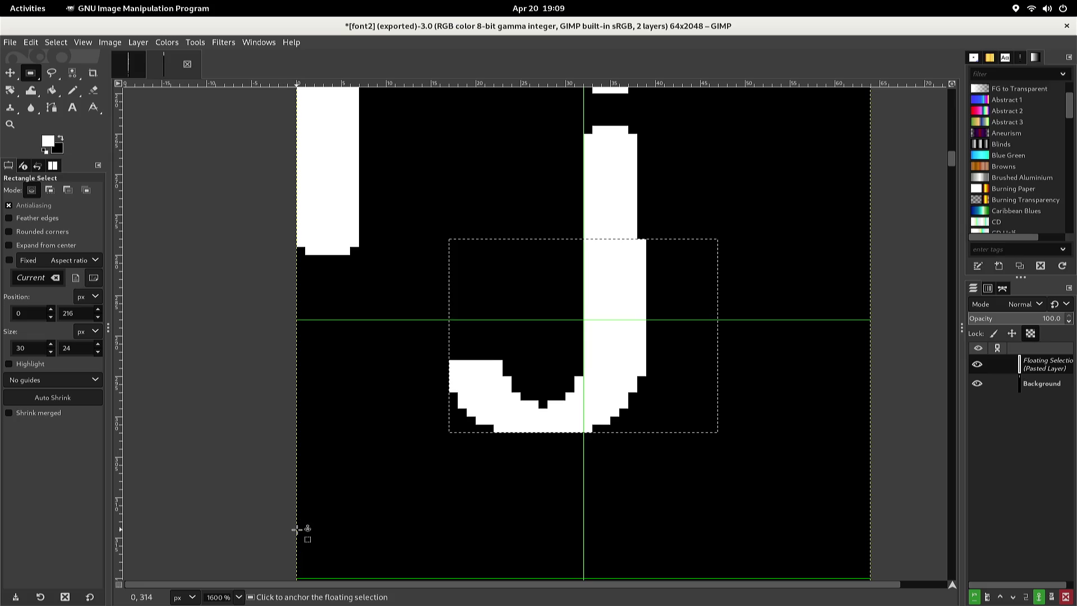
pyautogui.press('Down')
pyautogui.press('Down')
pyautogui.press('Down')
pyautogui.press('Left')
pyautogui.press('Left')
pyautogui.press('Left')
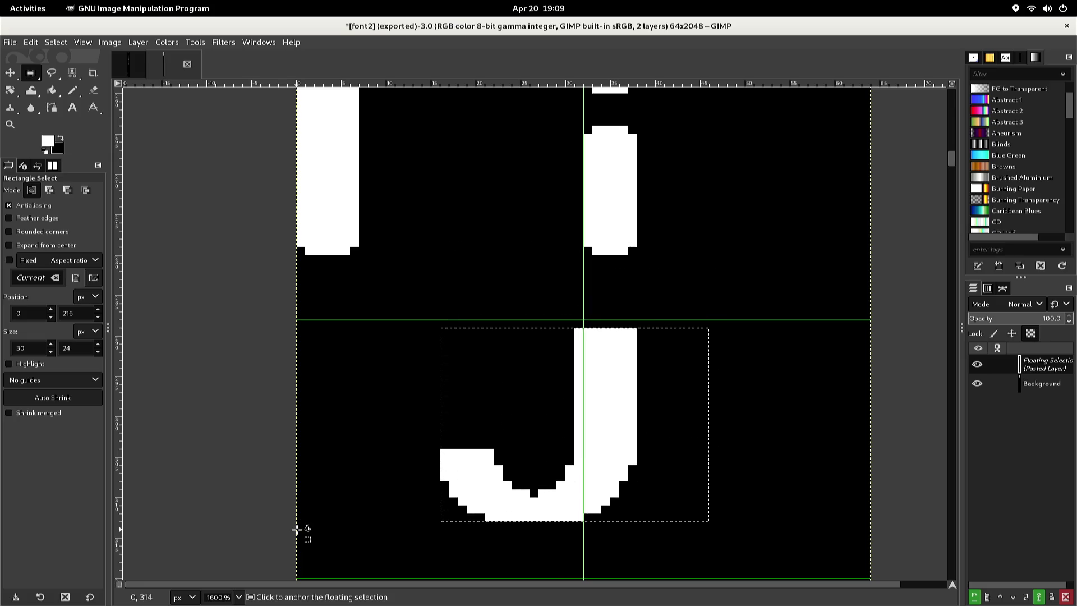
pyautogui.press('Left')
pyautogui.press('Left')
pyautogui.press('Left')
pyautogui.press('Up')
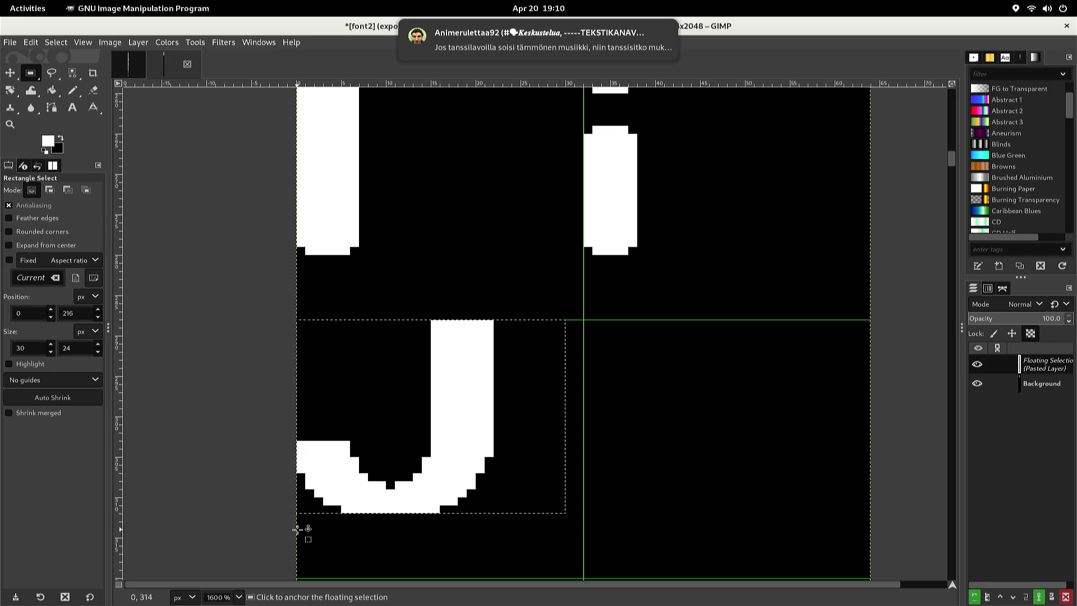
# Anchor the pasted J, then pencil black pixels on its hook and top stem corners
pyautogui.click(287, 503)
pyautogui.press('n')
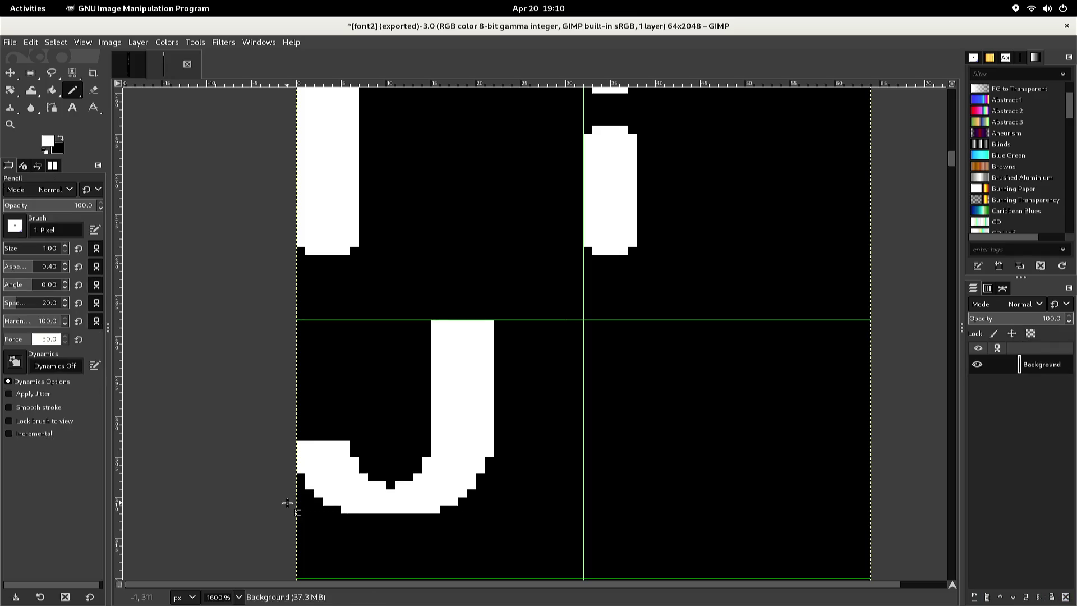
pyautogui.keyDown('ctrl'); pyautogui.click(312, 430); pyautogui.keyUp('ctrl')
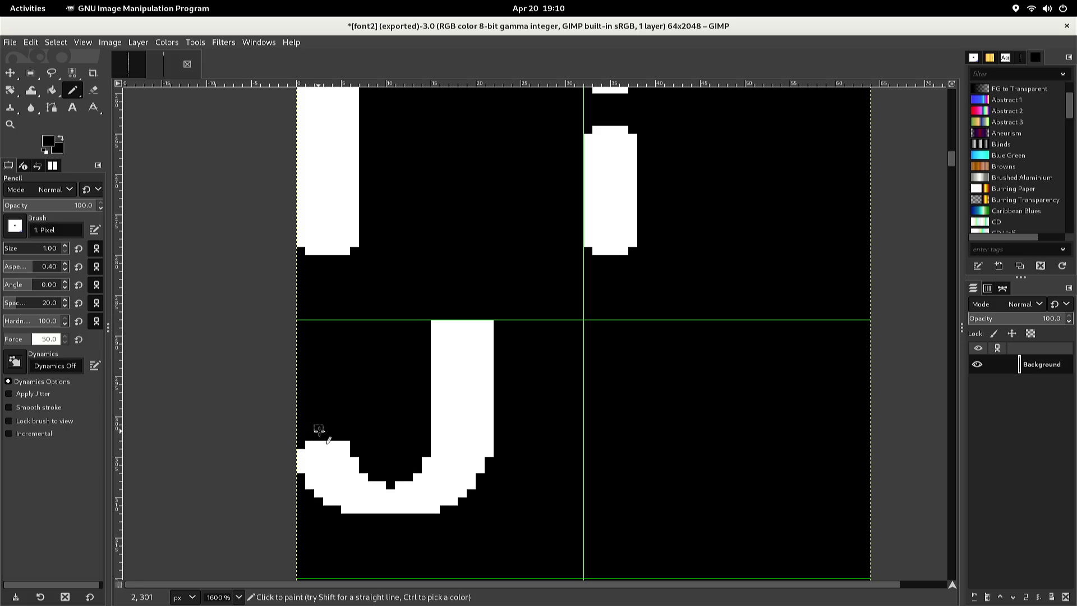
pyautogui.click(348, 444)
pyautogui.click(434, 324)
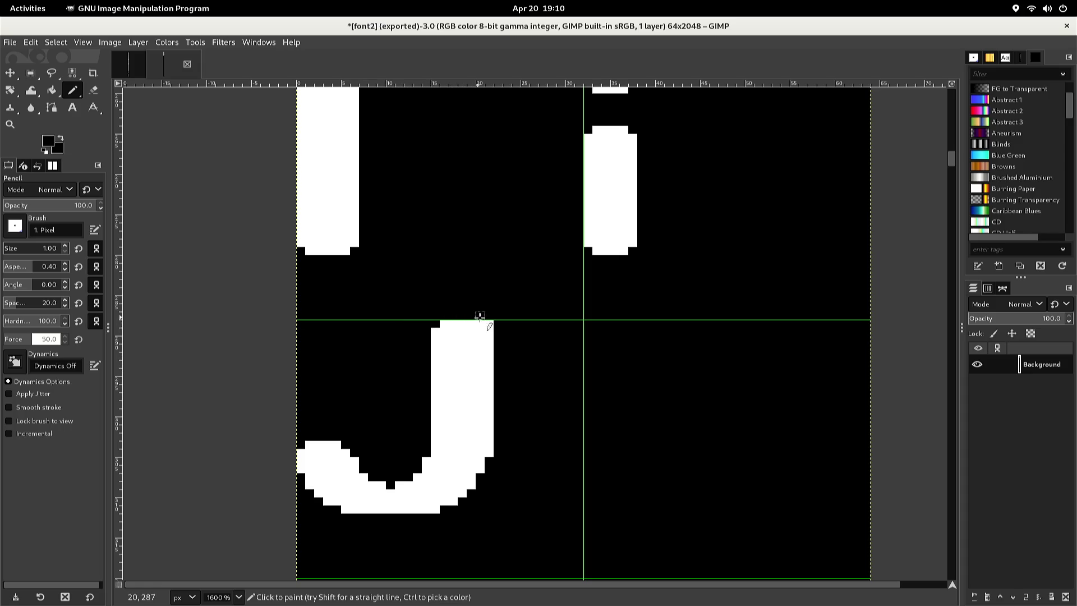
pyautogui.click(488, 324)
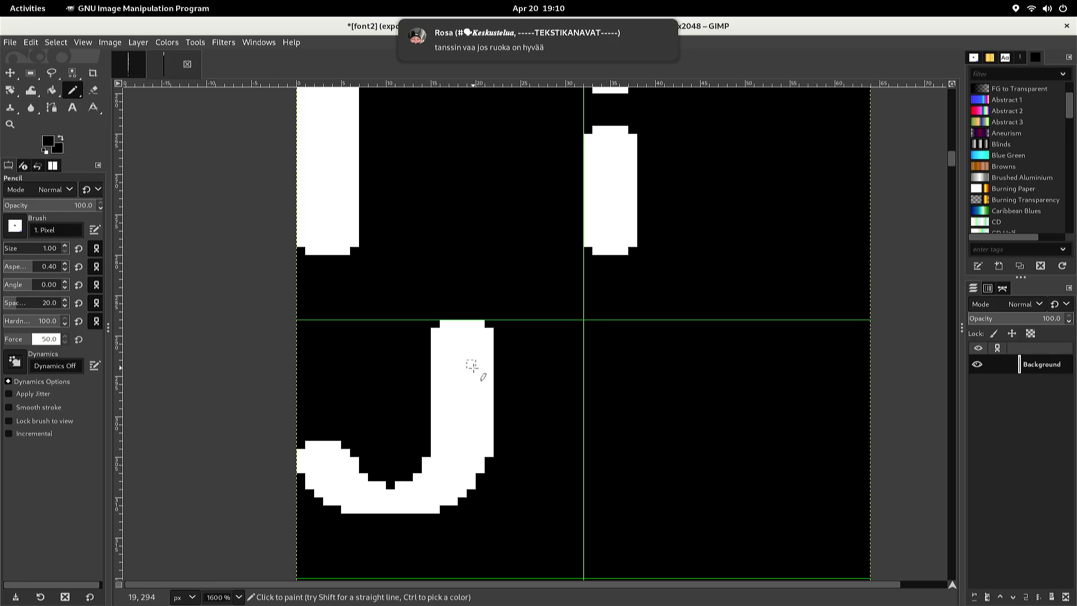
# Select and copy the lowercase i glyph
pyautogui.press('r')
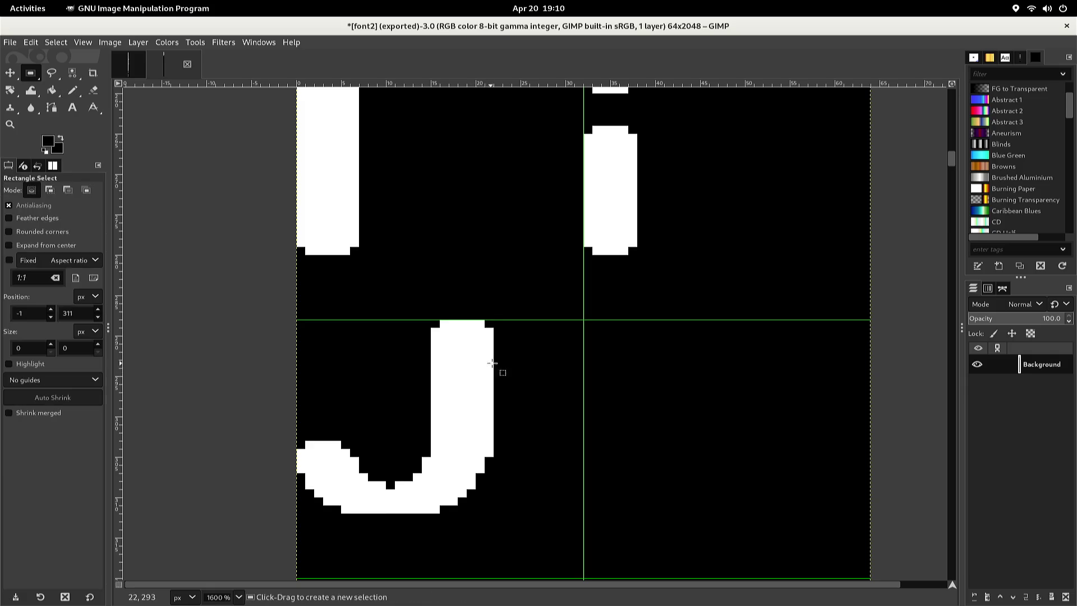
pyautogui.moveTo(583, 296)
pyautogui.mouseDown()
pyautogui.moveTo(639, 233)
pyautogui.moveTo(669, 75)
pyautogui.moveTo(654, 107)
pyautogui.mouseUp()
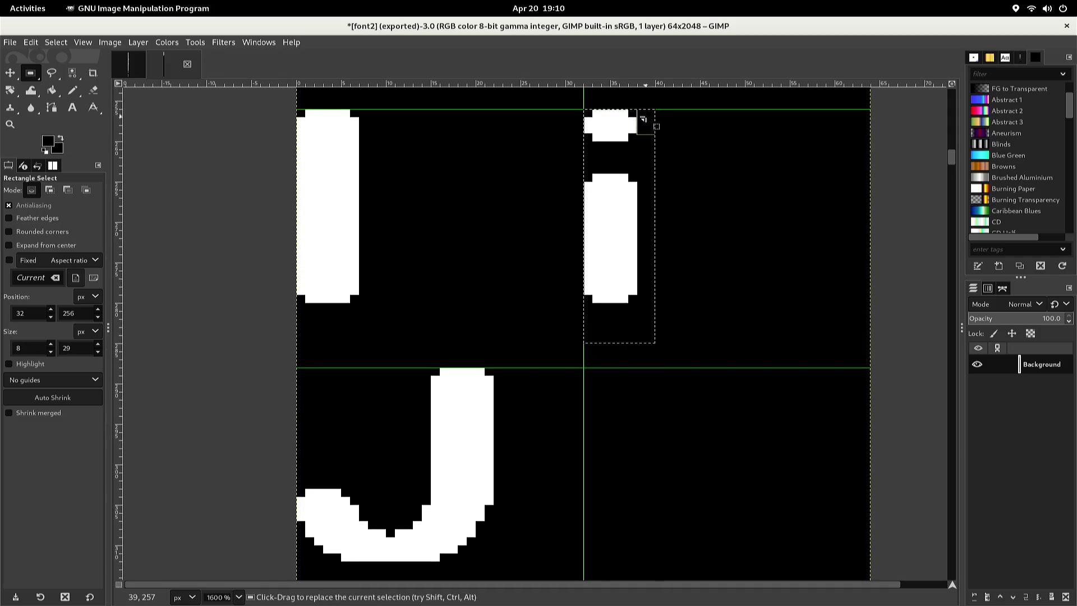
pyautogui.press('ctrl')
pyautogui.hotkey('ctrl', 'c')
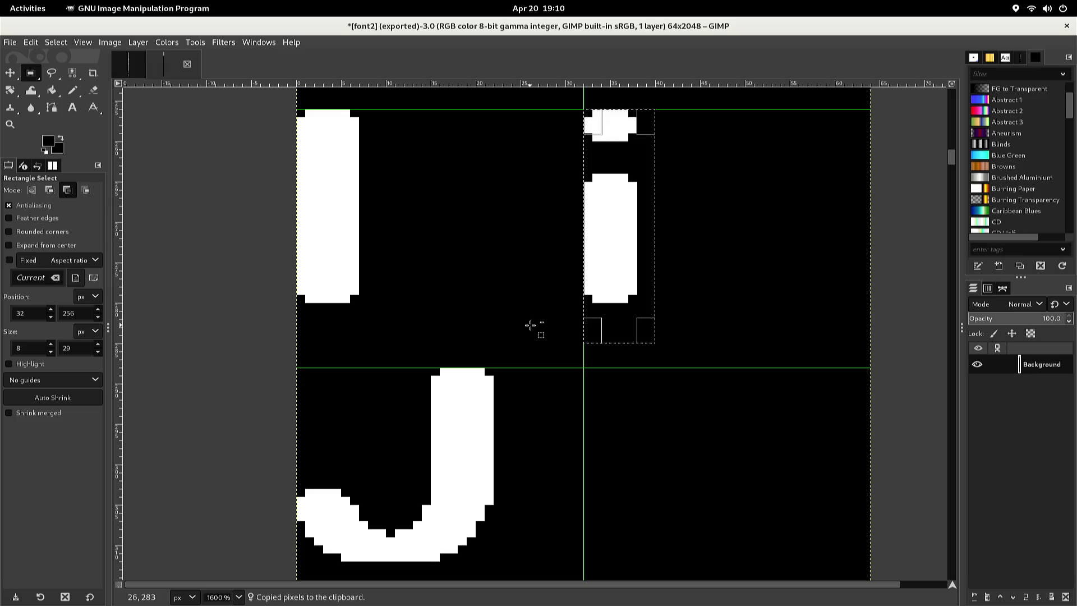
# Paste the i, align it in the cell beside the J, and anchor it
pyautogui.hotkey('ctrl', 'v')
pyautogui.press('Down')
pyautogui.press('Down')
pyautogui.press('Down')
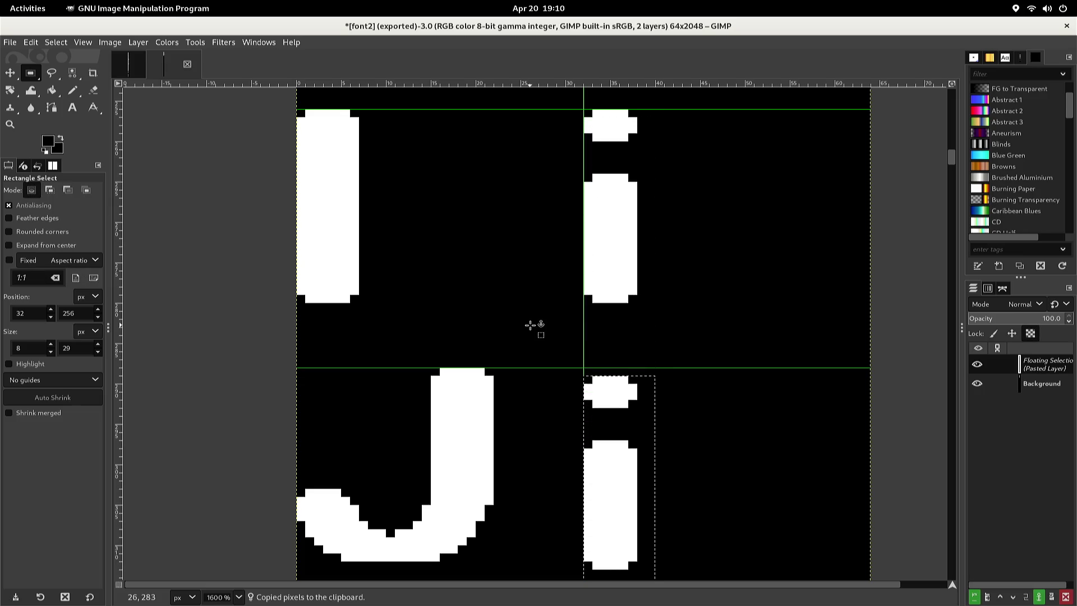
pyautogui.press('Up')
pyautogui.press('Right')
pyautogui.press('Right')
pyautogui.press('Right')
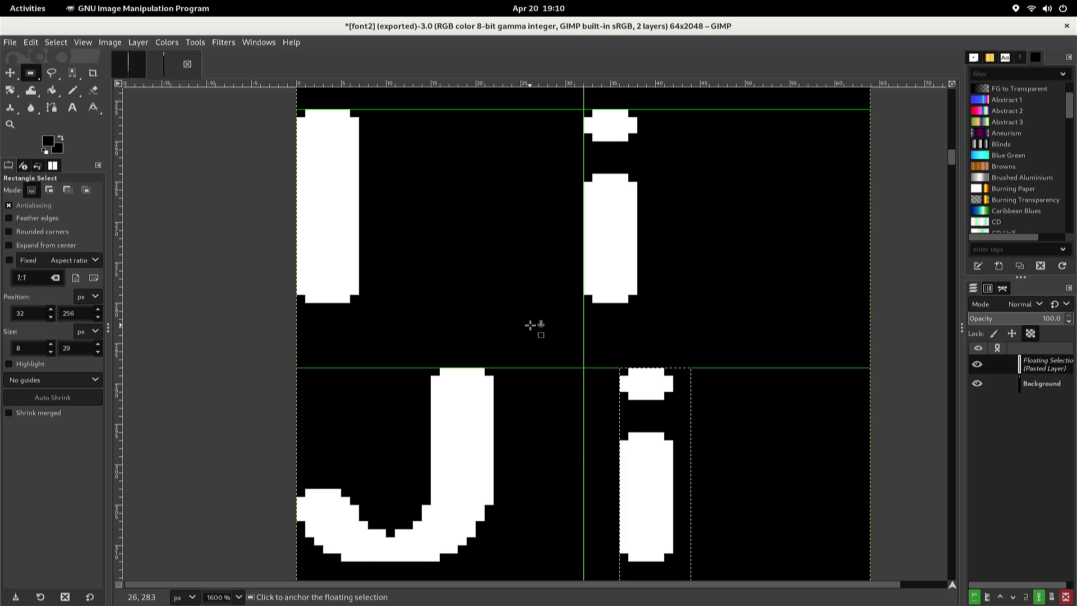
pyautogui.press('Right')
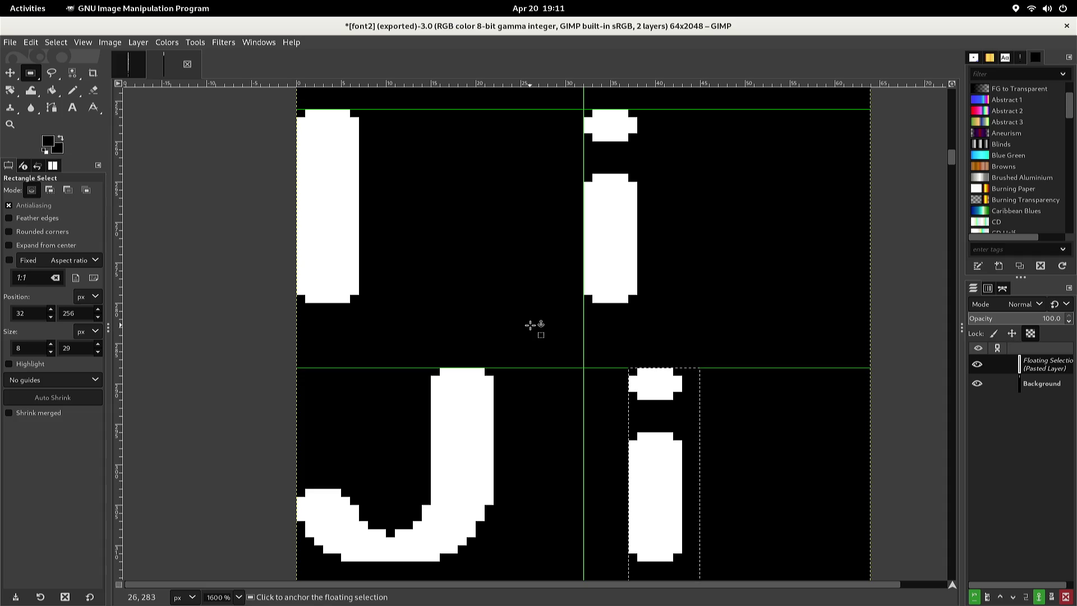
pyautogui.press('Left')
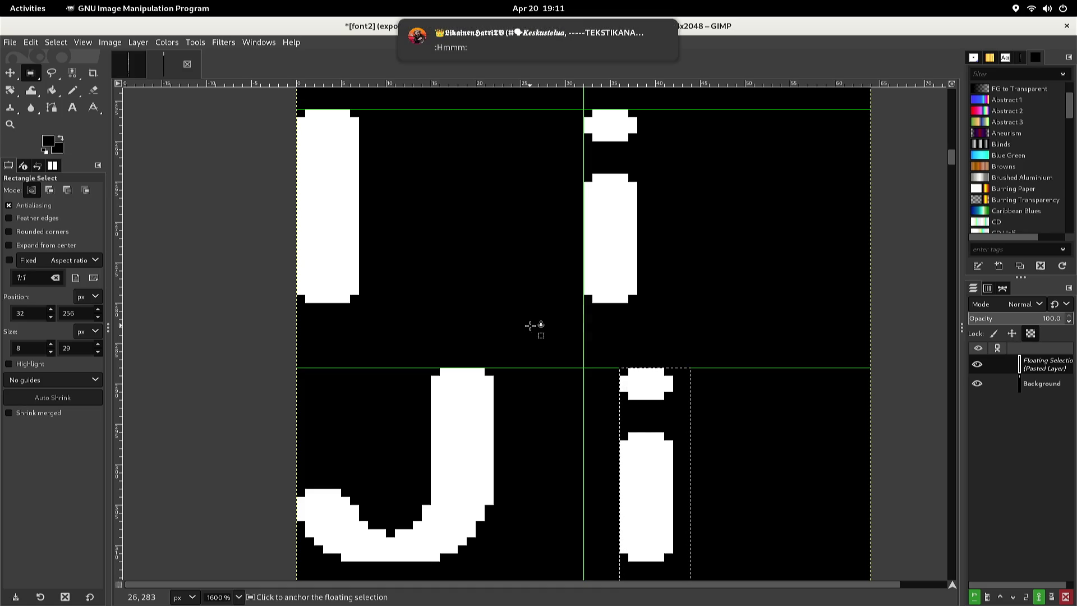
pyautogui.click(533, 313)
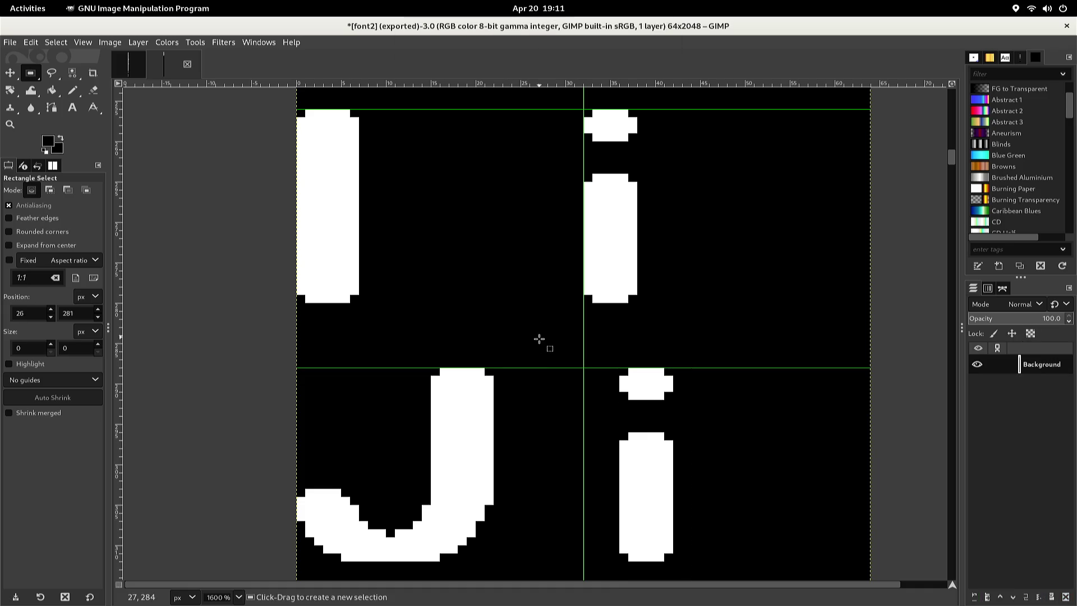
pyautogui.scroll(-3, 617, 443)
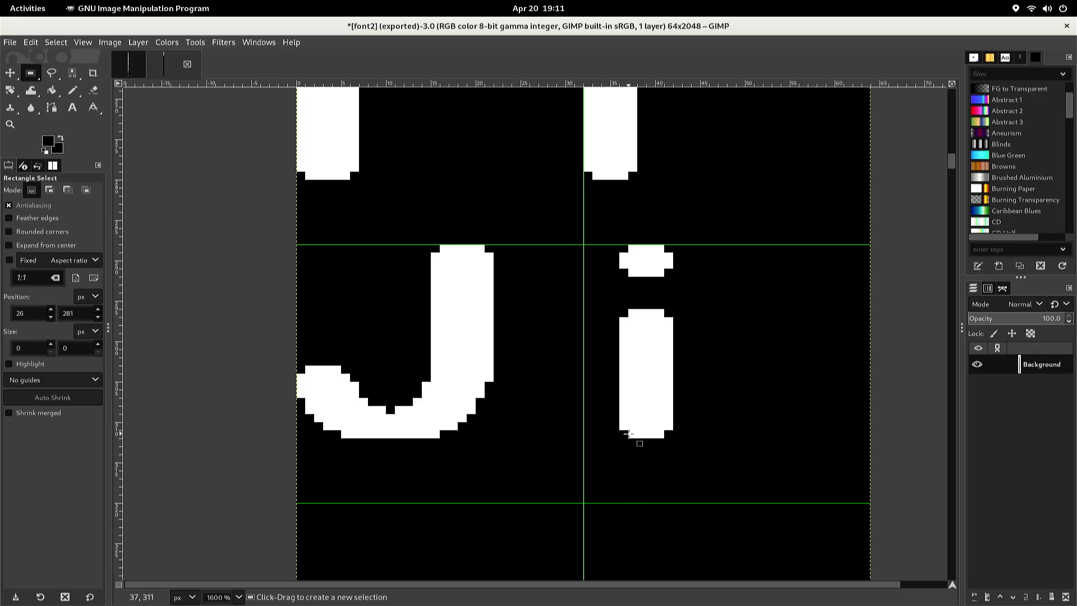
# In white pencil, extend the stem's bottom and paint a foot and line leftward down
pyautogui.press('n')
pyautogui.press('x')
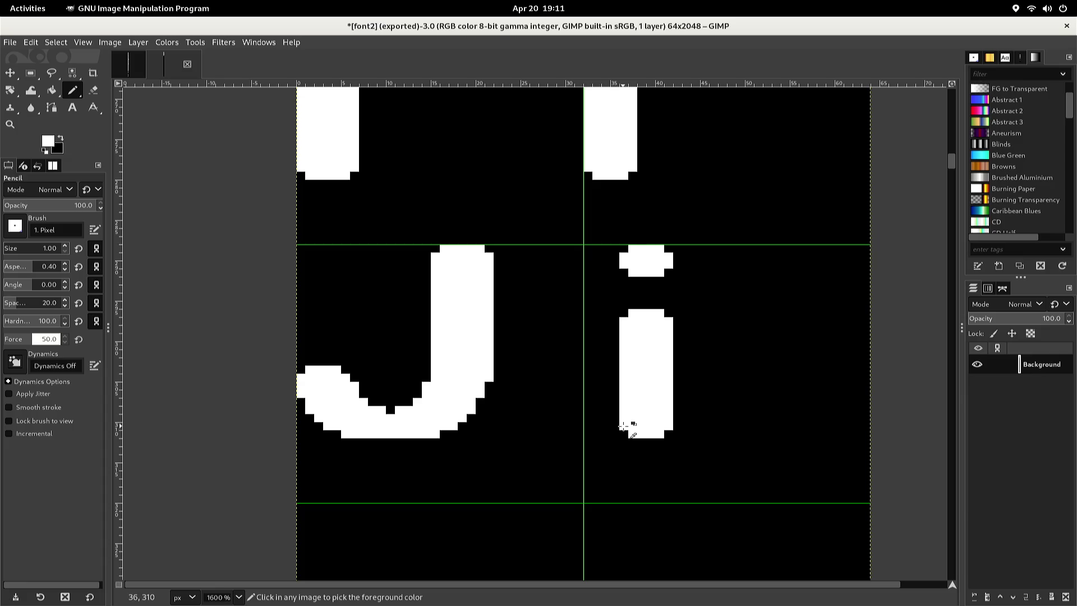
pyautogui.click(621, 435)
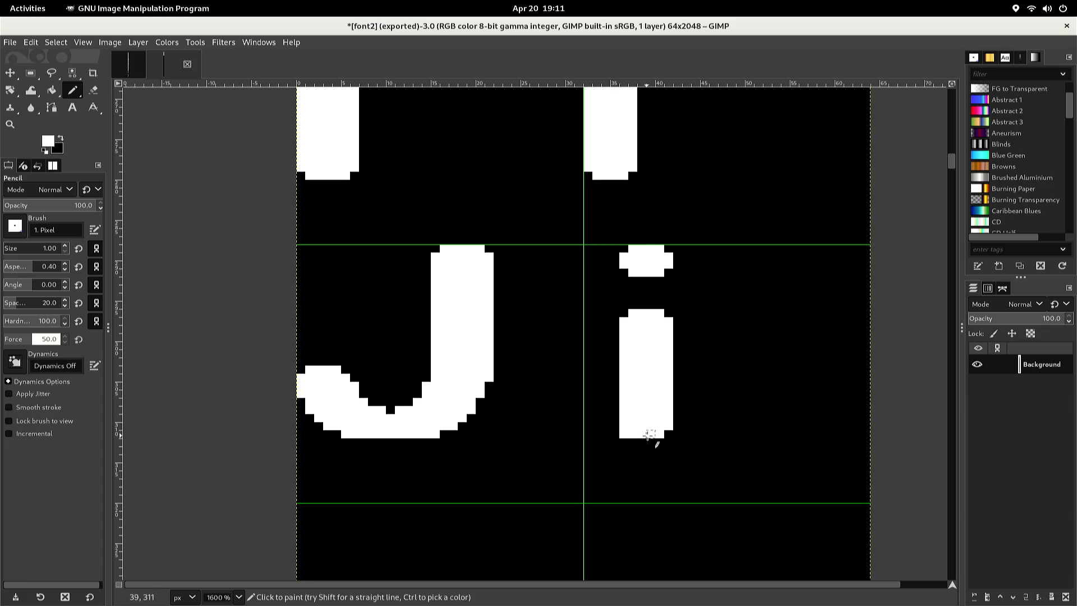
pyautogui.click(665, 433)
pyautogui.click(668, 442)
pyautogui.keyDown('shift'); pyautogui.click(625, 443); pyautogui.keyUp('shift')
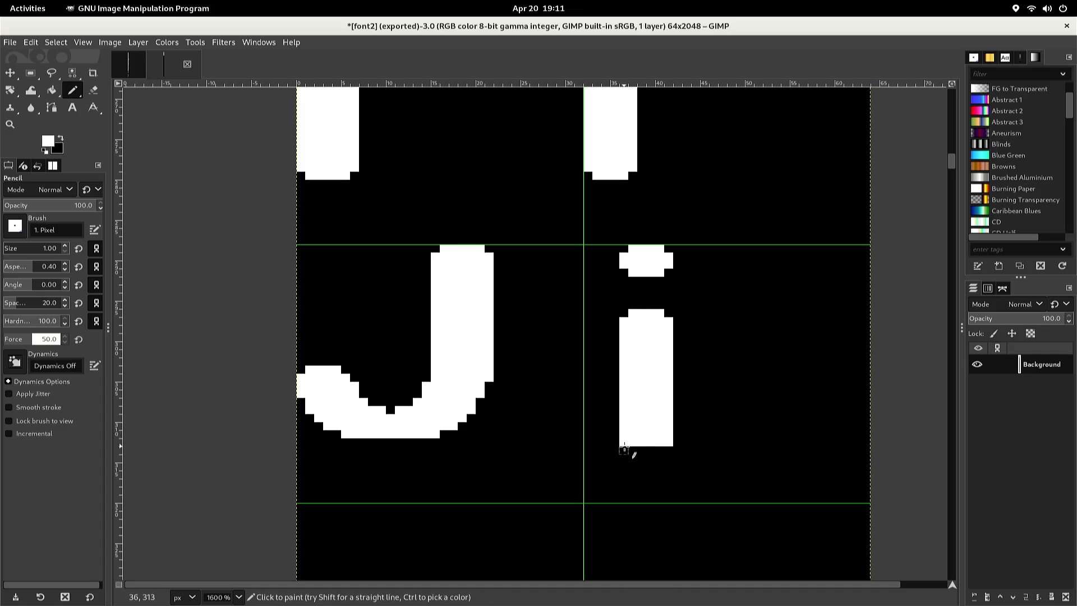
pyautogui.click(624, 451)
pyautogui.keyDown('shift'); pyautogui.click(586, 450); pyautogui.keyUp('shift')
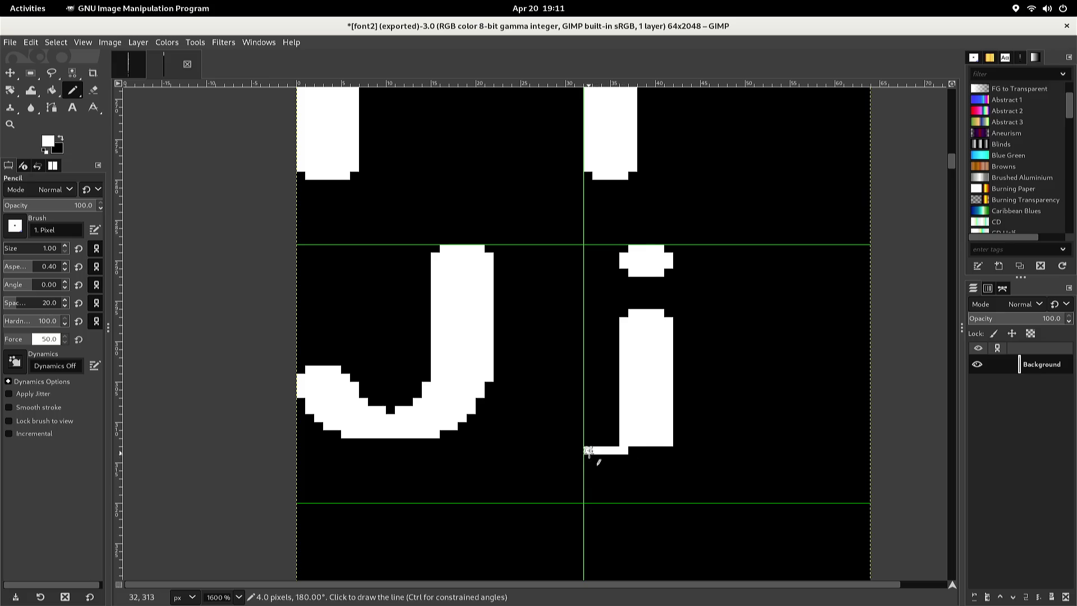
pyautogui.keyDown('shift'); pyautogui.click(588, 481); pyautogui.keyUp('shift')
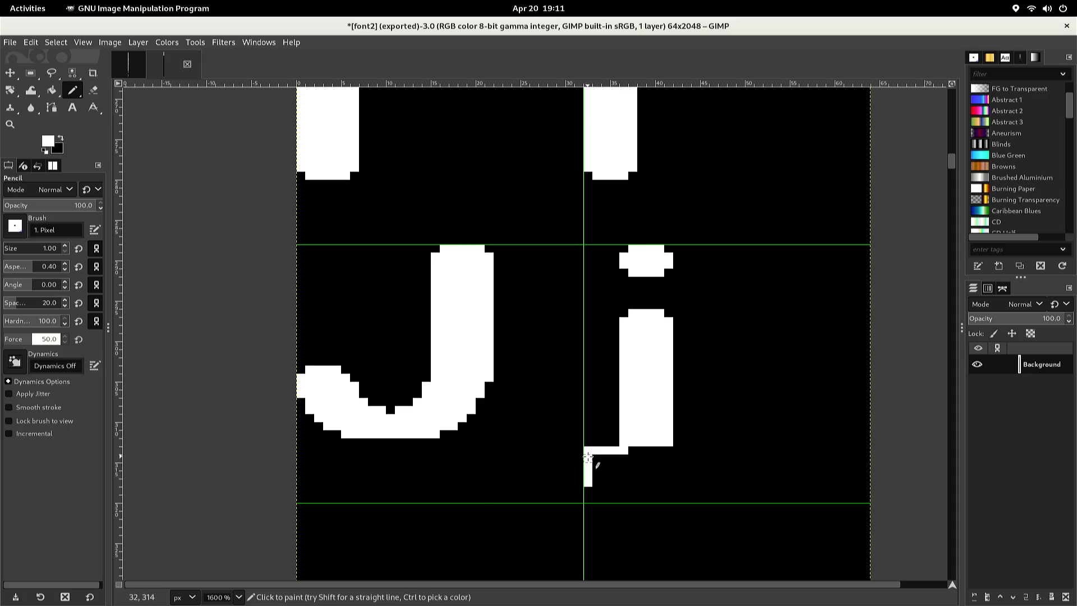
# Draw the tail's bottom edge and stepped diagonal back to the stem, filling it white
pyautogui.scroll(5, 570, 445)
pyautogui.scroll(5, 566, 441)
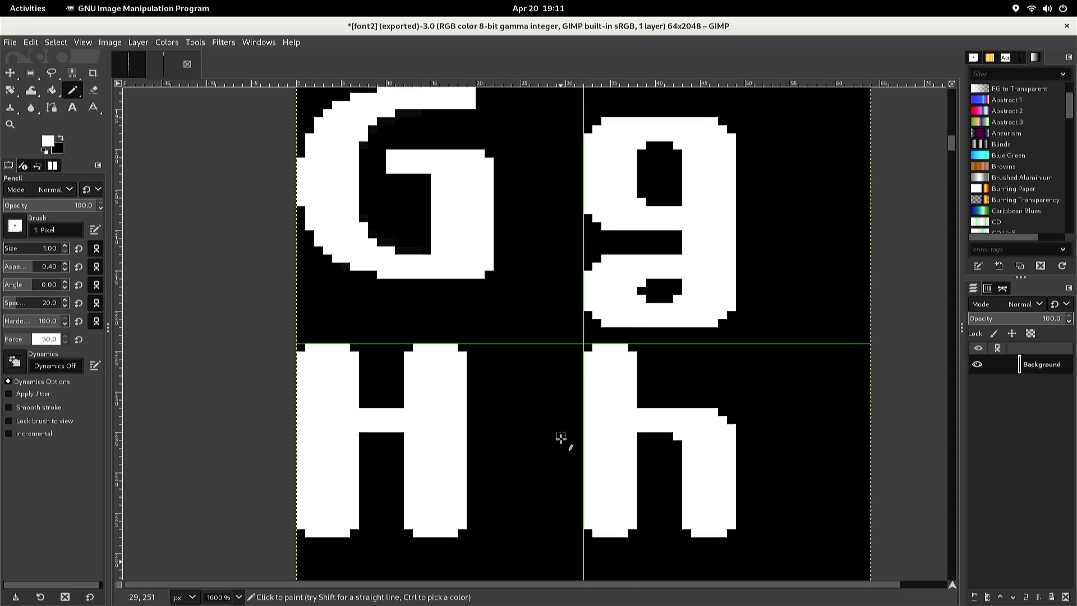
pyautogui.scroll(-5, 561, 439)
pyautogui.scroll(-7, 561, 439)
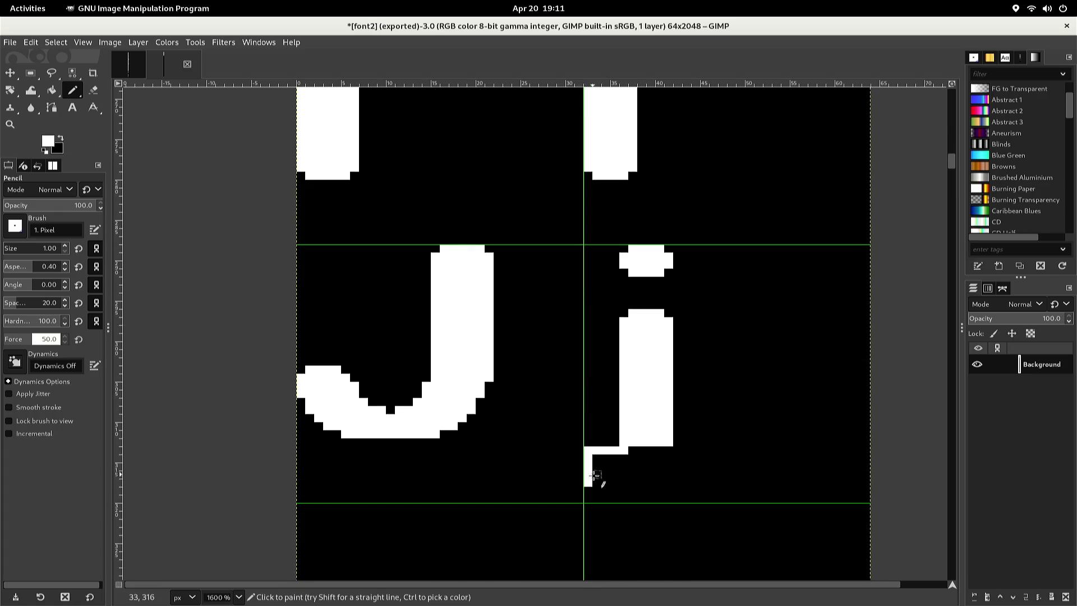
pyautogui.click(597, 481)
pyautogui.keyDown('shift'); pyautogui.click(641, 483); pyautogui.keyUp('shift')
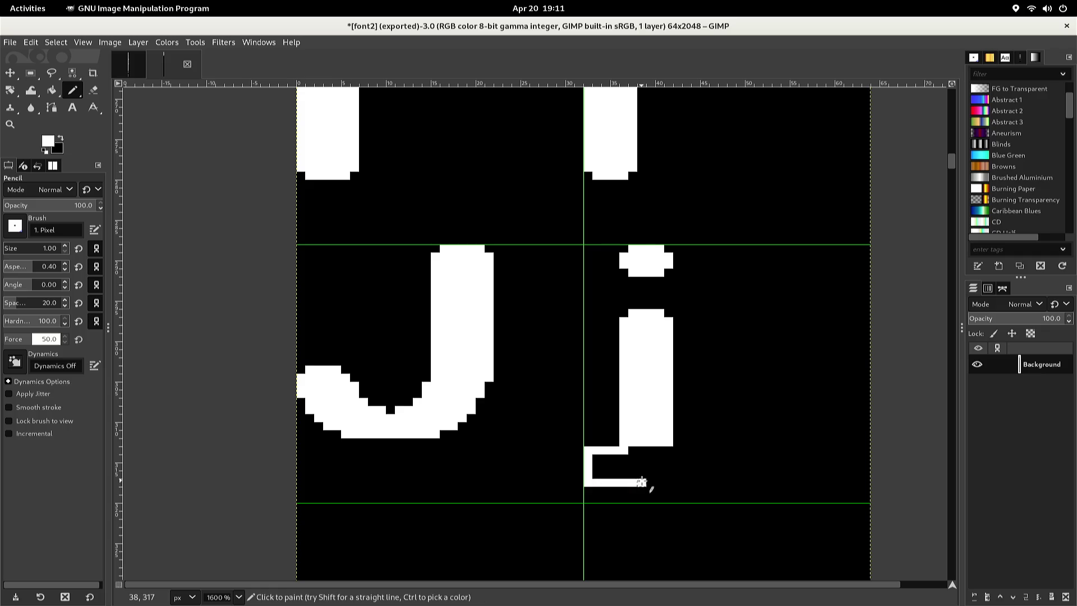
pyautogui.keyDown('shift'); pyautogui.click(660, 452); pyautogui.keyUp('shift')
pyautogui.moveTo(660, 450)
pyautogui.mouseDown()
pyautogui.moveTo(628, 457)
pyautogui.moveTo(651, 466)
pyautogui.moveTo(624, 476)
pyautogui.moveTo(632, 475)
pyautogui.moveTo(600, 473)
pyautogui.moveTo(623, 457)
pyautogui.moveTo(615, 468)
pyautogui.moveTo(589, 449)
pyautogui.moveTo(613, 451)
pyautogui.moveTo(567, 458)
pyautogui.mouseUp()
# Paint white into the last black gap in the j's tail
pyautogui.keyDown('ctrl'); pyautogui.click(598, 439); pyautogui.keyUp('ctrl')
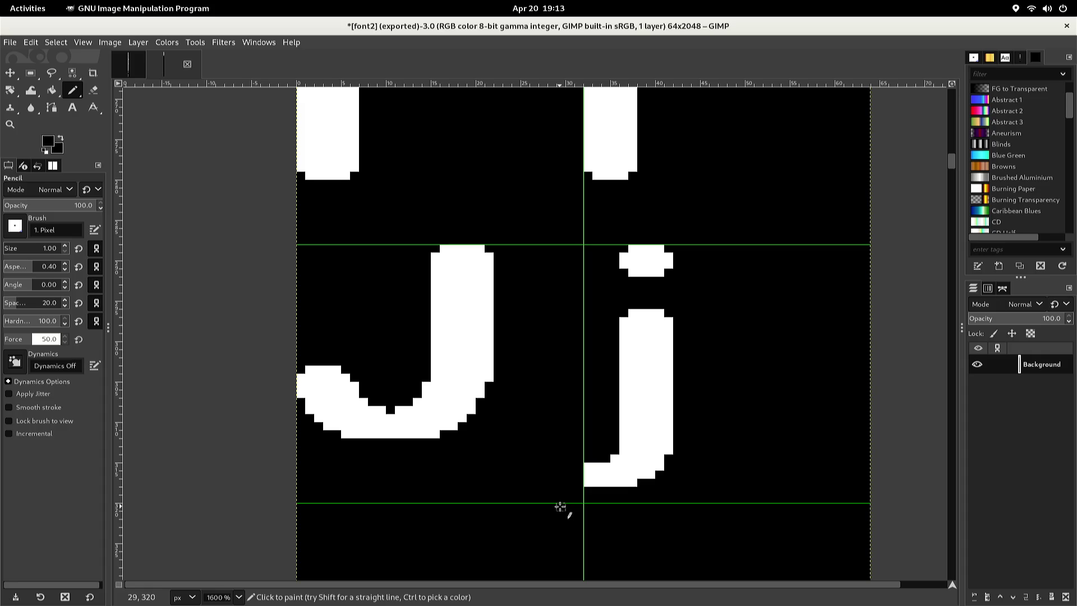
pyautogui.scroll(3, 558, 502)
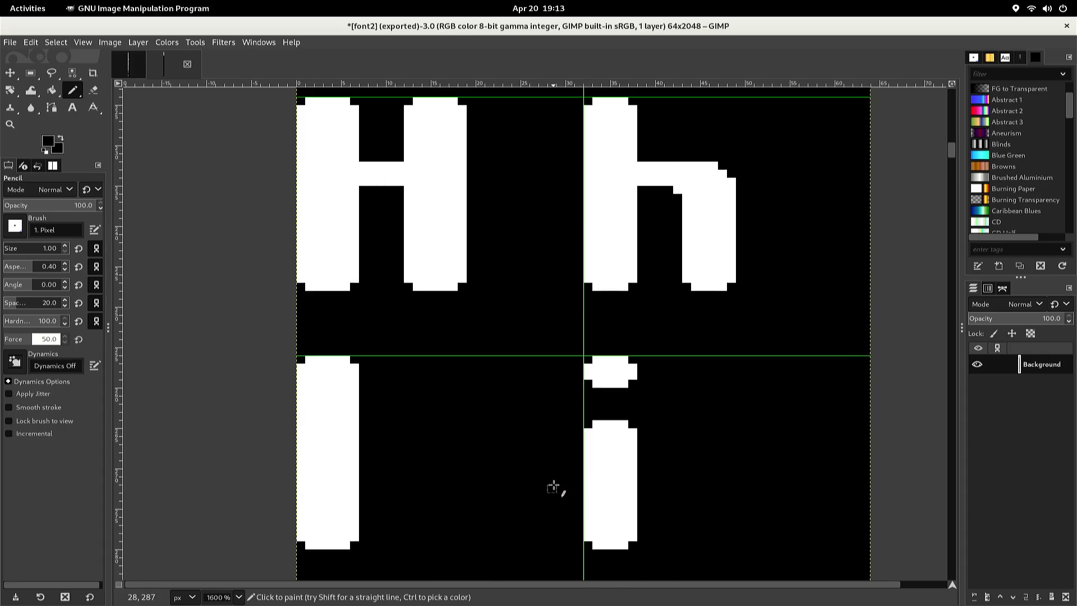
pyautogui.scroll(1, 553, 487)
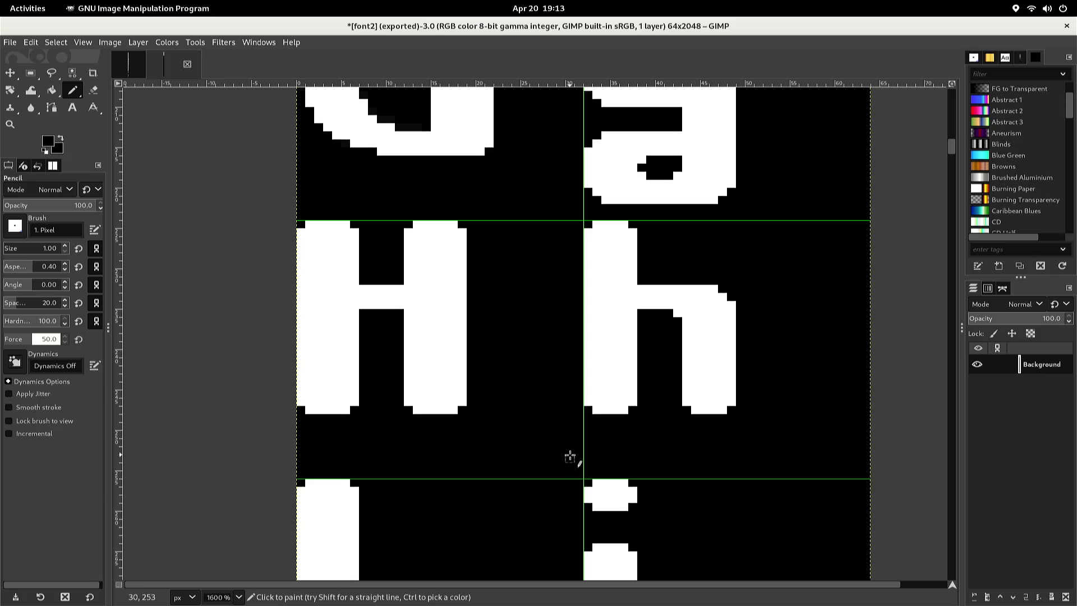
# Copy the lowercase h, paste it 10 px right and 10 px up, and anchor it
pyautogui.press('r')
pyautogui.moveTo(574, 446)
pyautogui.mouseDown()
pyautogui.moveTo(681, 346)
pyautogui.moveTo(769, 221)
pyautogui.mouseUp()
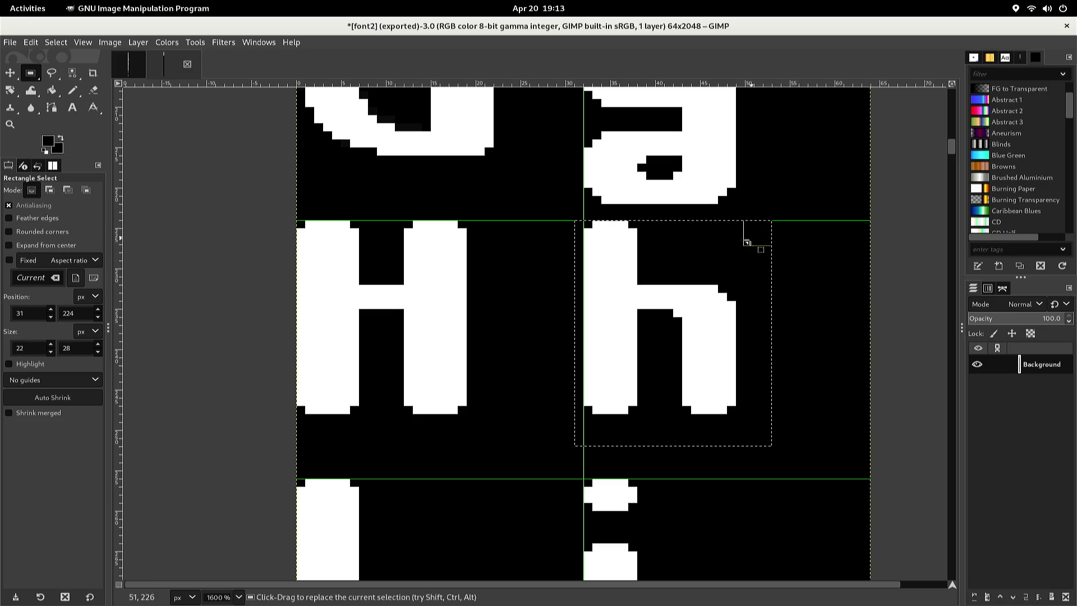
pyautogui.hotkey('ctrl', 'c')
pyautogui.scroll(-3, 694, 283)
pyautogui.scroll(-15, 694, 284)
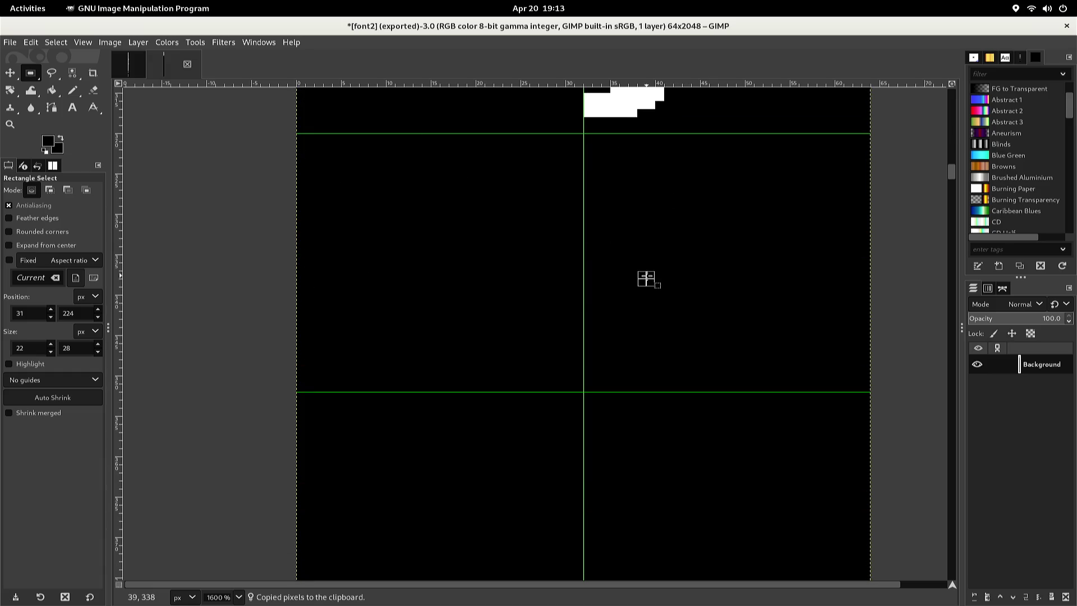
pyautogui.hotkey('ctrl', 'v')
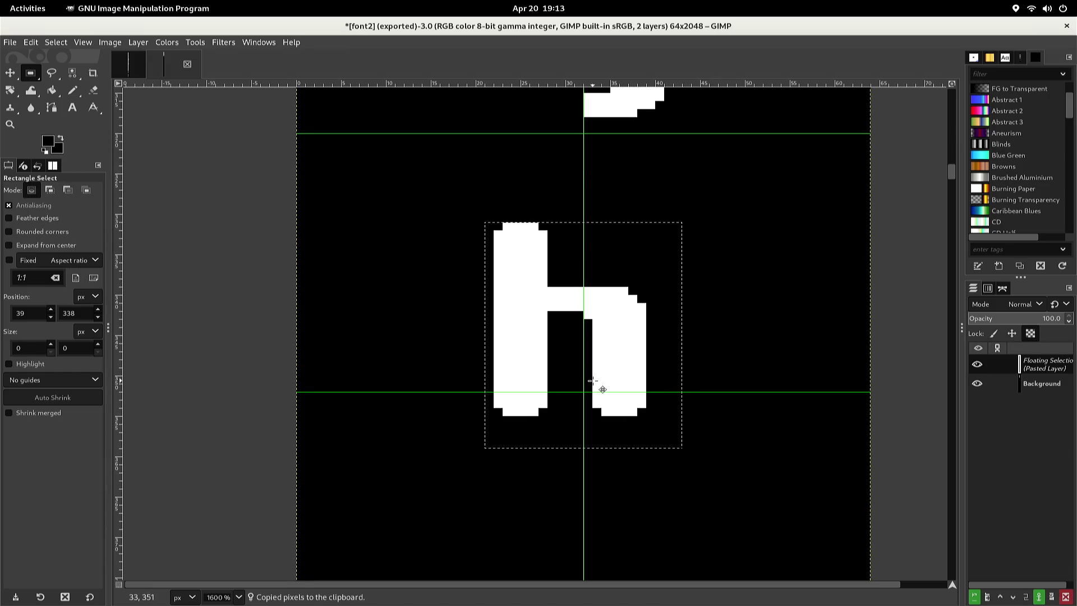
pyautogui.press('Right')
pyautogui.press('Right')
pyautogui.press('Right')
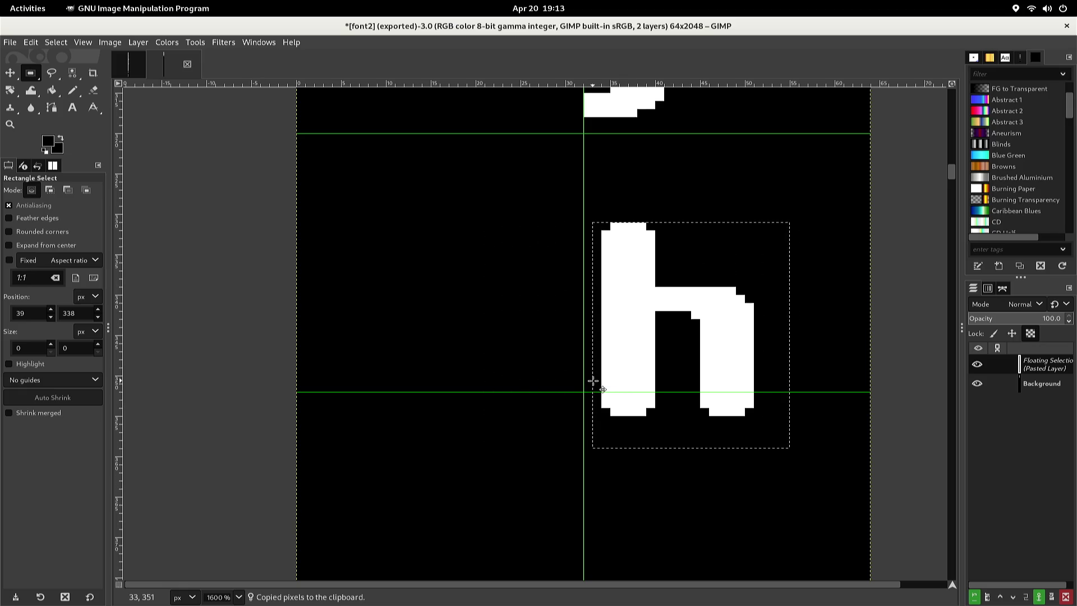
pyautogui.press('Up')
pyautogui.press('Up')
pyautogui.press('Up')
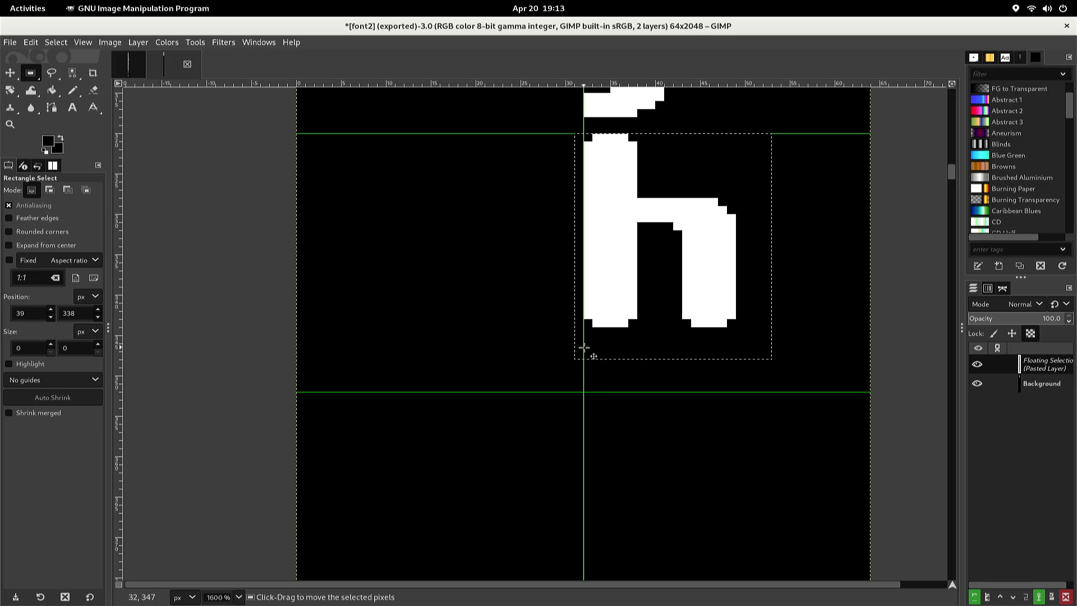
pyautogui.click(548, 344)
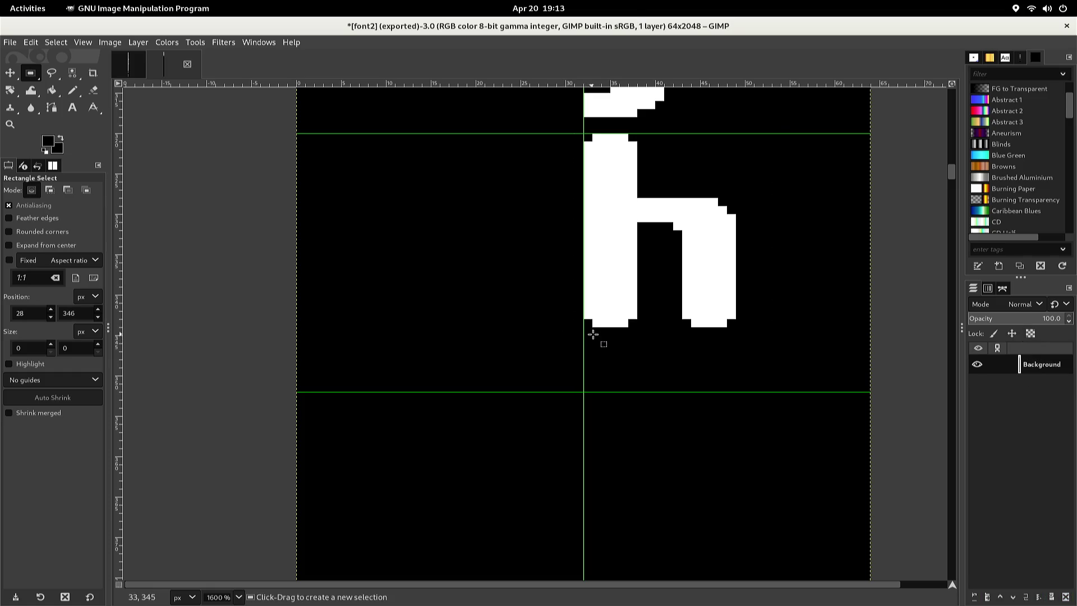
# Pencil a white diagonal across the inside of the copied h's opening
pyautogui.press('n')
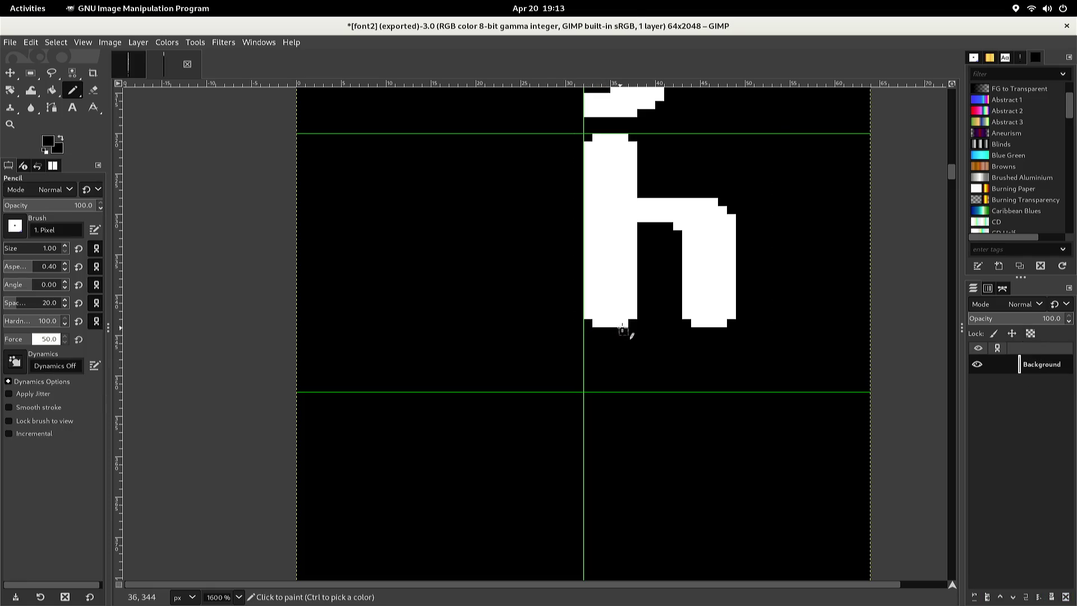
pyautogui.keyDown('ctrl'); pyautogui.click(688, 310); pyautogui.keyUp('ctrl')
pyautogui.click(677, 306)
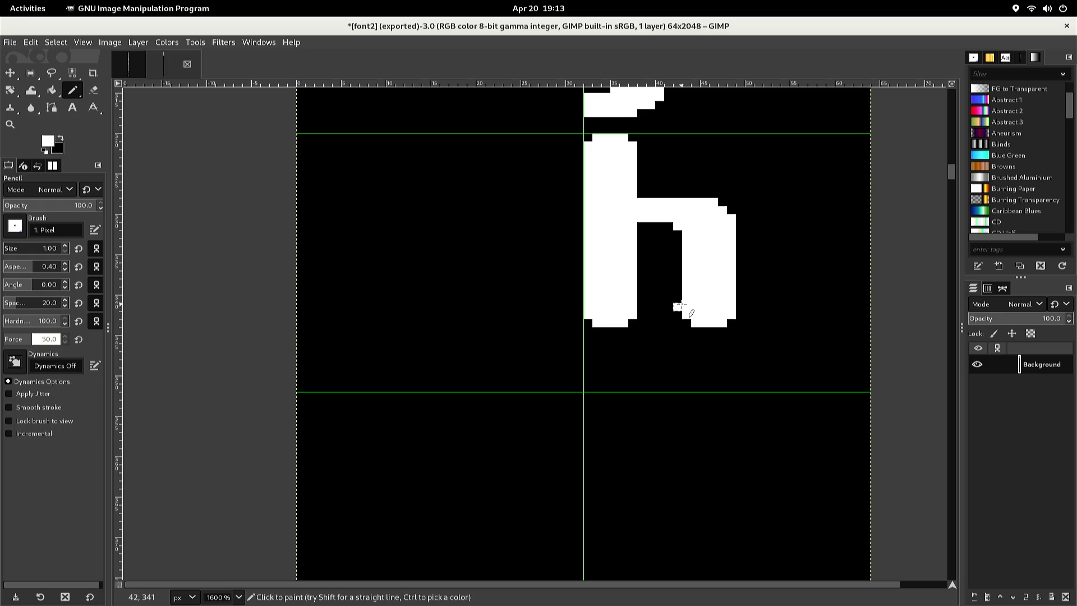
pyautogui.click(669, 292)
pyautogui.click(659, 283)
pyautogui.moveTo(660, 283); pyautogui.dragTo(641, 282)
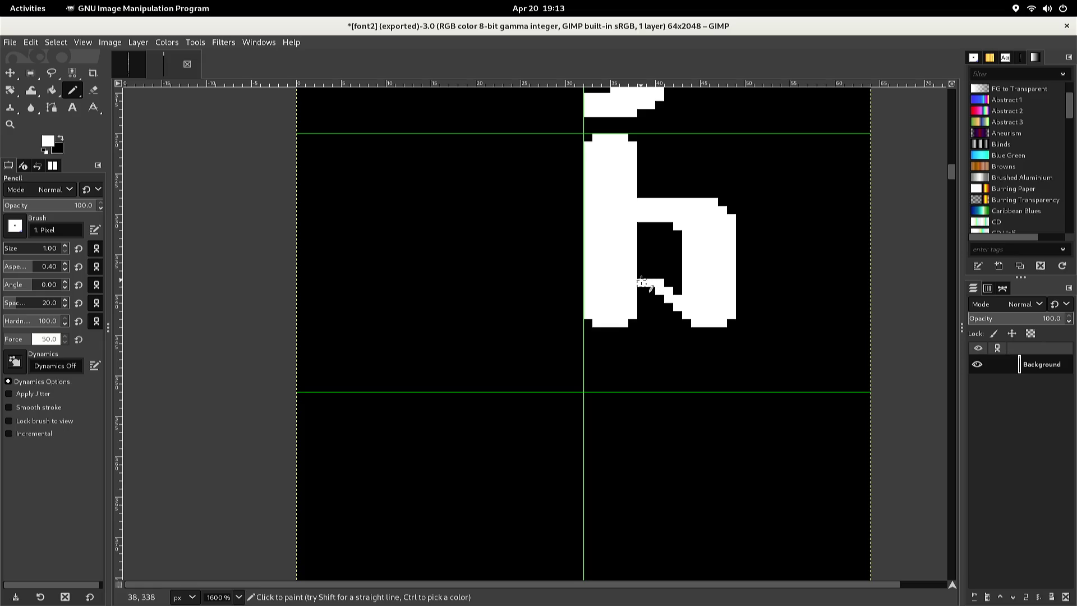
pyautogui.click(641, 274)
pyautogui.keyDown('ctrl'); pyautogui.click(641, 293); pyautogui.keyUp('ctrl')
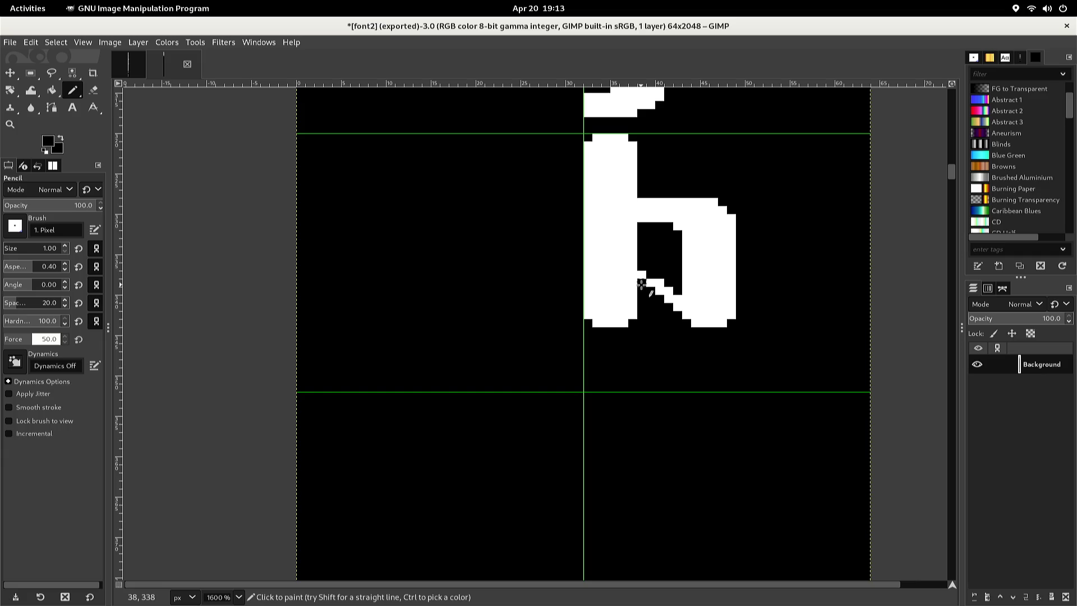
pyautogui.keyDown('ctrl'); pyautogui.click(661, 291); pyautogui.keyUp('ctrl')
pyautogui.click(642, 267)
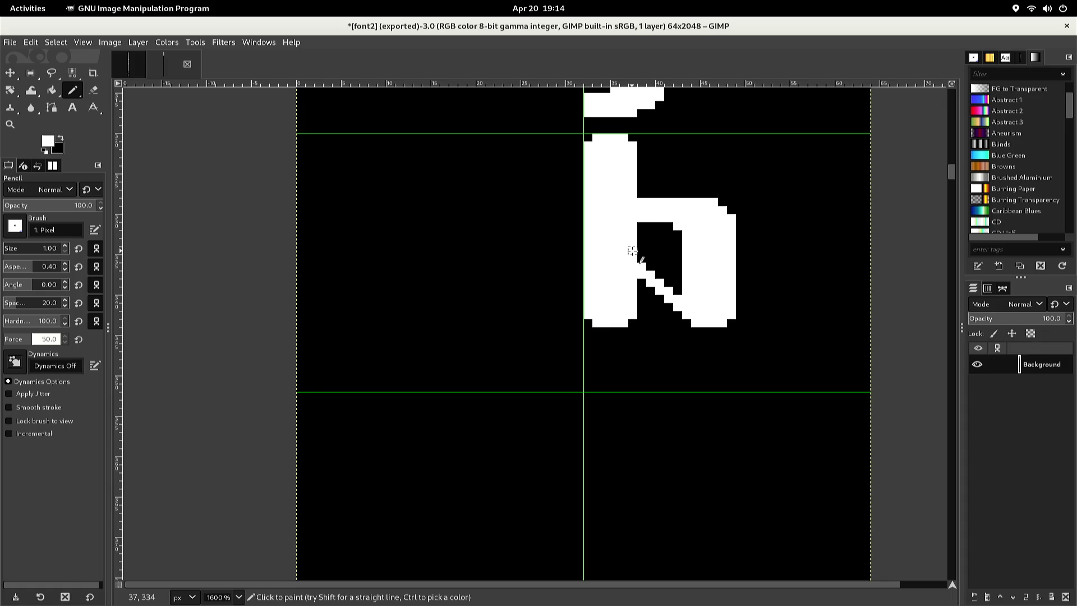
pyautogui.moveTo(632, 248); pyautogui.dragTo(685, 291)
pyautogui.keyDown('shift'); pyautogui.click(695, 289); pyautogui.keyUp('shift')
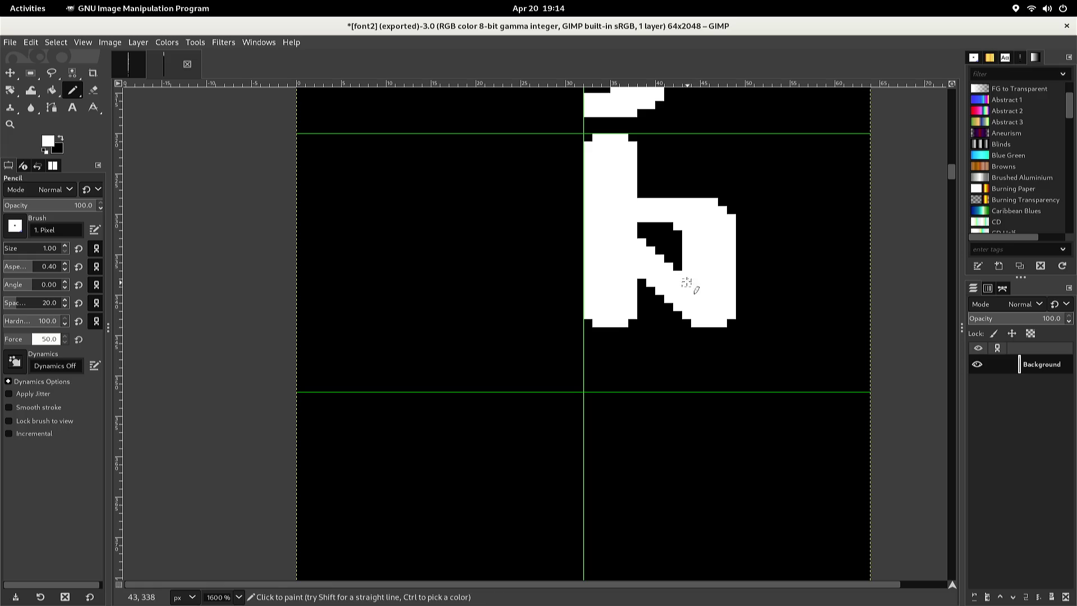
# Draw a black diagonal separating the leg and blacken the arch edge beside the stem
pyautogui.keyDown('ctrl'); pyautogui.click(672, 250); pyautogui.keyUp('ctrl')
pyautogui.click(678, 267)
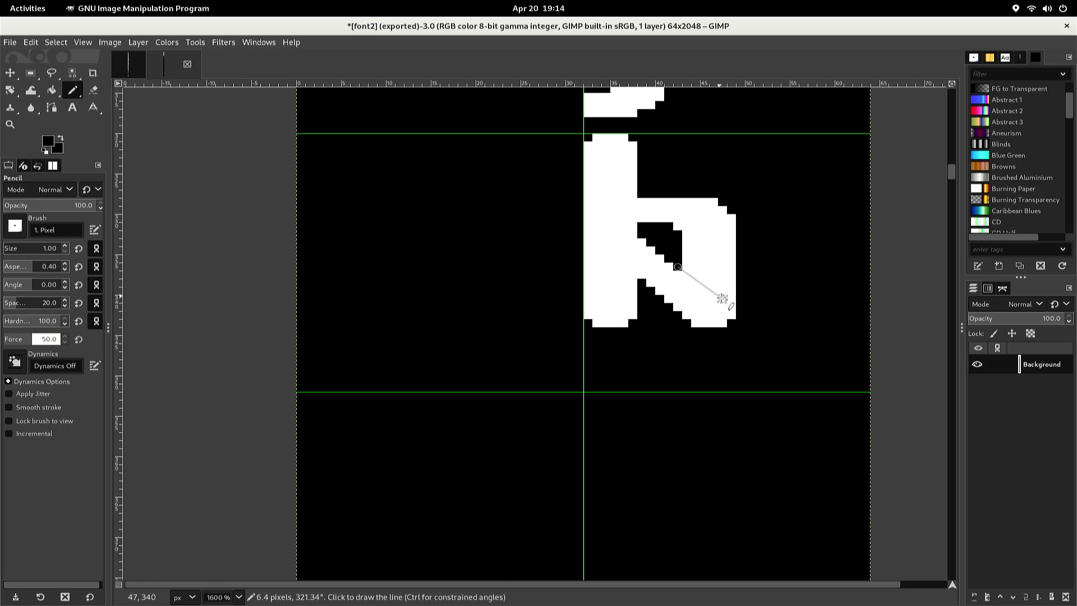
pyautogui.keyDown('shift'); pyautogui.click(732, 315); pyautogui.keyUp('shift')
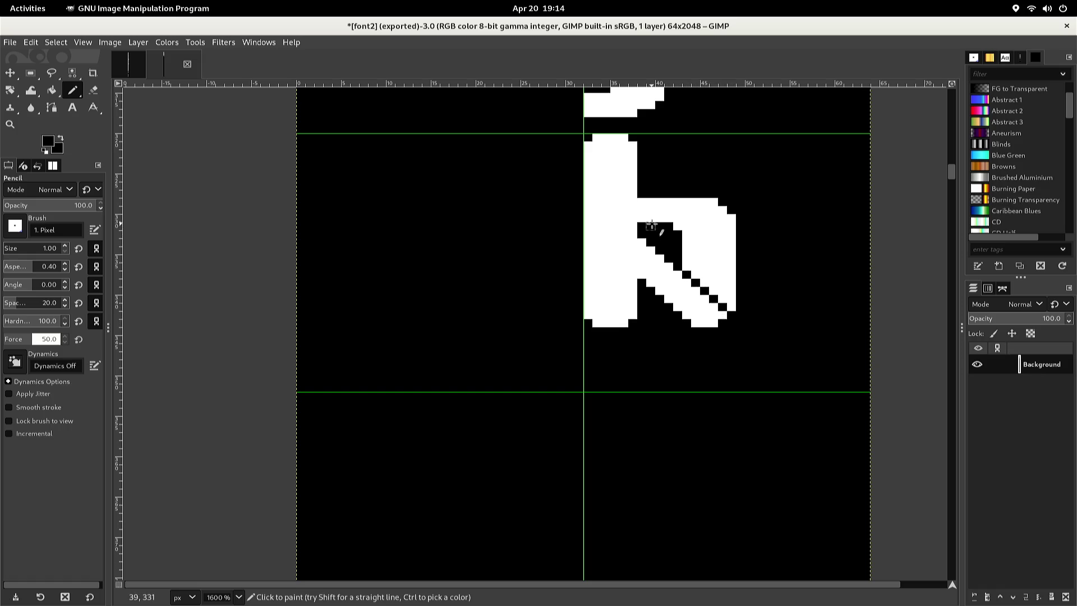
pyautogui.moveTo(649, 225); pyautogui.dragTo(641, 203)
pyautogui.hotkey('shift', 'b')
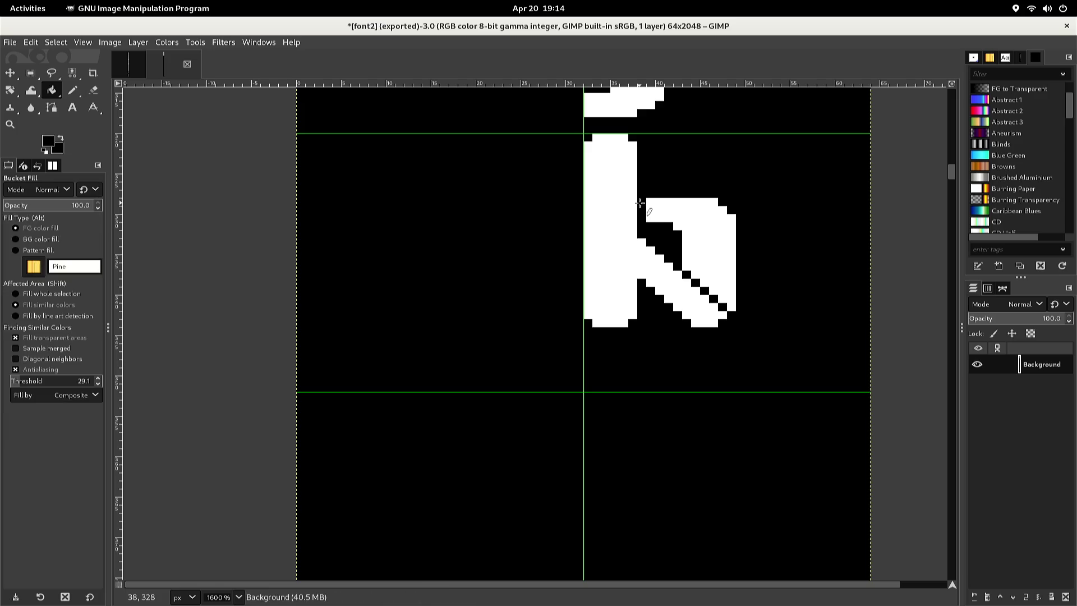
# Bucket-fill the h's upper-right white bowl with black
pyautogui.click(648, 202)
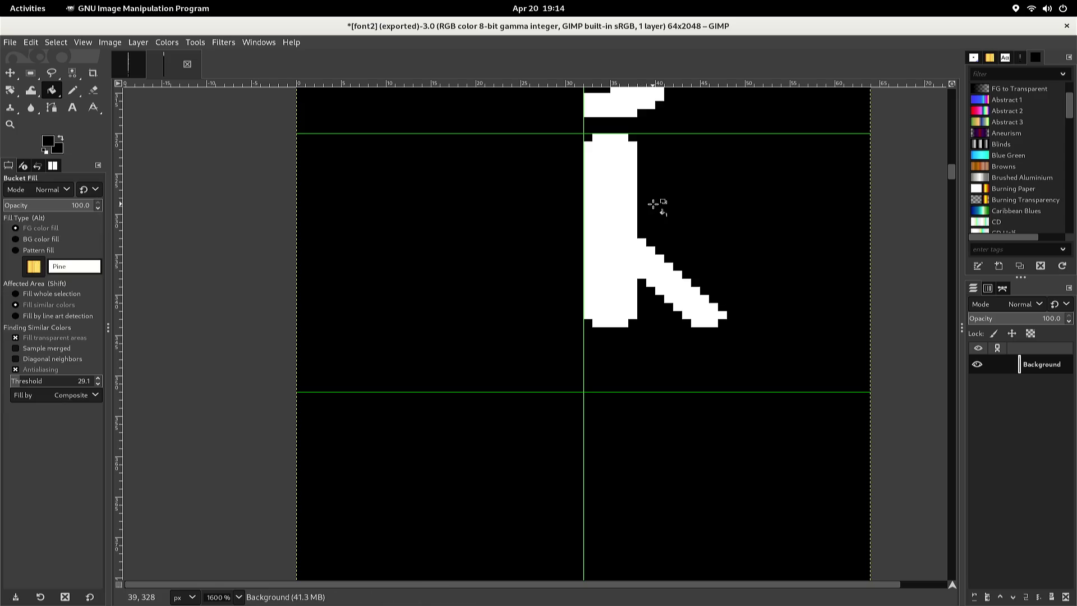
pyautogui.press('n')
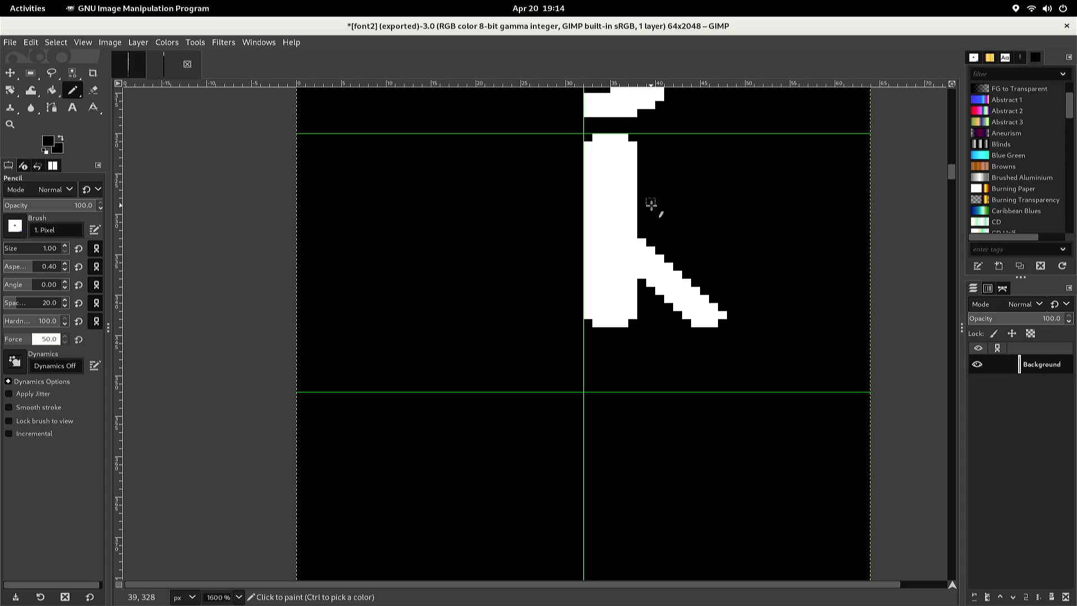
pyautogui.press('r')
pyautogui.moveTo(640, 231)
pyautogui.mouseDown()
pyautogui.moveTo(664, 318)
pyautogui.moveTo(685, 331)
pyautogui.moveTo(735, 326)
pyautogui.mouseUp()
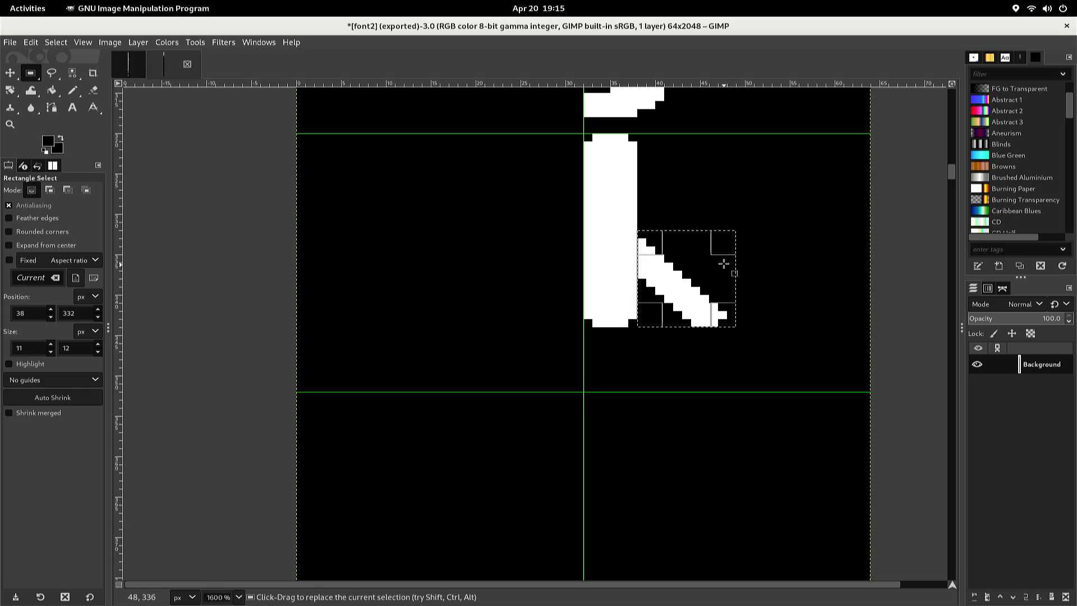
# Copy the diagonal leg, paste it above the original, and flip it vertically
pyautogui.moveTo(722, 250); pyautogui.dragTo(722, 289)
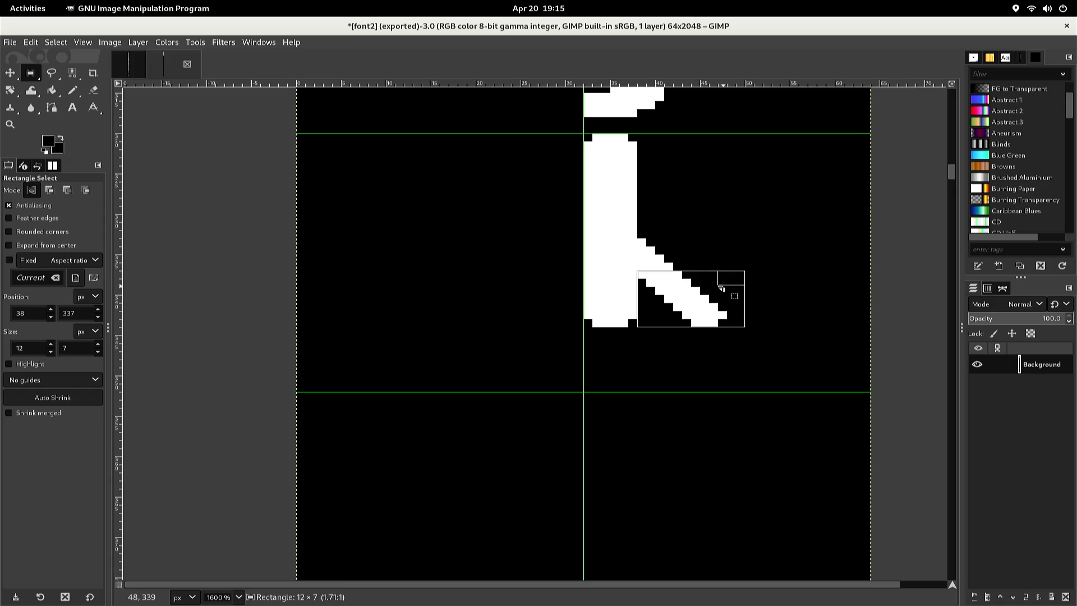
pyautogui.moveTo(722, 289); pyautogui.dragTo(724, 286)
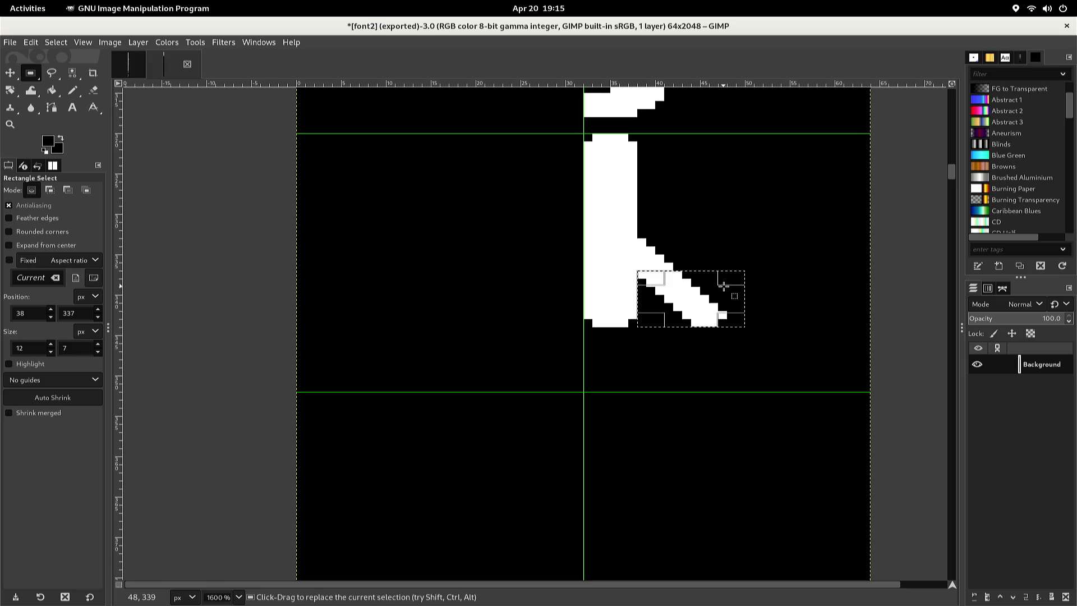
pyautogui.hotkey('ctrl', 'c')
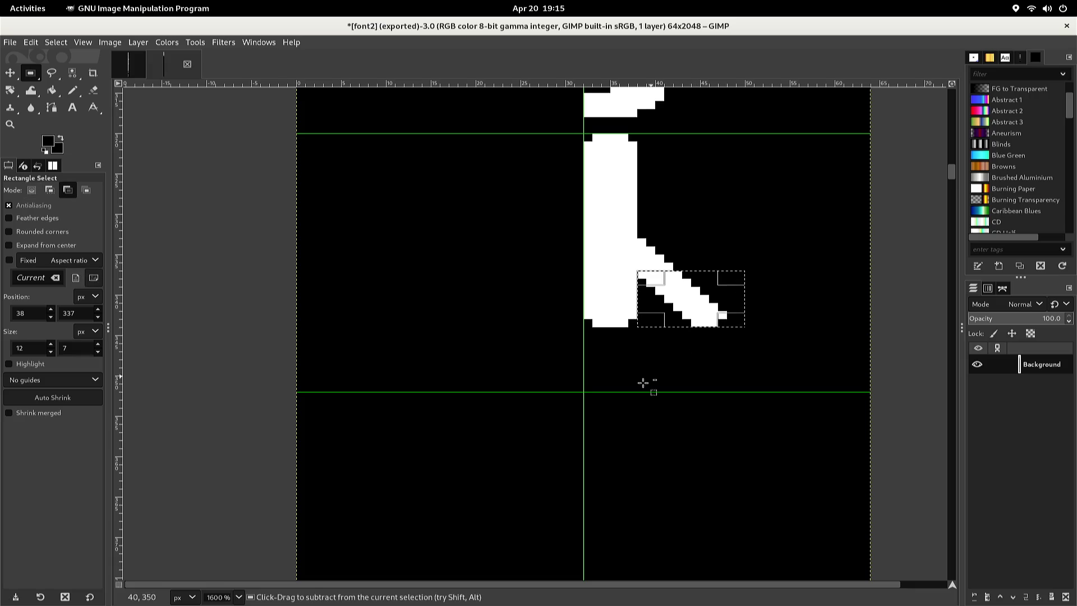
pyautogui.hotkey('ctrl', 'v')
pyautogui.press('Up')
pyautogui.press('Up')
pyautogui.press('Up')
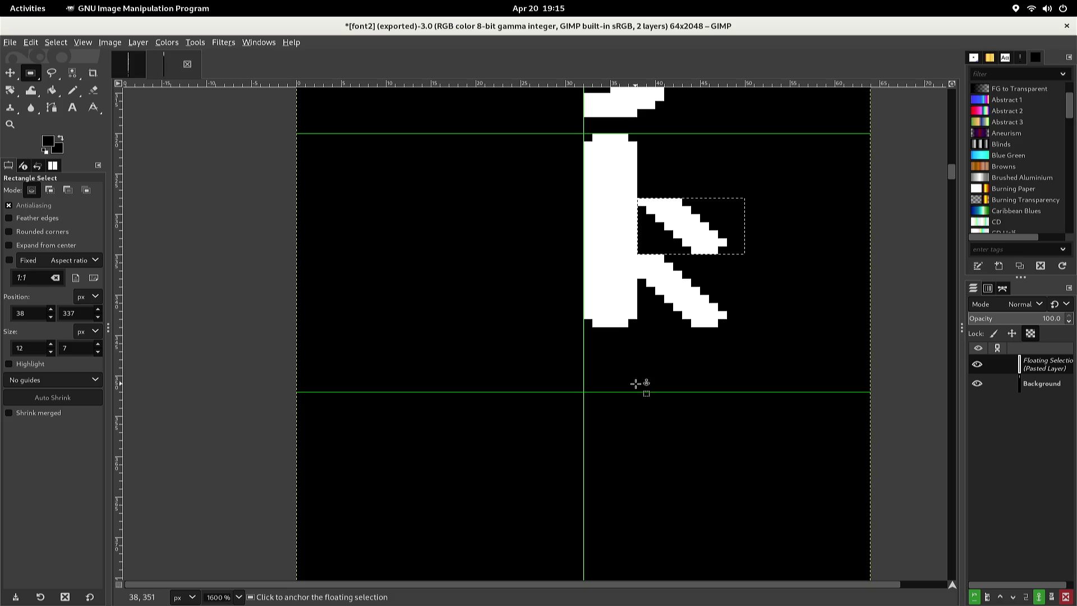
pyautogui.hotkey('alt', 'l')
pyautogui.press('t')
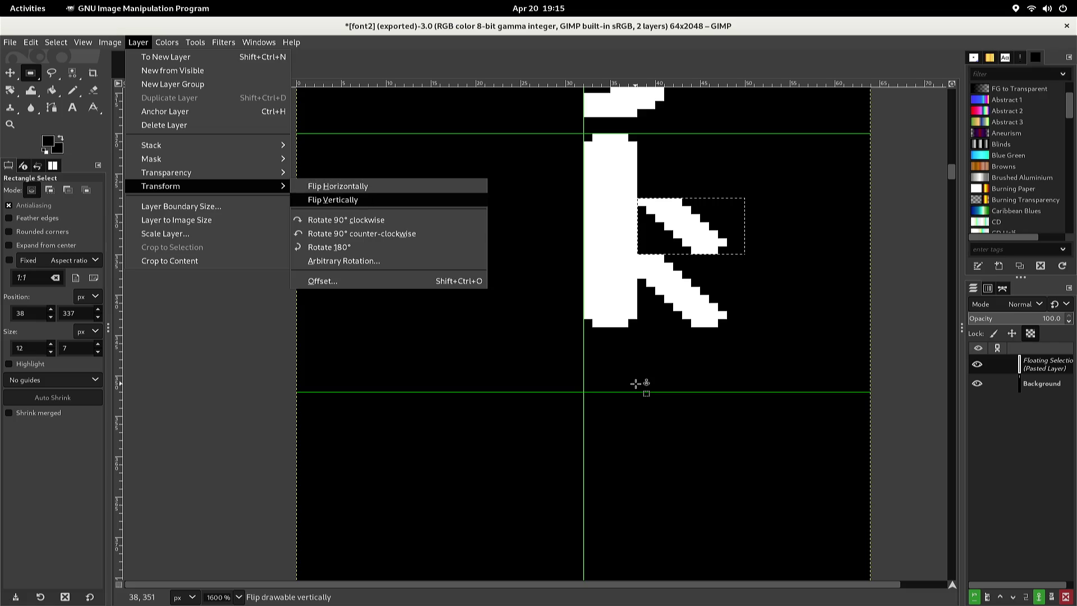
pyautogui.press('Return')
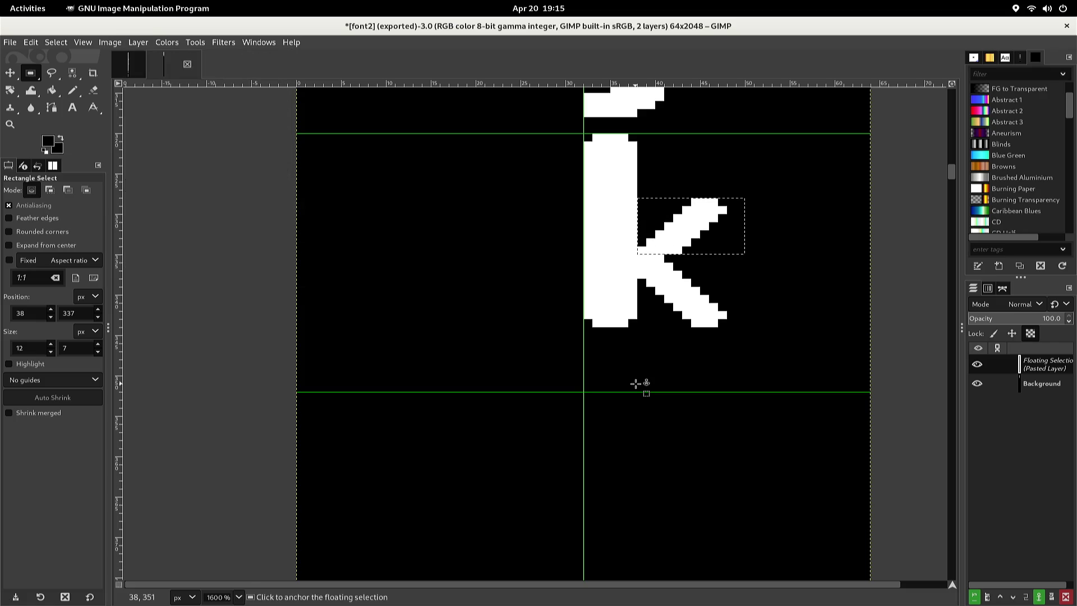
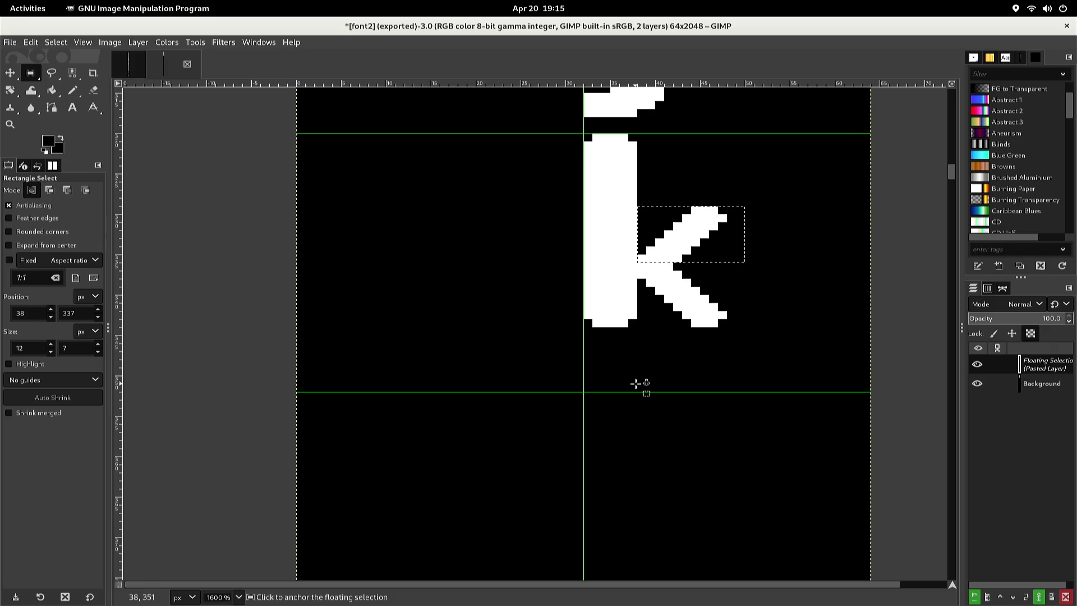
# Anchor the pasted arm, draw white pencil lines along the k's arms, and undo a stray stroke
pyautogui.click(623, 342)
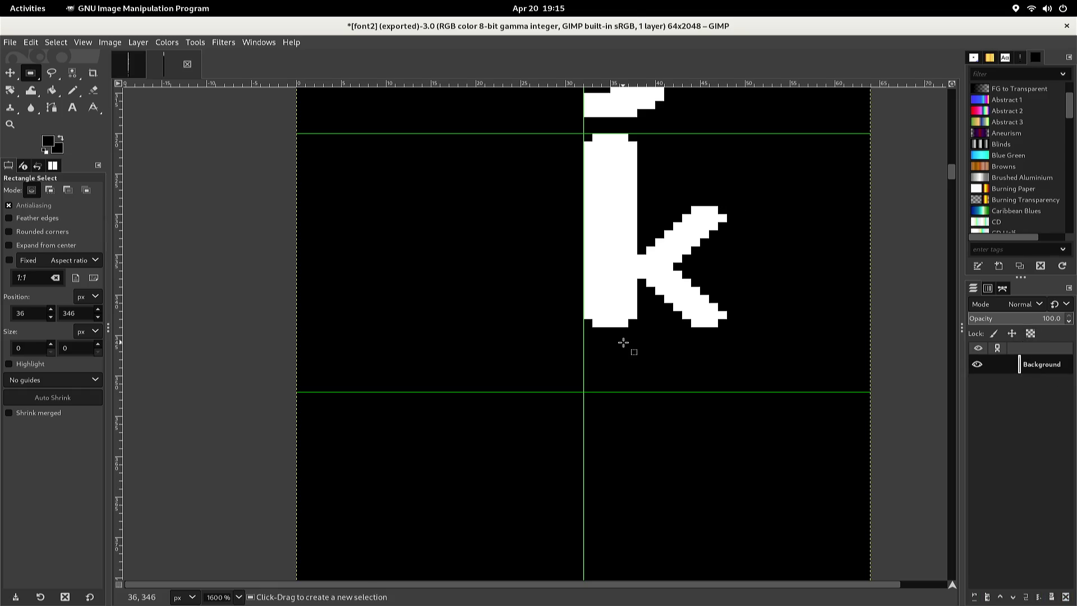
pyautogui.press('n')
pyautogui.press('x')
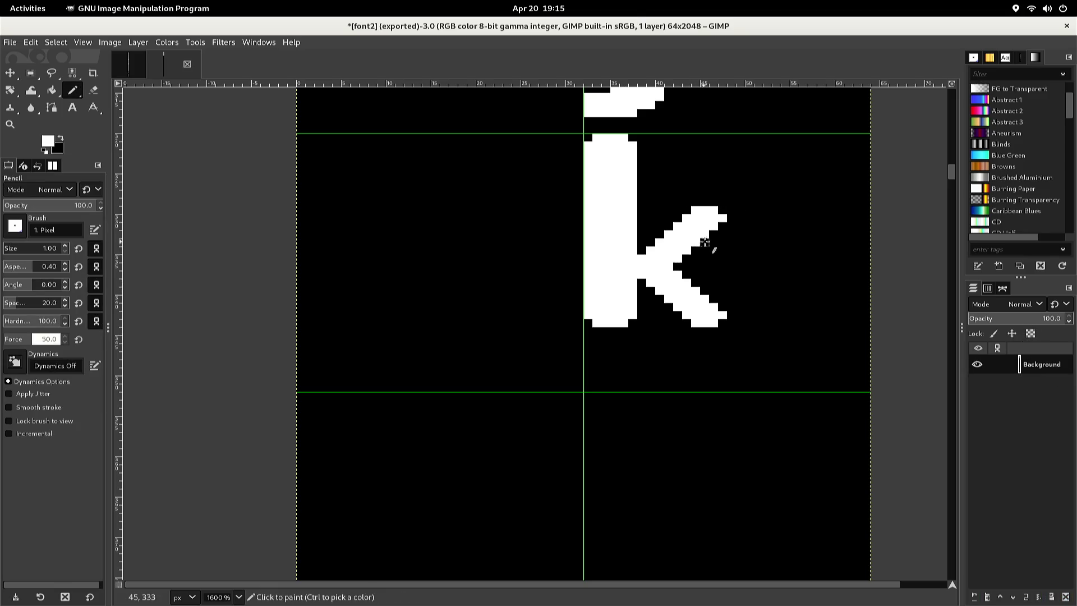
pyautogui.click(722, 226)
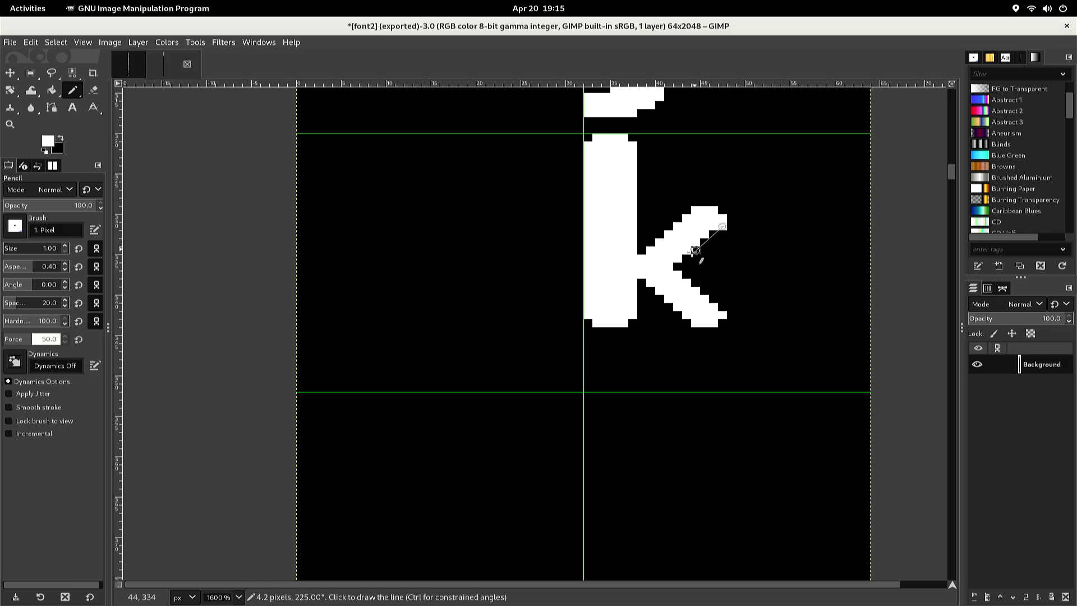
pyautogui.keyDown('shift'); pyautogui.click(679, 263); pyautogui.keyUp('shift')
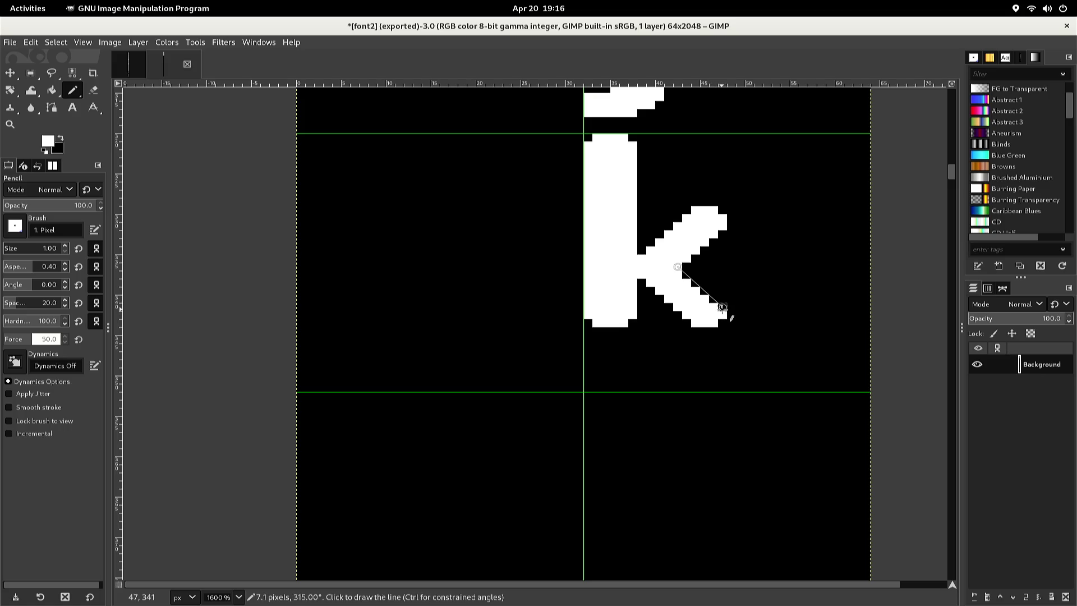
pyautogui.keyDown('shift'); pyautogui.click(722, 312); pyautogui.keyUp('shift')
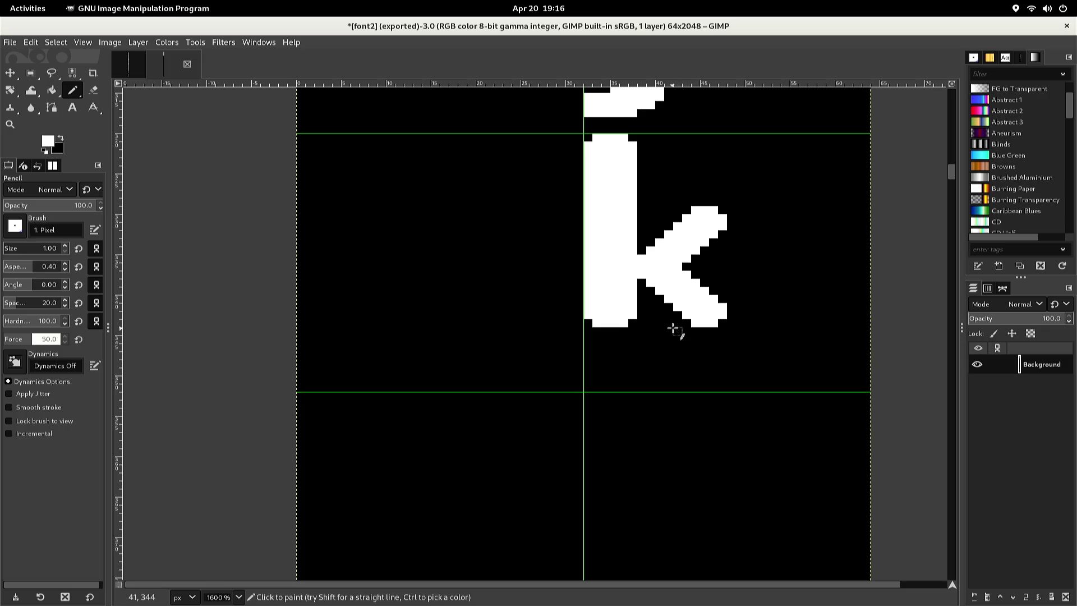
pyautogui.moveTo(673, 329); pyautogui.dragTo(649, 318)
pyautogui.press('ctrl')
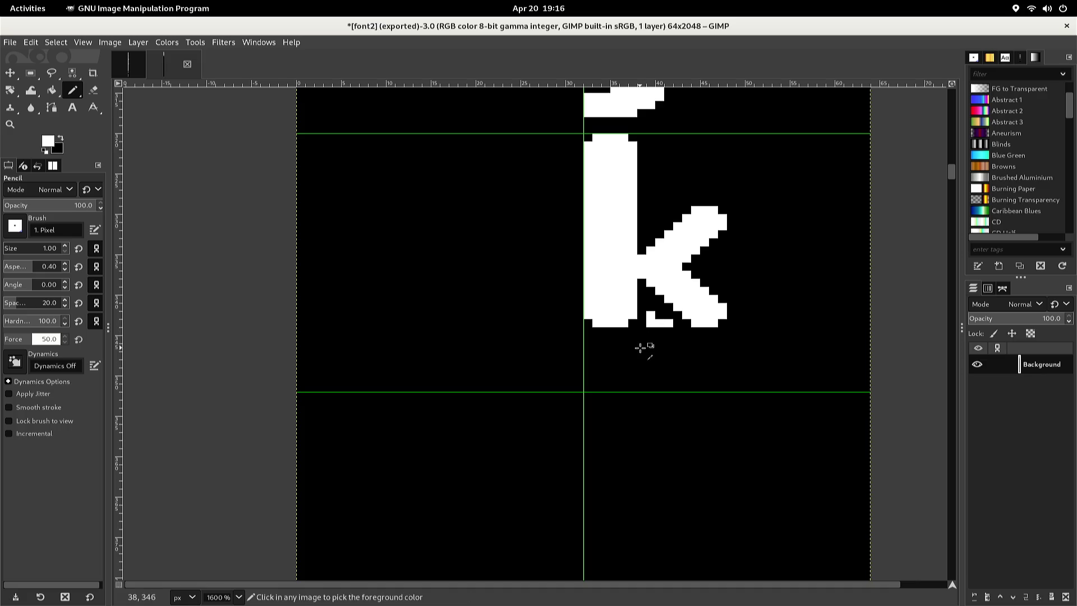
pyautogui.hotkey('ctrl', 'z')
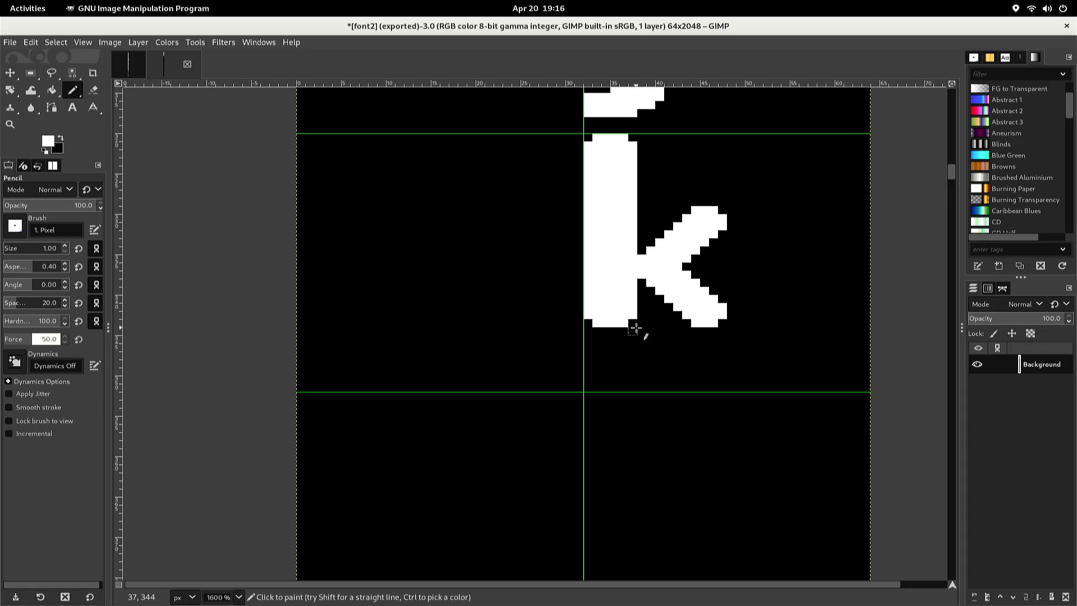
# Rectangle-select the k's vertical stem
pyautogui.press('r')
pyautogui.click(636, 328)
pyautogui.moveTo(637, 327)
pyautogui.mouseDown()
pyautogui.moveTo(602, 175)
pyautogui.moveTo(578, 133)
pyautogui.moveTo(587, 137)
pyautogui.mouseUp()
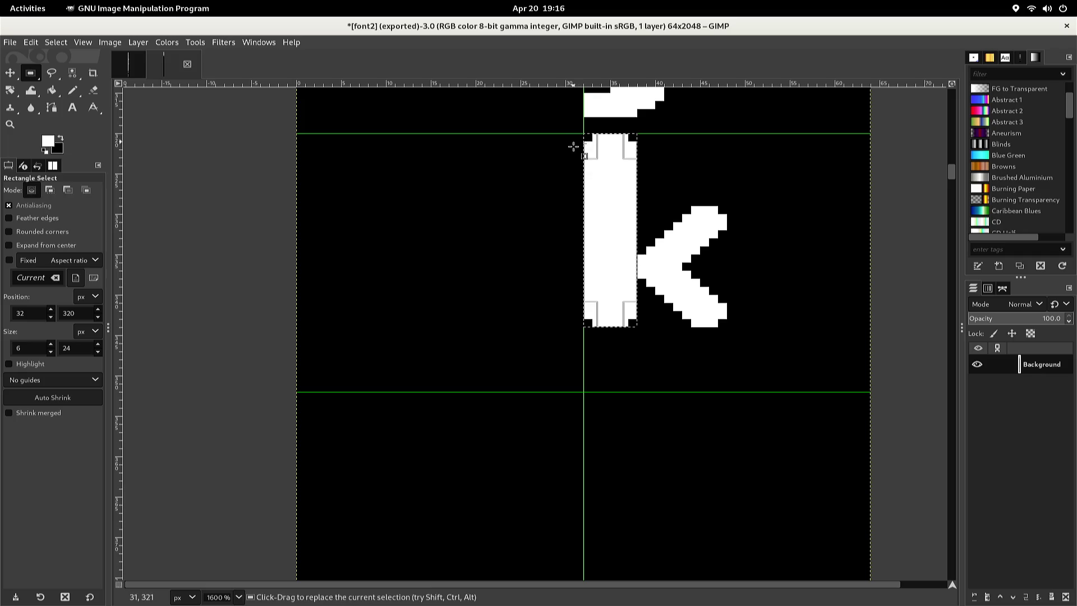
# Copy the k's stem, paste it onto the guide in the cell below, and anchor it
pyautogui.hotkey('ctrl', 'c')
pyautogui.hotkey('ctrl', 'v')
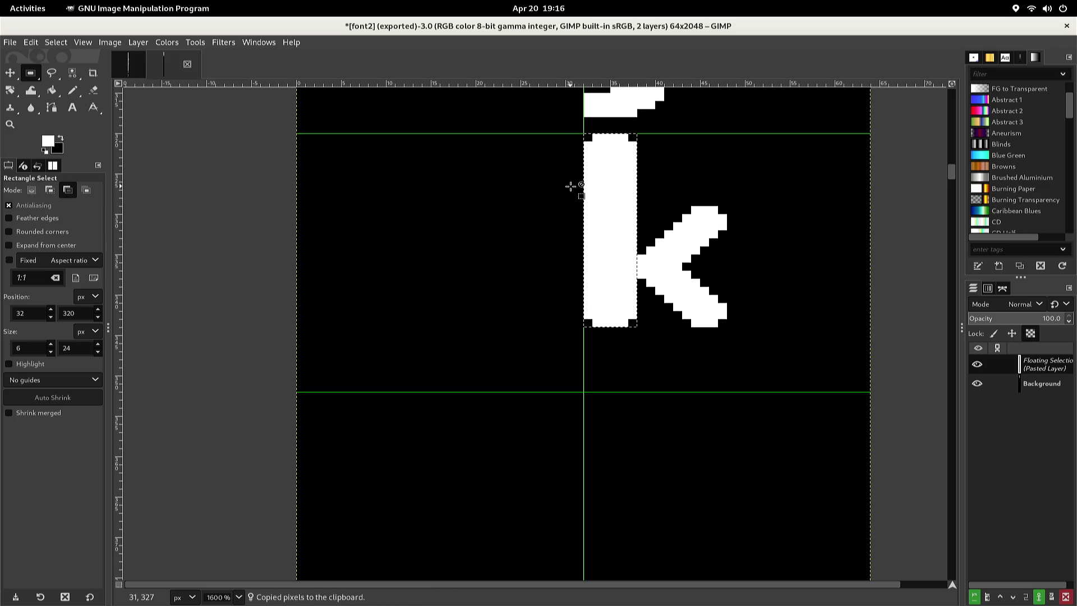
pyautogui.press('Down')
pyautogui.press('Down')
pyautogui.press('Down')
pyautogui.press('Down')
pyautogui.press('Down')
pyautogui.press('Down')
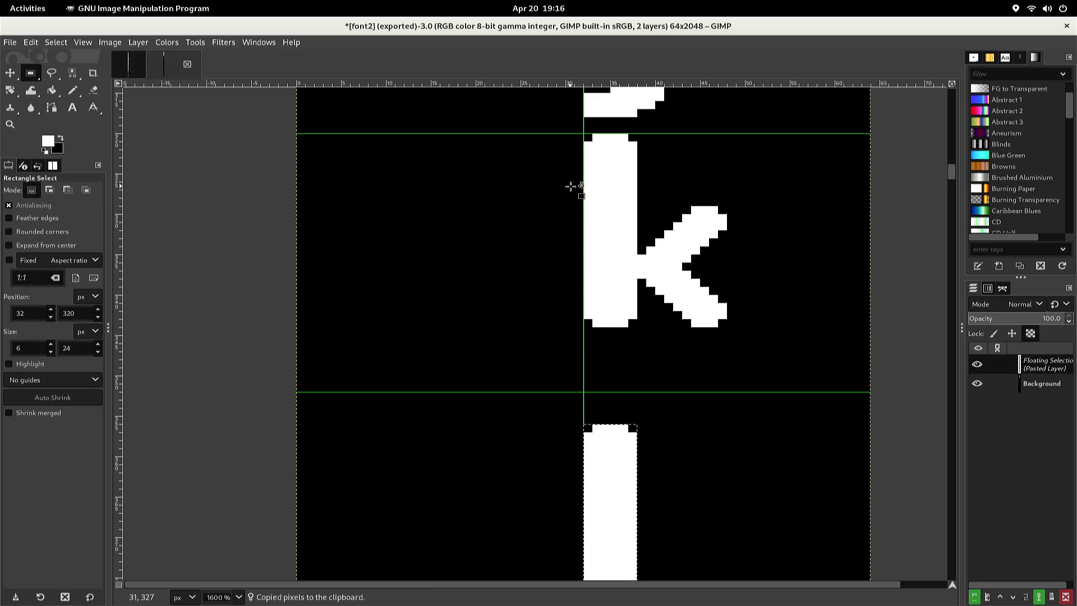
pyautogui.press('Up')
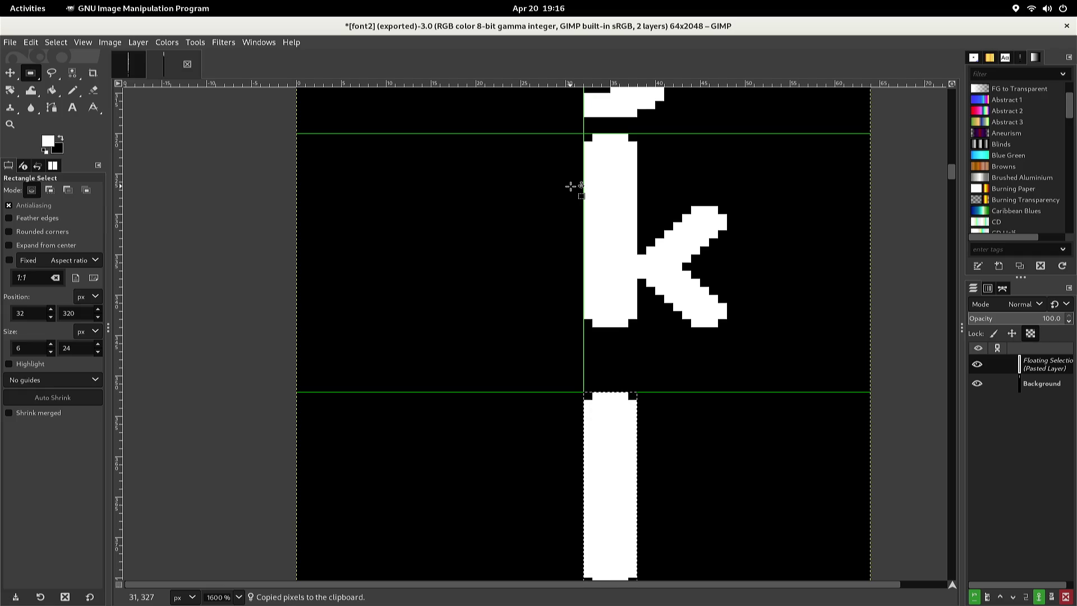
pyautogui.click(524, 182)
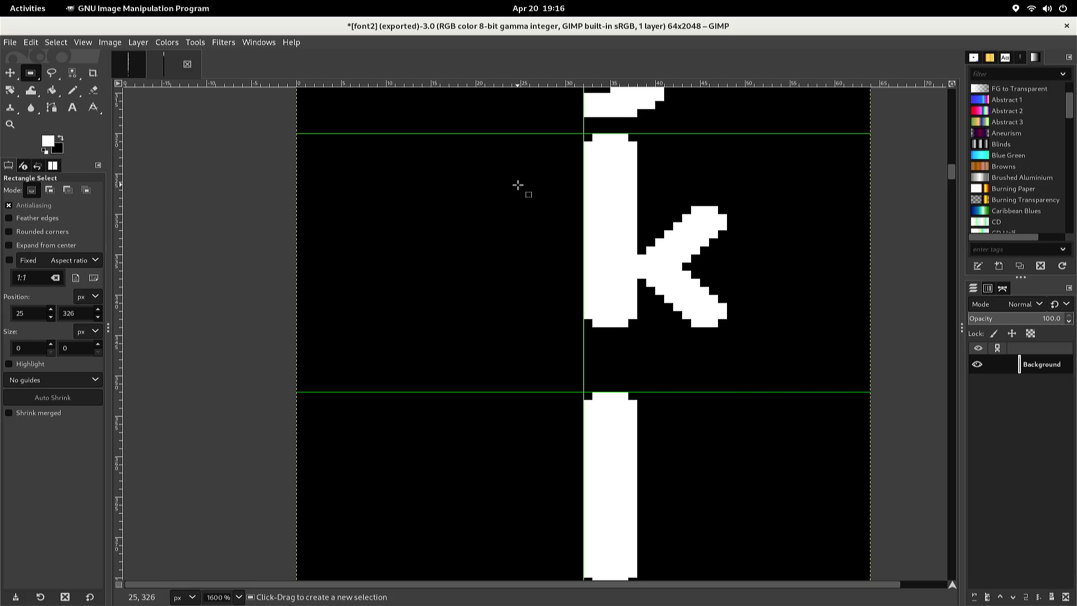
pyautogui.scroll(-4, 516, 188)
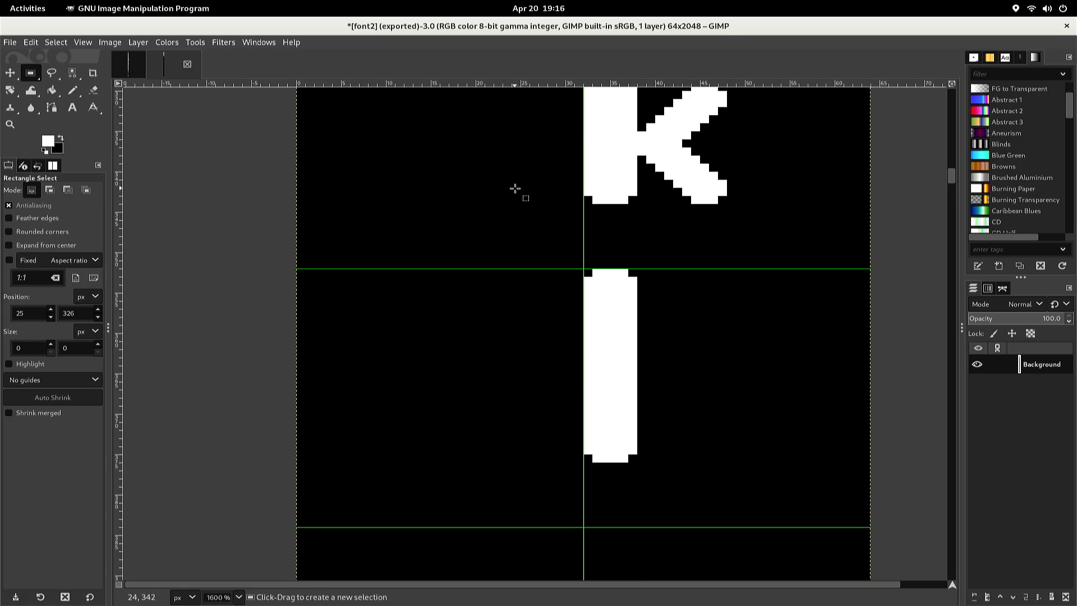
pyautogui.scroll(-3, 515, 192)
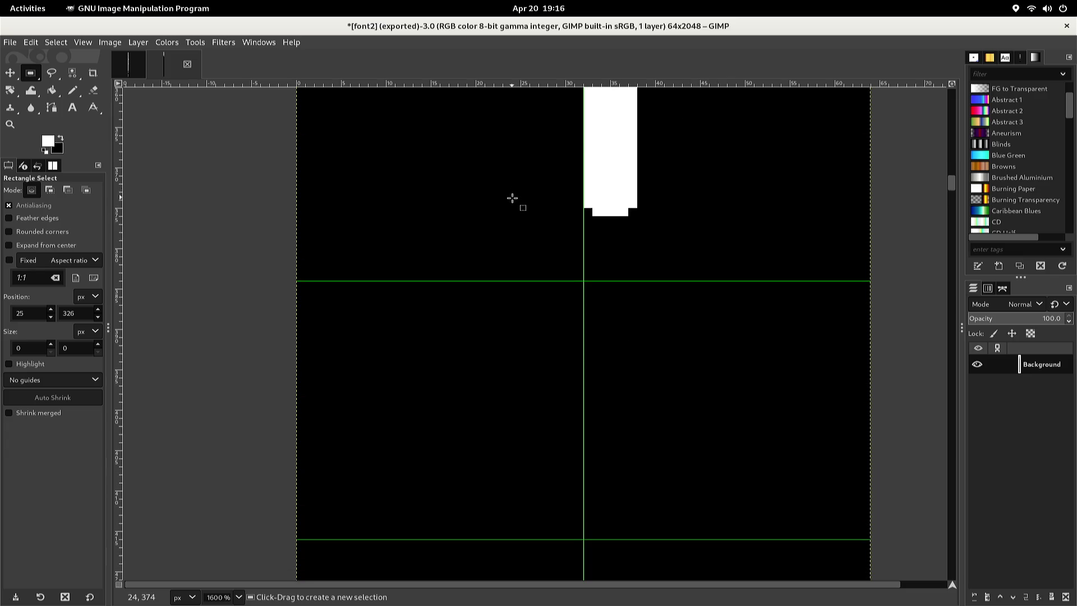
pyautogui.press('n')
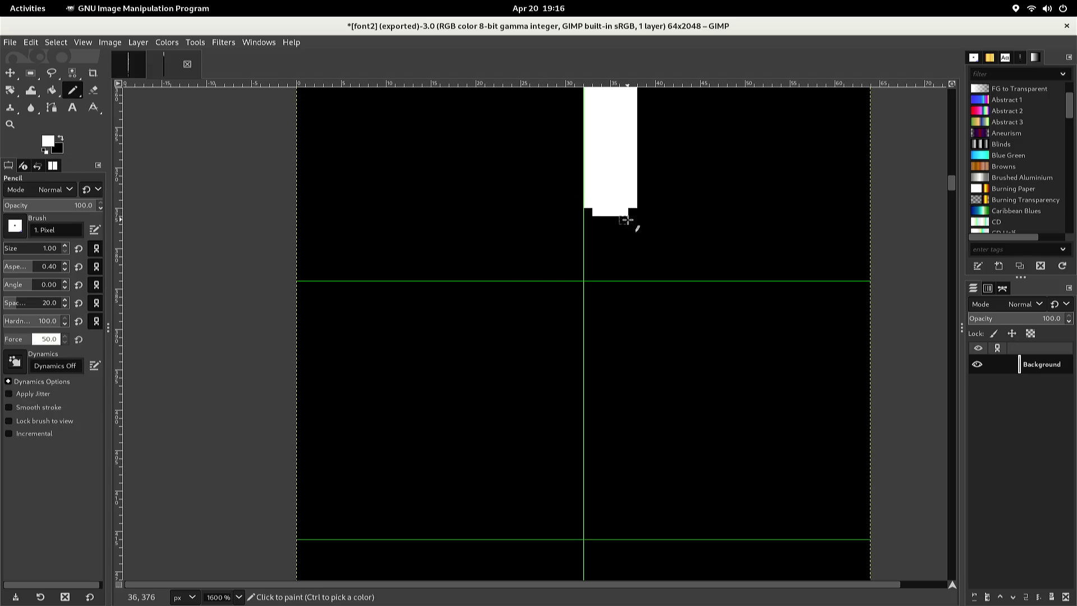
# Paint white pixels right of the stem's base to build a stepped foot
pyautogui.click(634, 212)
pyautogui.click(640, 211)
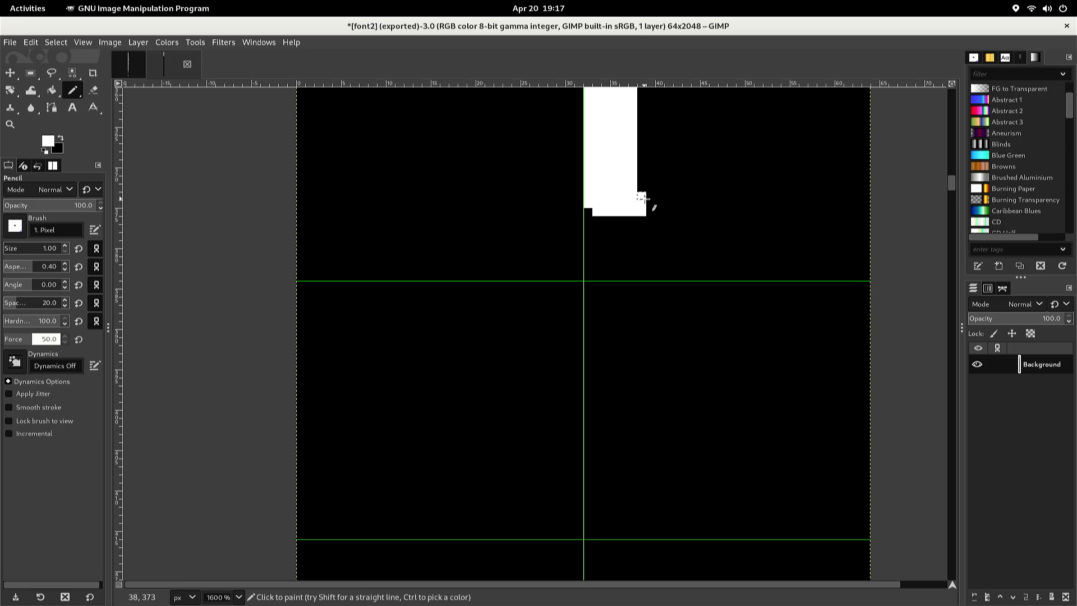
pyautogui.click(646, 199)
pyautogui.click(648, 206)
pyautogui.click(648, 211)
pyautogui.click(660, 211)
pyautogui.click(661, 197)
pyautogui.click(641, 188)
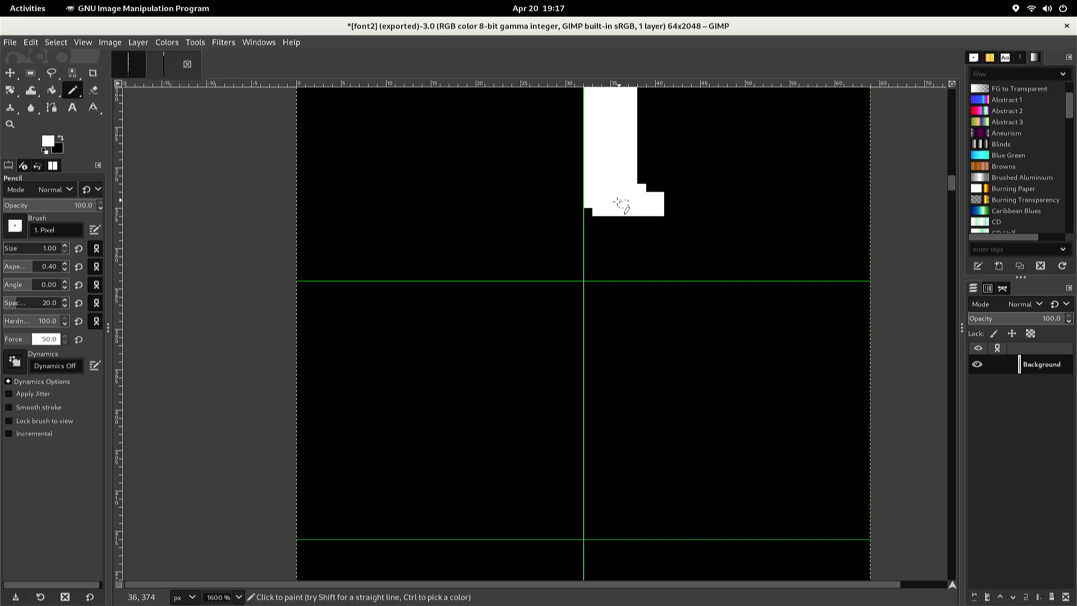
# Pick black and clear the stray pixel and the foot's lower-left corner pixel
pyautogui.keyDown('ctrl'); pyautogui.click(586, 225); pyautogui.keyUp('ctrl')
pyautogui.click(595, 212)
pyautogui.click(588, 204)
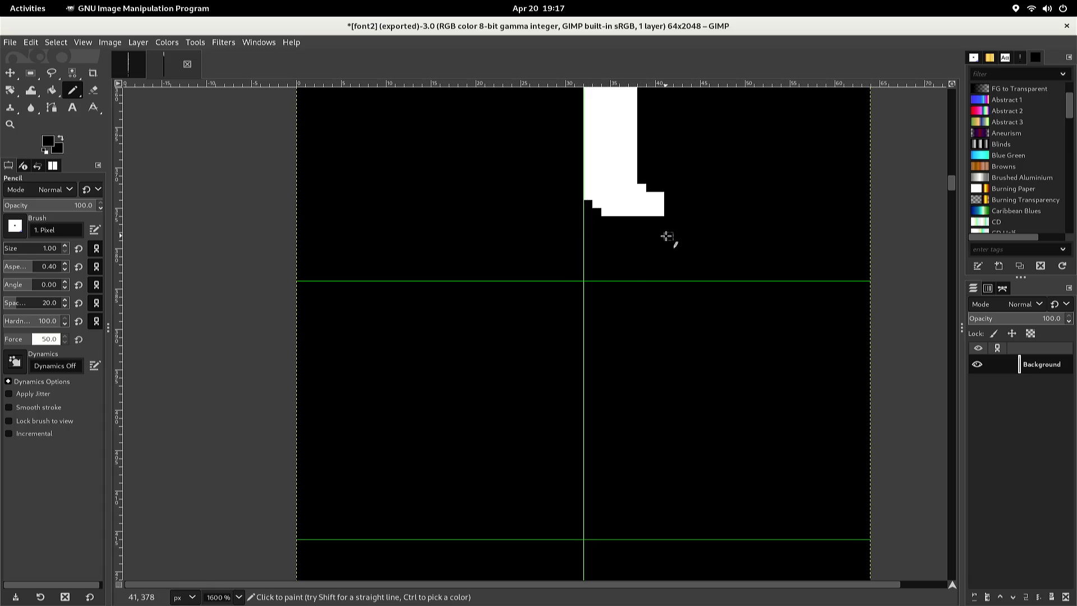
# Fit the whole glyph strip from C down to l in the window
pyautogui.scroll(-5, 665, 239)
pyautogui.scroll(5, 659, 231)
pyautogui.scroll(-3, 649, 198)
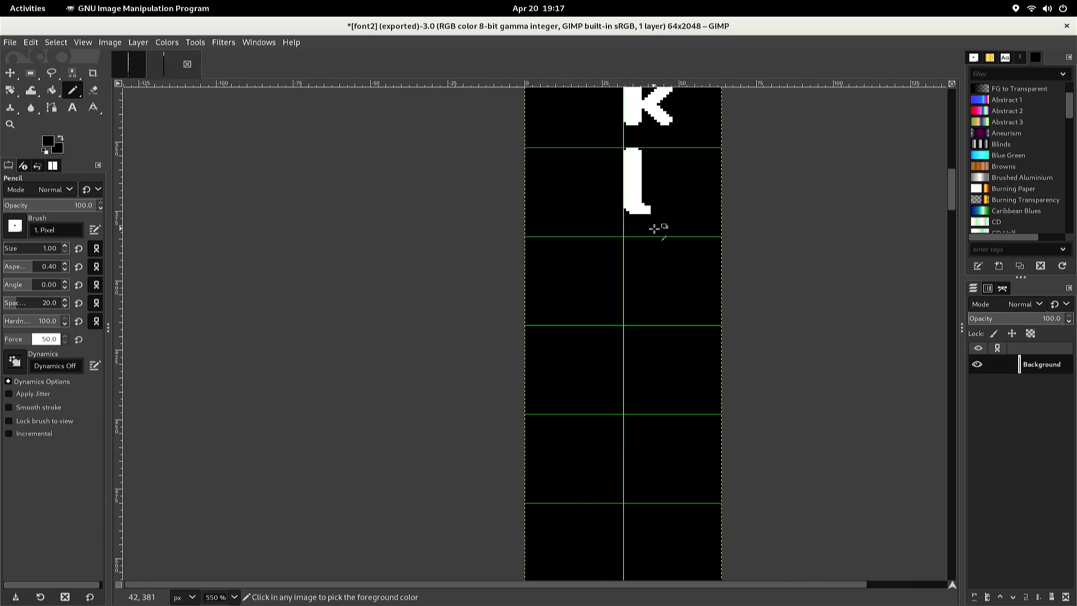
pyautogui.scroll(1, 656, 229)
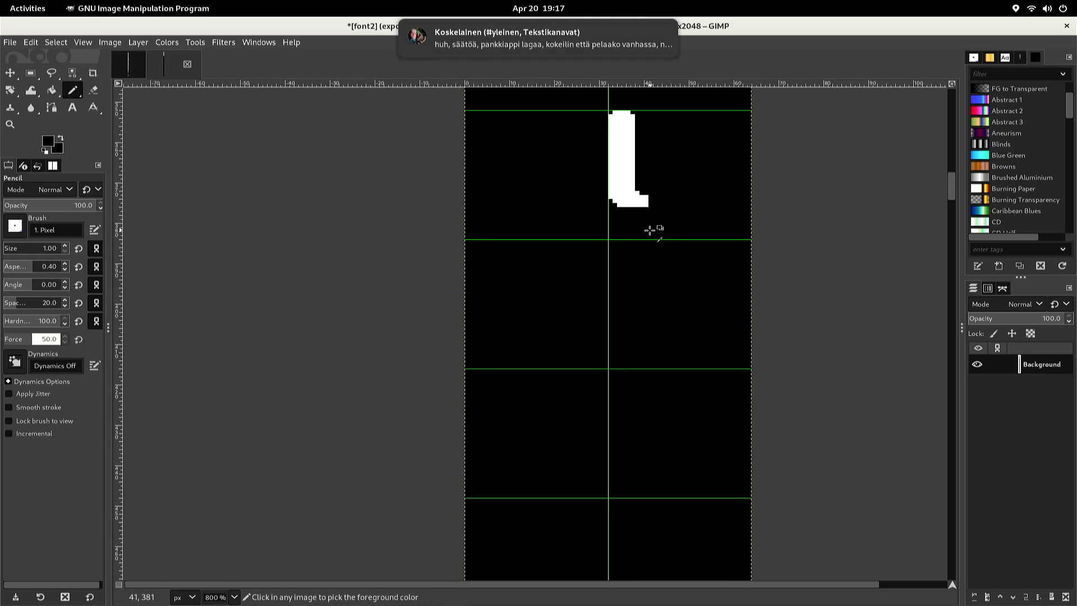
pyautogui.scroll(5, 633, 225)
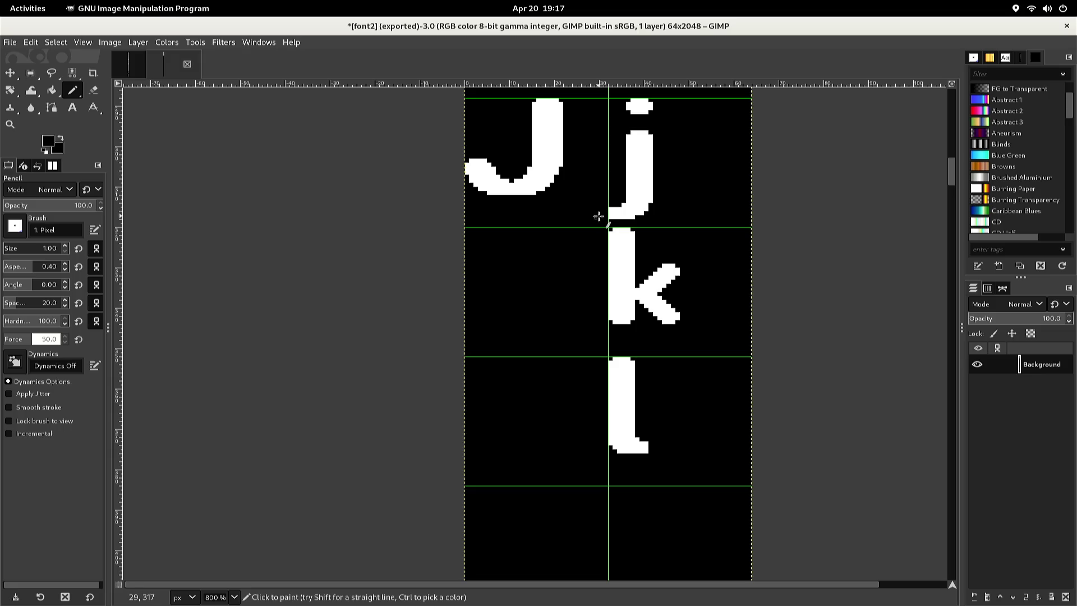
pyautogui.press('1')
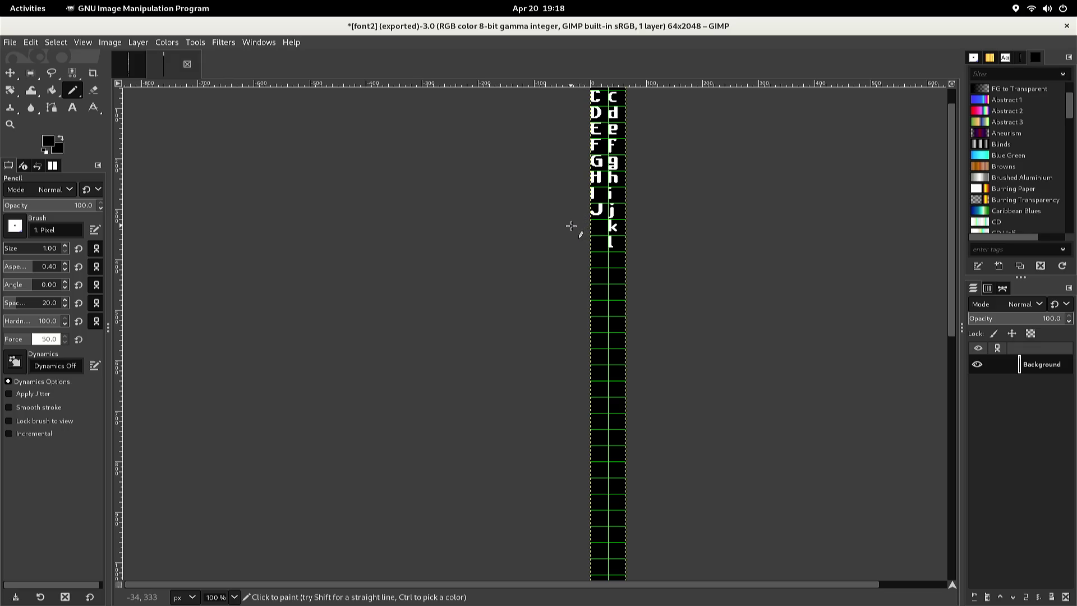
pyautogui.hotkey('alt', '1')
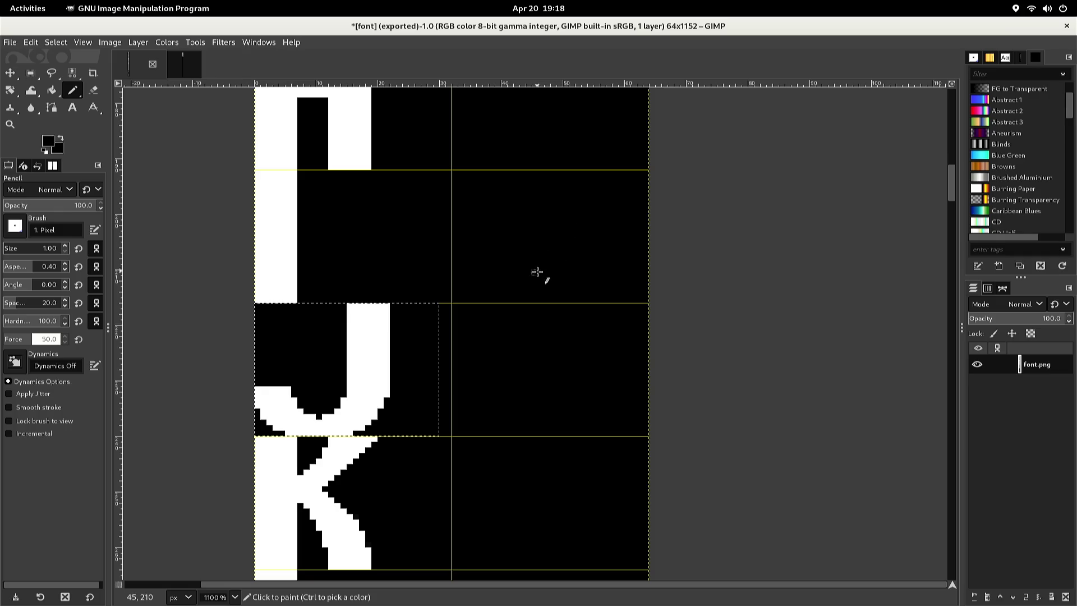
# Select and copy the uppercase K and L glyphs together from font.png, then return to font2
pyautogui.press('r')
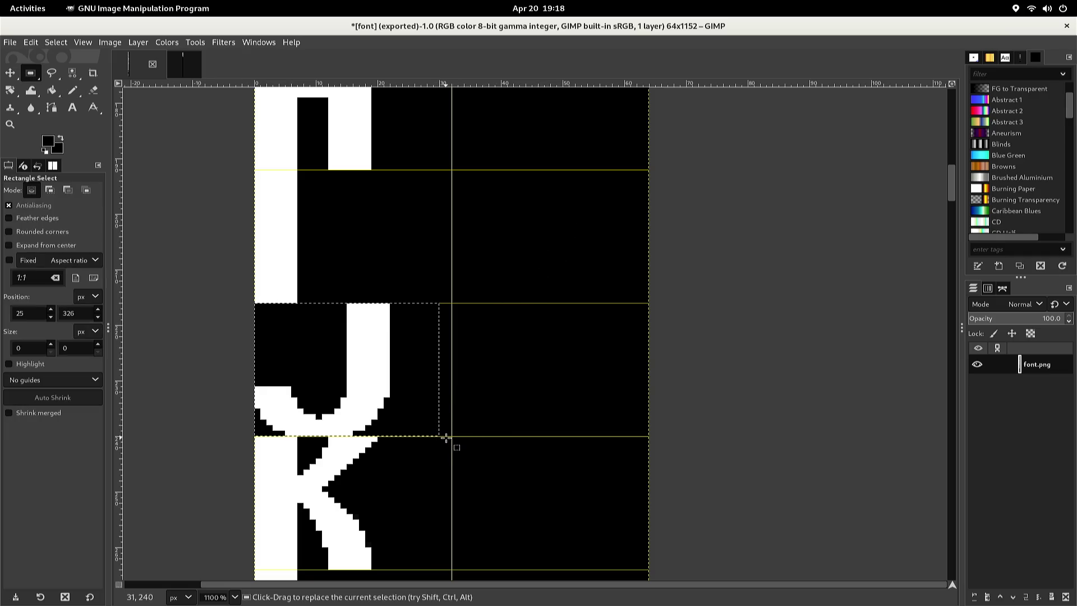
pyautogui.moveTo(445, 437)
pyautogui.mouseDown()
pyautogui.moveTo(243, 533)
pyautogui.moveTo(213, 567)
pyautogui.mouseUp()
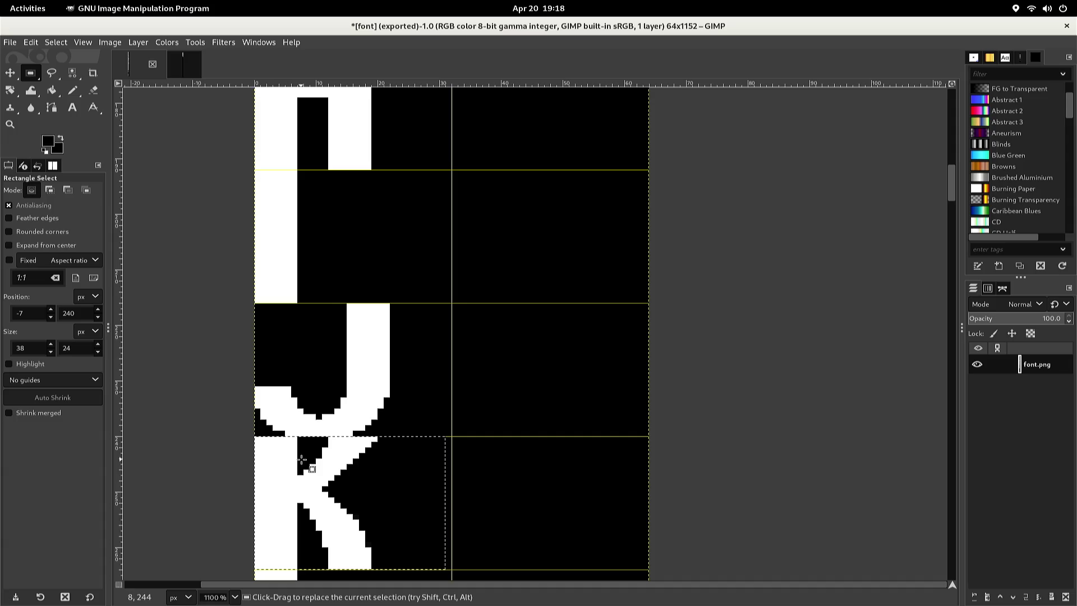
pyautogui.scroll(-2, 298, 443)
pyautogui.scroll(1, 287, 415)
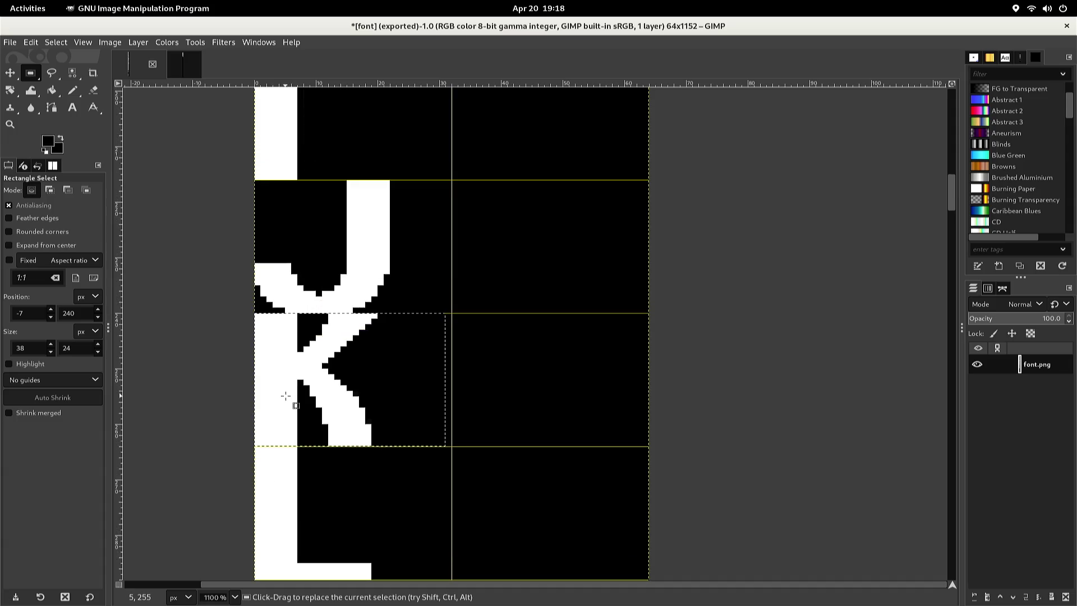
pyautogui.click(446, 313)
pyautogui.moveTo(446, 313)
pyautogui.mouseDown()
pyautogui.moveTo(239, 459)
pyautogui.moveTo(218, 583)
pyautogui.moveTo(218, 554)
pyautogui.mouseUp()
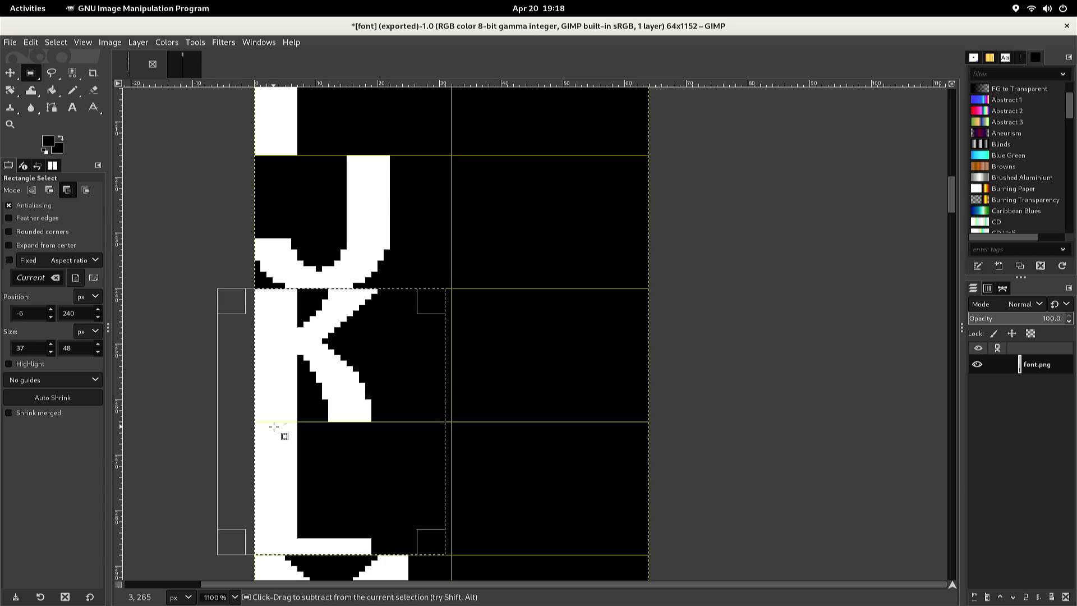
pyautogui.hotkey('ctrl', 'c')
pyautogui.hotkey('alt', '3')
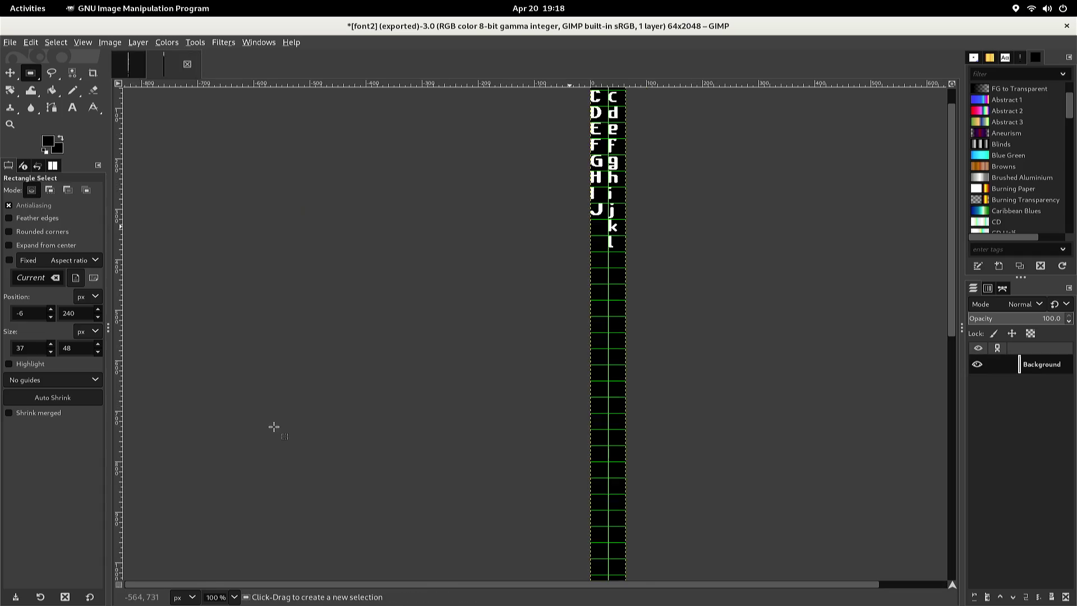
# Paste the K and L into font2 and move them up and left toward their cell
pyautogui.hotkey('ctrl', 'v')
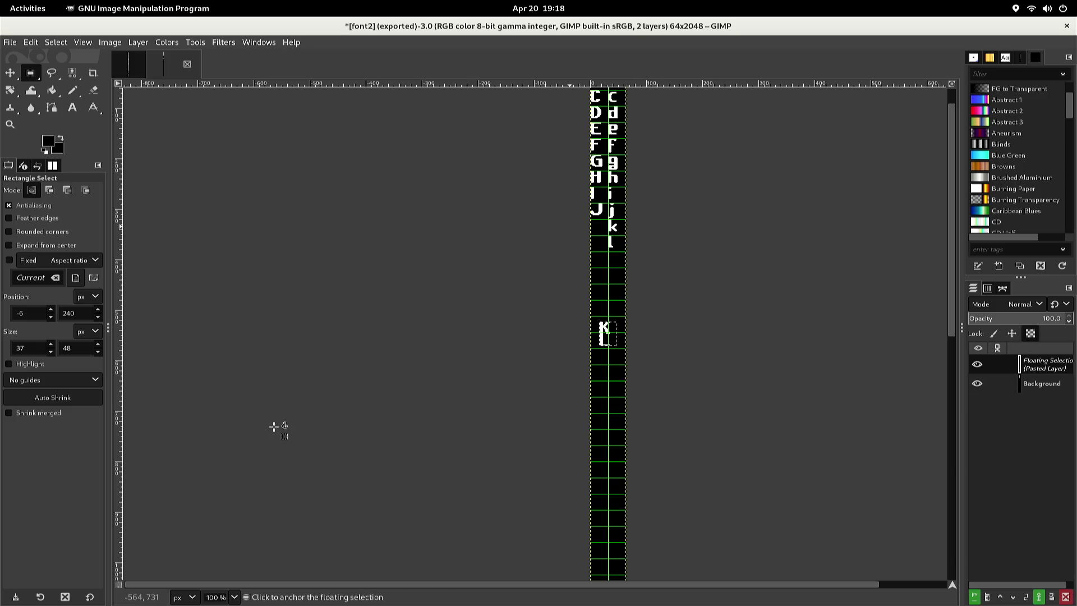
pyautogui.press('Up')
pyautogui.press('Up')
pyautogui.press('Up')
pyautogui.press('Left')
pyautogui.press('Left')
pyautogui.press('Left')
pyautogui.press('Up')
pyautogui.press('Up')
pyautogui.press('Up')
pyautogui.press('Up')
pyautogui.press('Up')
pyautogui.press('Up')
pyautogui.press('Up')
pyautogui.press('Up')
pyautogui.press('Up')
pyautogui.press('Up')
pyautogui.press('Up')
pyautogui.press('Up')
pyautogui.scroll(3, 273, 426)
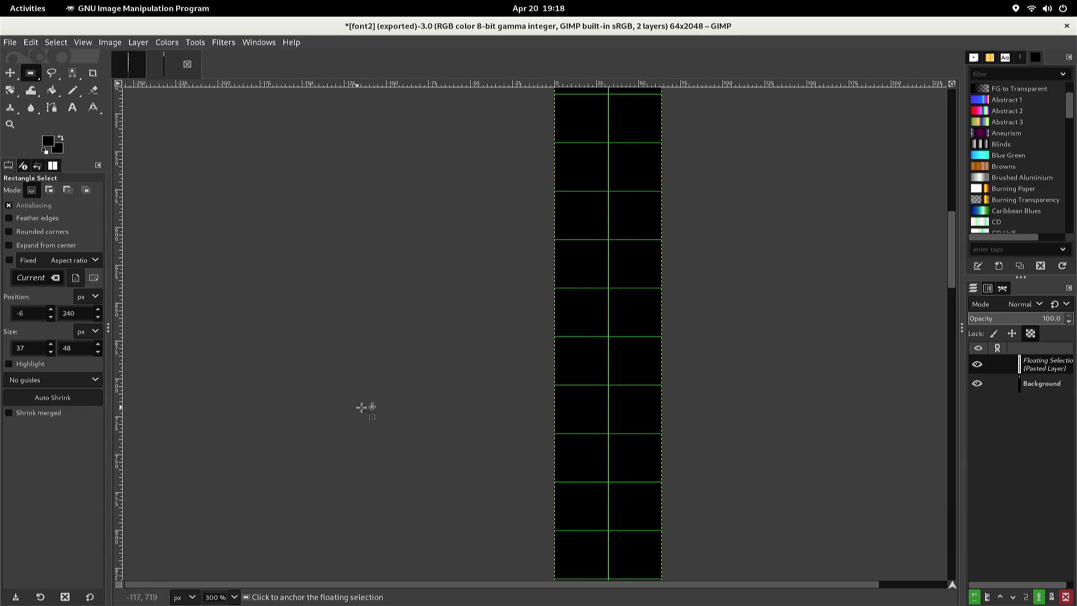
pyautogui.scroll(5, 404, 322)
pyautogui.scroll(2, 385, 300)
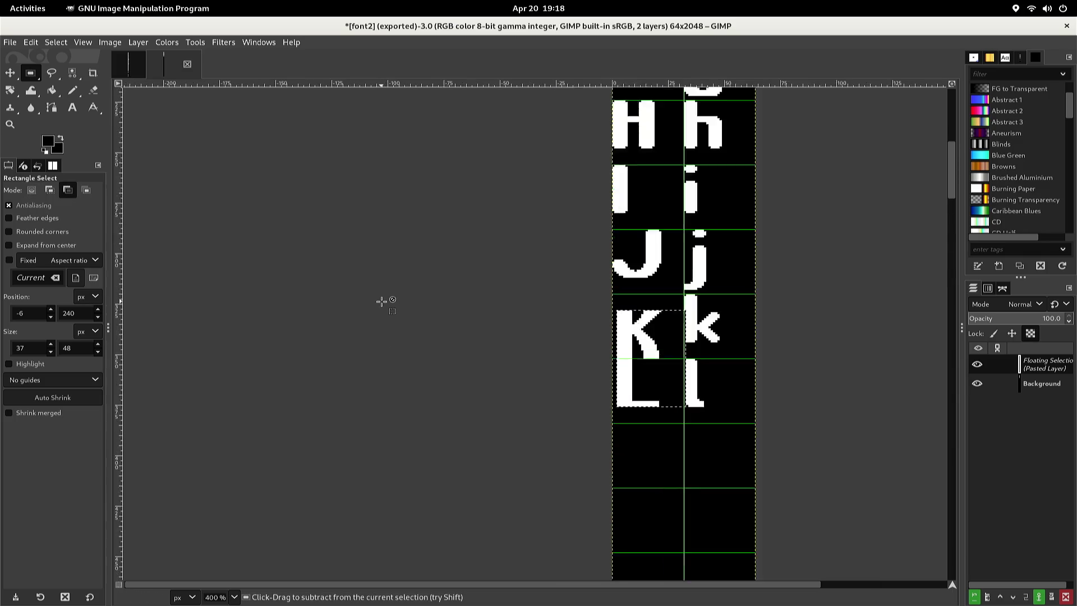
pyautogui.hscroll(5, 474, 308)
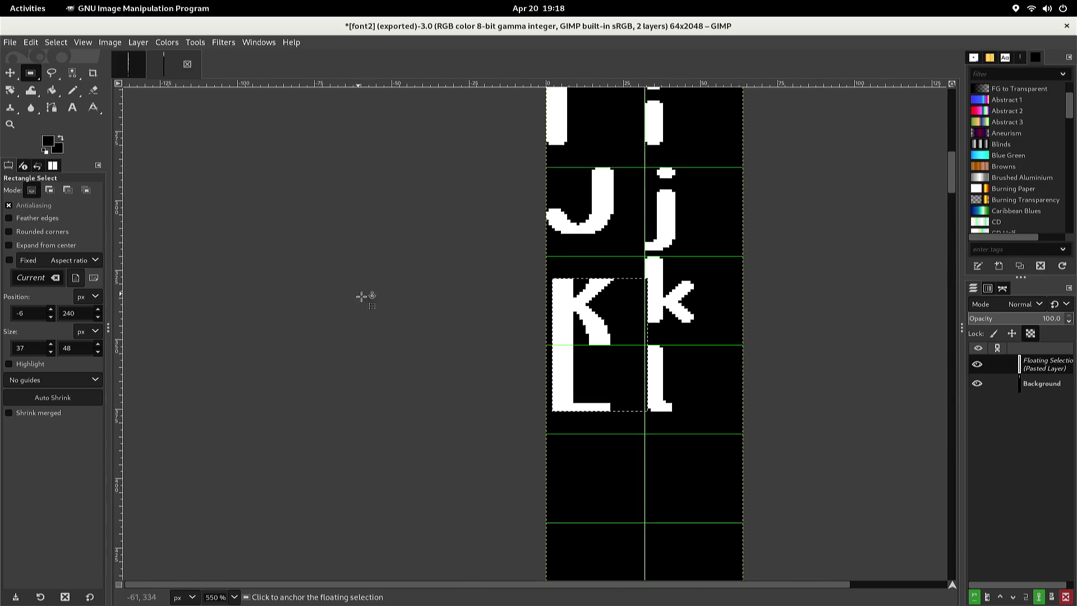
pyautogui.scroll(3, 384, 313)
# Nudge the K and L pixel by pixel onto the grid guides and anchor them
pyautogui.press('Left')
pyautogui.press('Left')
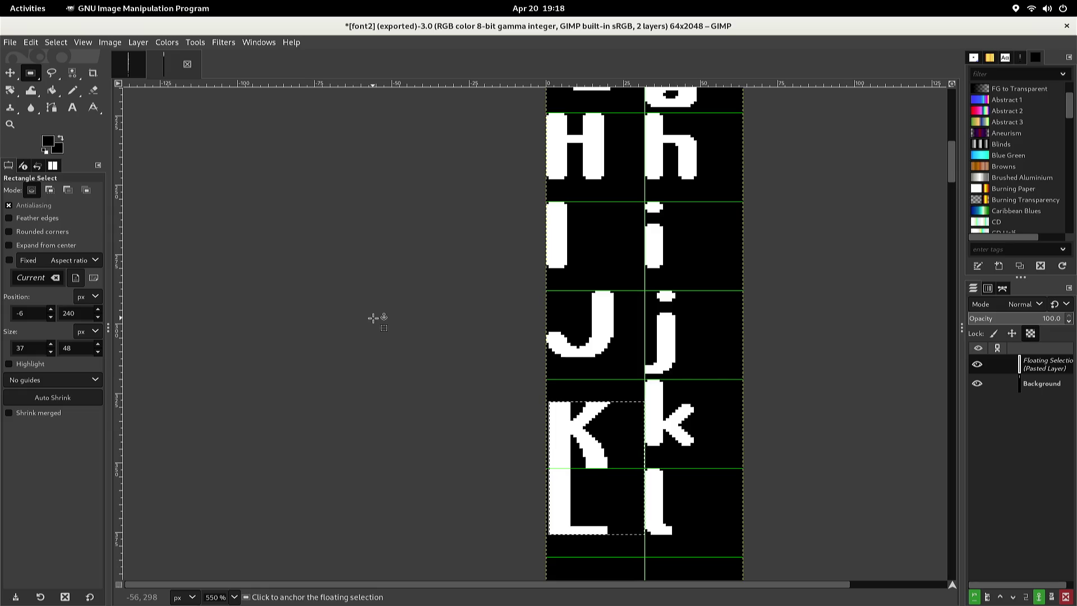
pyautogui.press('Left')
pyautogui.press('Up')
pyautogui.press('Up')
pyautogui.press('Up')
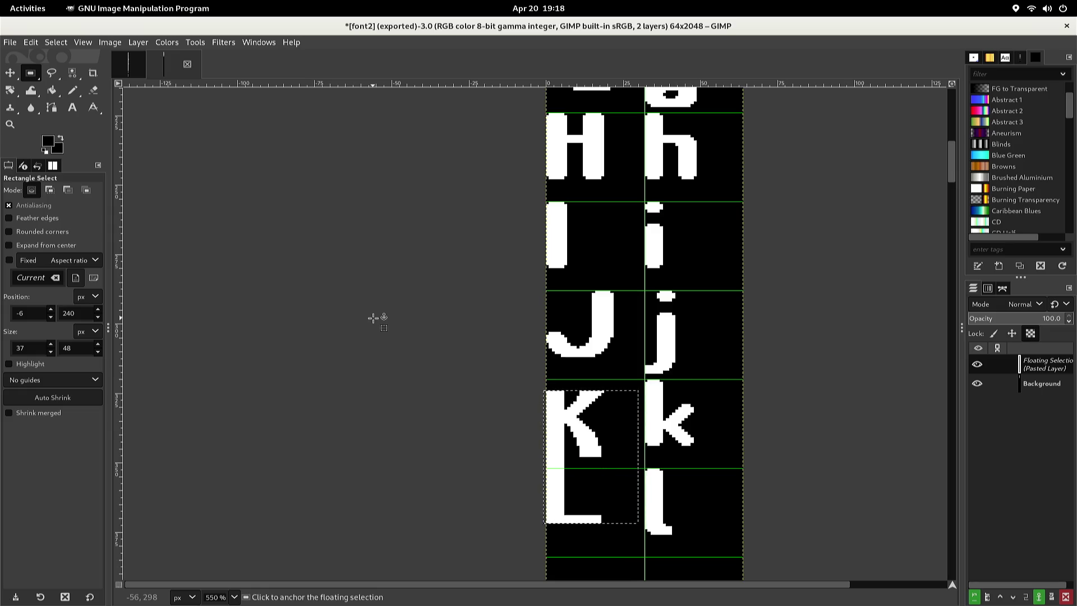
pyautogui.press('Right')
pyautogui.press('Up')
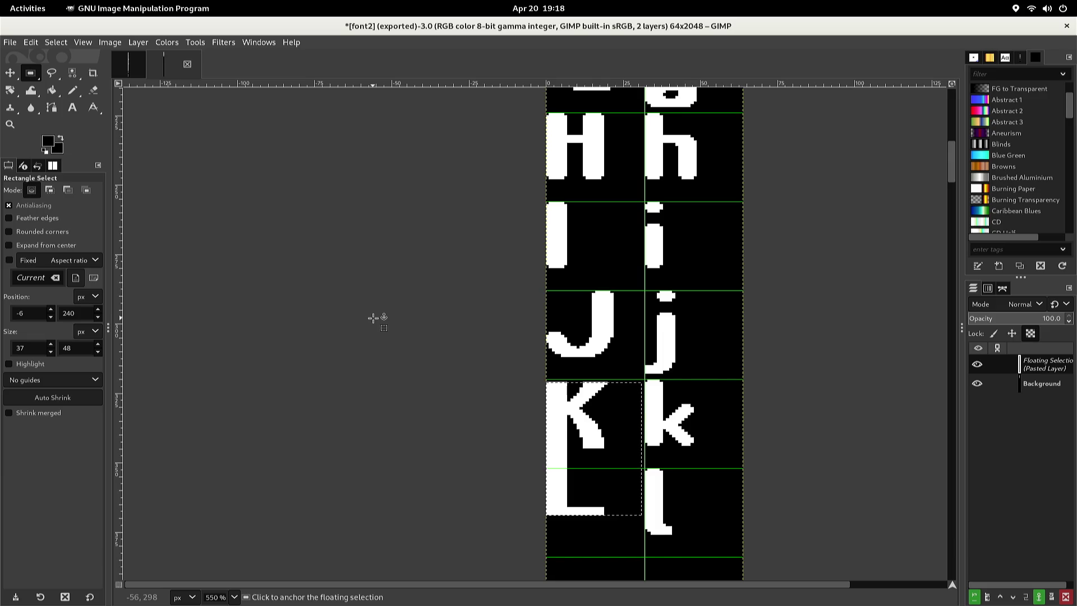
pyautogui.scroll(4, 566, 394)
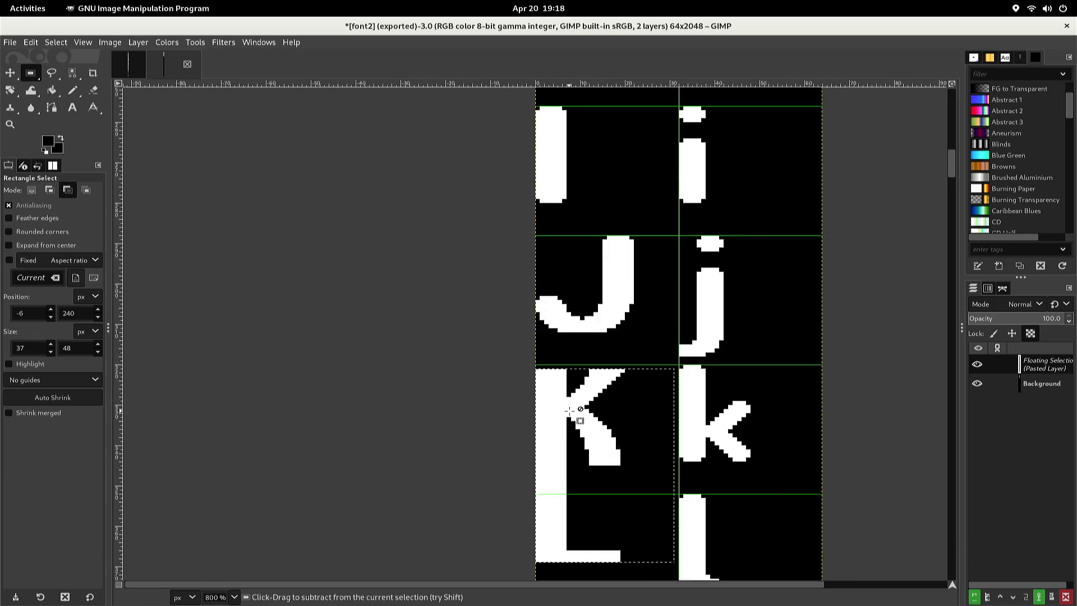
pyautogui.press('Up')
pyautogui.press('Right')
pyautogui.press('Left')
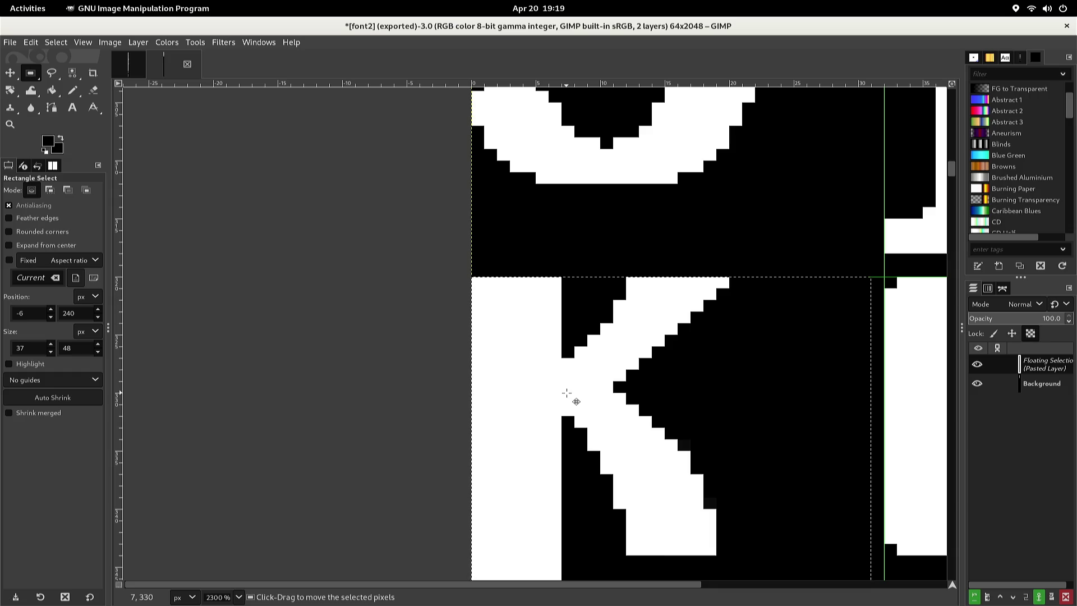
pyautogui.press('Up')
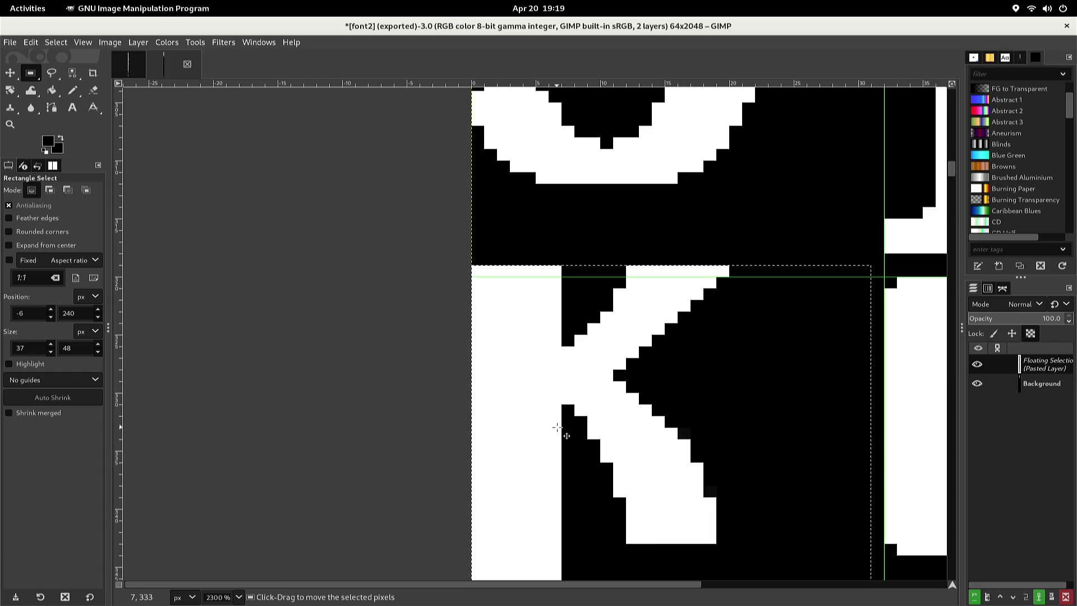
pyautogui.press('Down')
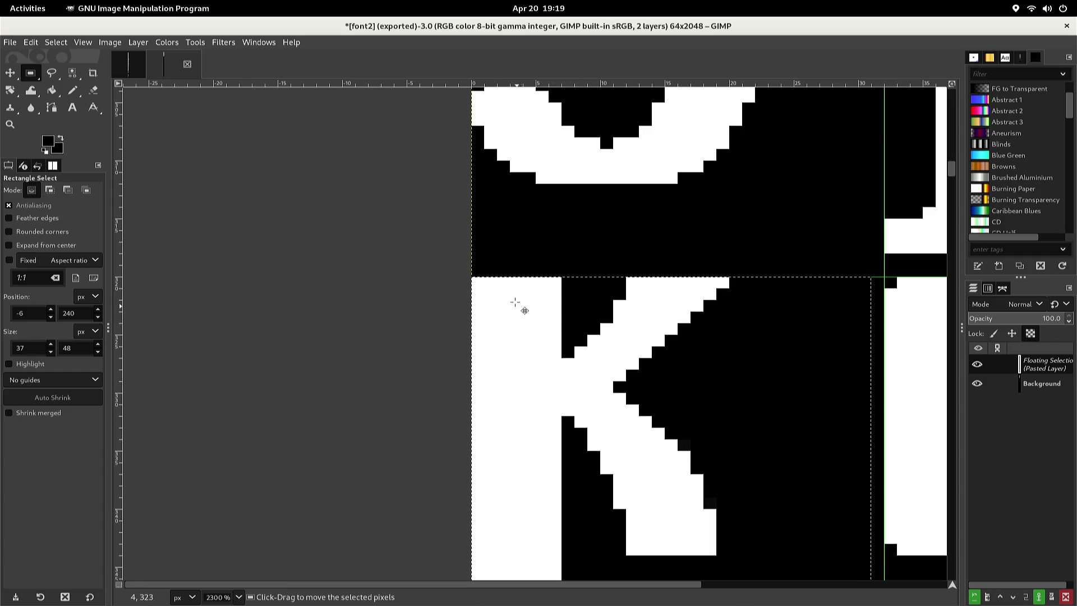
pyautogui.click(496, 243)
# Select the L glyph area below the K, trimming the top edge by one pixel
pyautogui.scroll(-4, 488, 244)
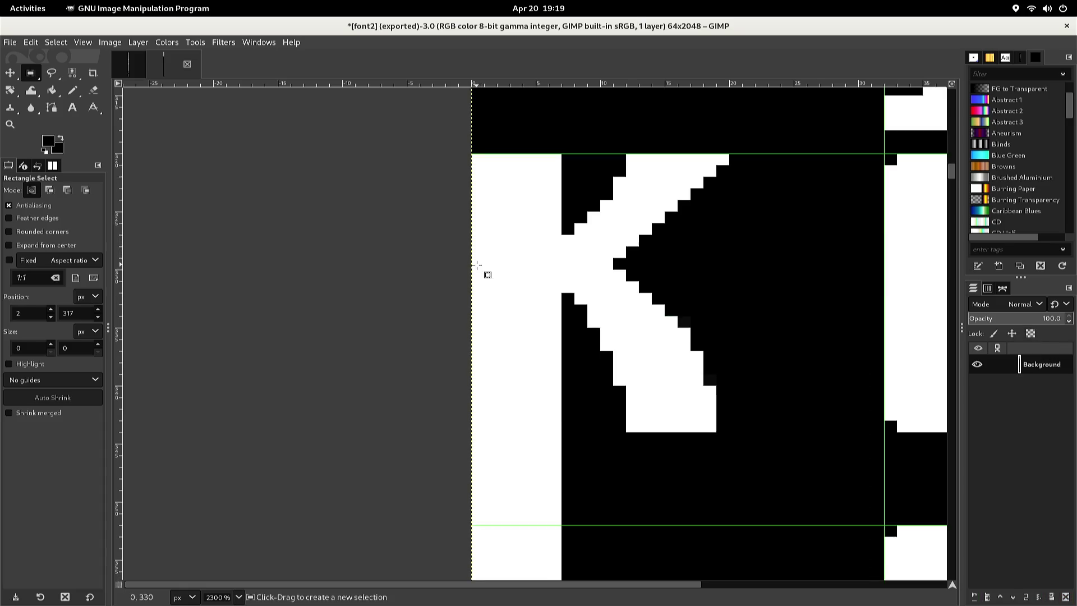
pyautogui.scroll(1, 454, 300)
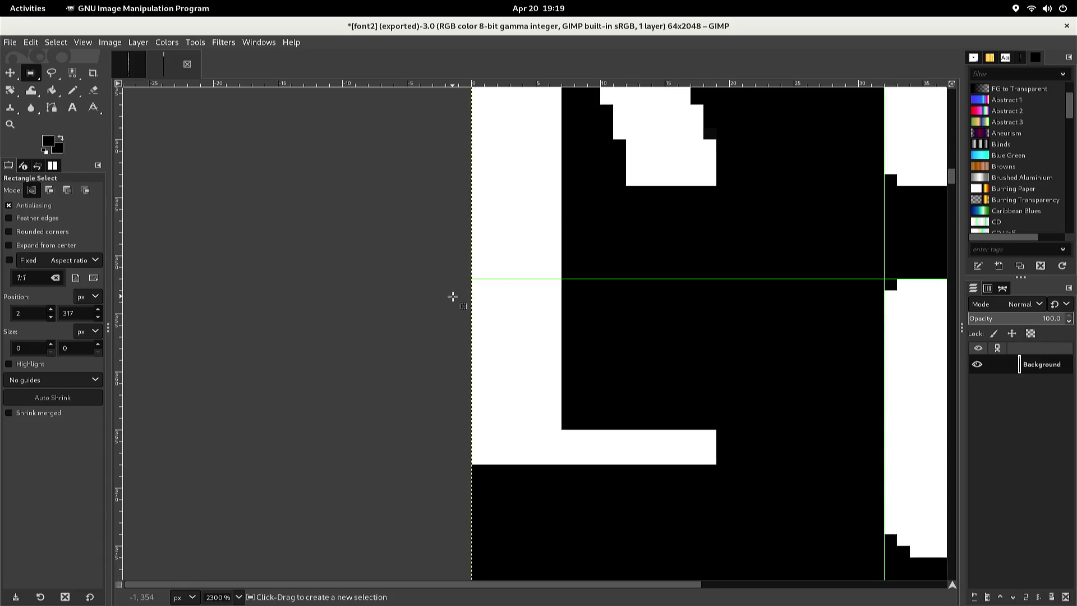
pyautogui.scroll(2, 452, 295)
pyautogui.moveTo(447, 298)
pyautogui.mouseDown()
pyautogui.moveTo(606, 364)
pyautogui.moveTo(630, 524)
pyautogui.moveTo(676, 587)
pyautogui.moveTo(717, 590)
pyautogui.moveTo(722, 546)
pyautogui.moveTo(737, 530)
pyautogui.mouseUp()
pyautogui.moveTo(718, 252); pyautogui.dragTo(712, 269)
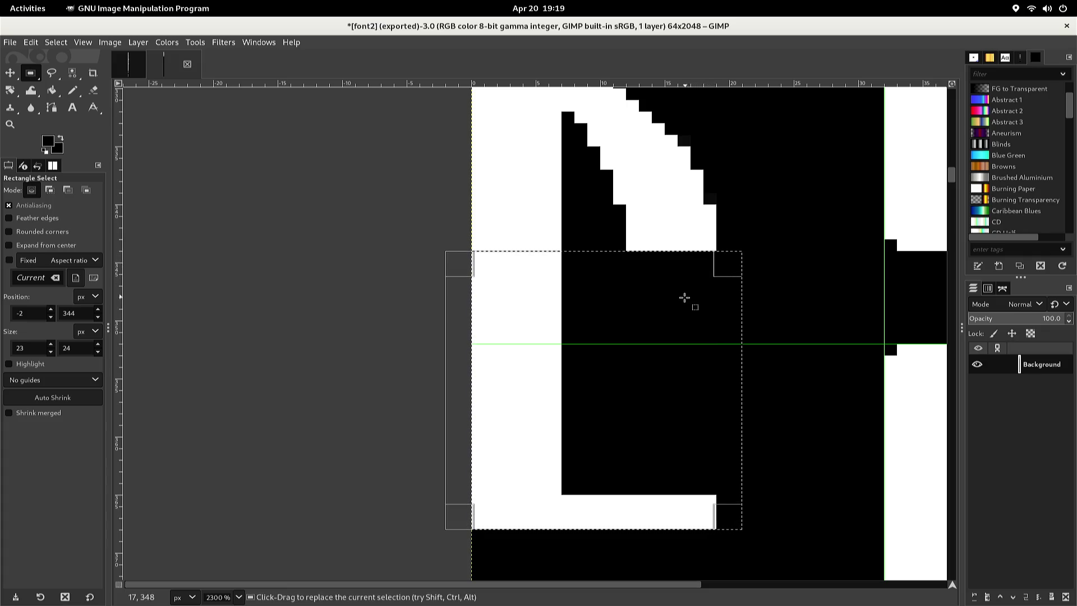
# Cut and repaste the L, move it a few pixels lower, and anchor it
pyautogui.hotkey('ctrl', 'x')
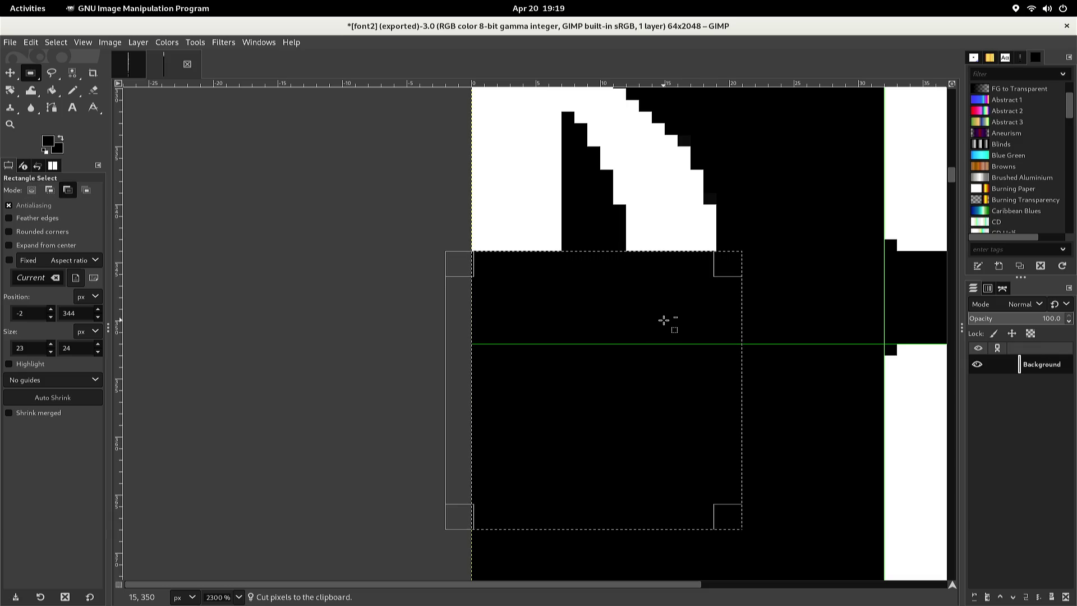
pyautogui.hotkey('ctrl', 'v')
pyautogui.press('Down')
pyautogui.press('Down')
pyautogui.press('Down')
pyautogui.press('Up')
pyautogui.press('Up')
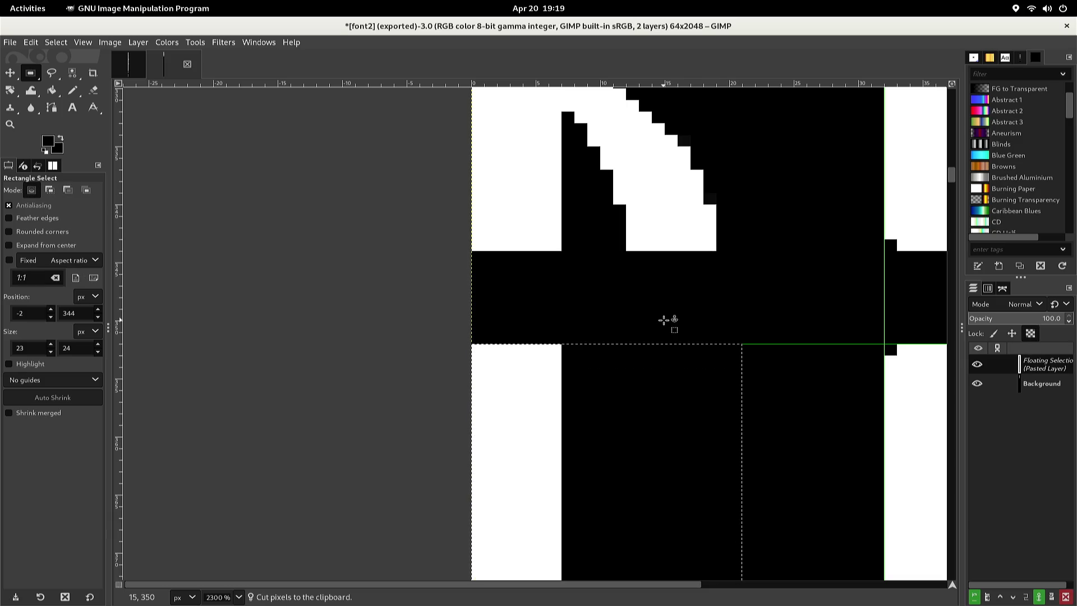
pyautogui.click(666, 270)
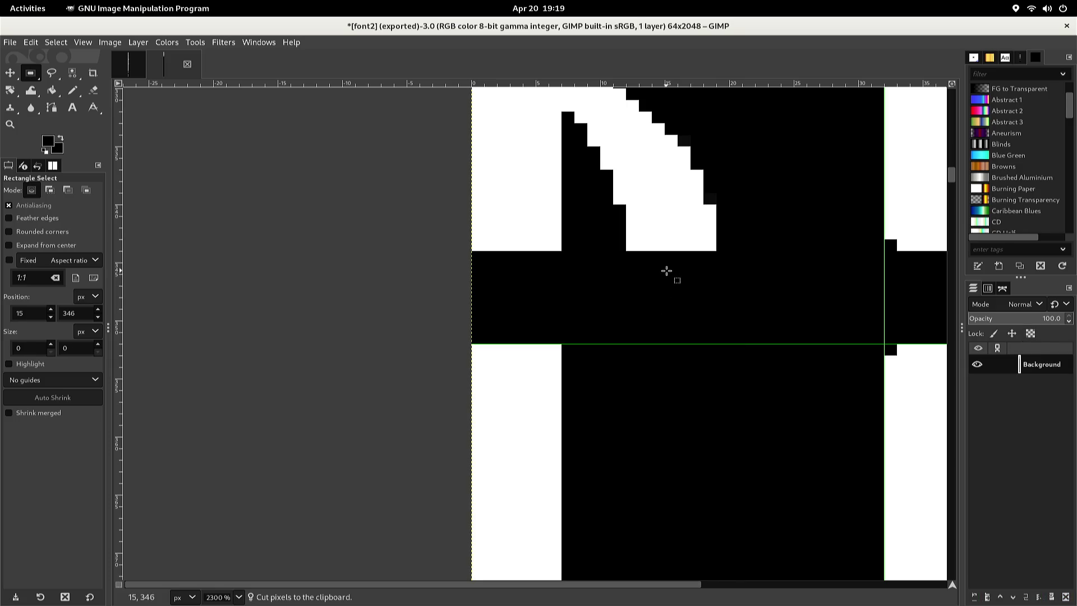
pyautogui.scroll(5, 636, 206)
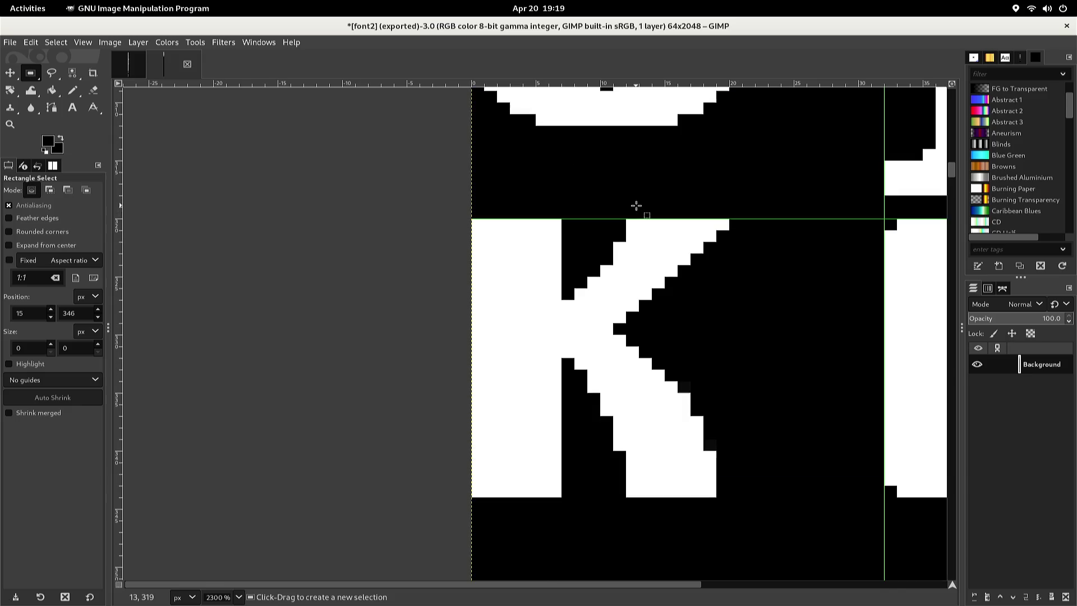
pyautogui.scroll(3, 636, 206)
pyautogui.scroll(-3, 636, 206)
pyautogui.scroll(3, 636, 206)
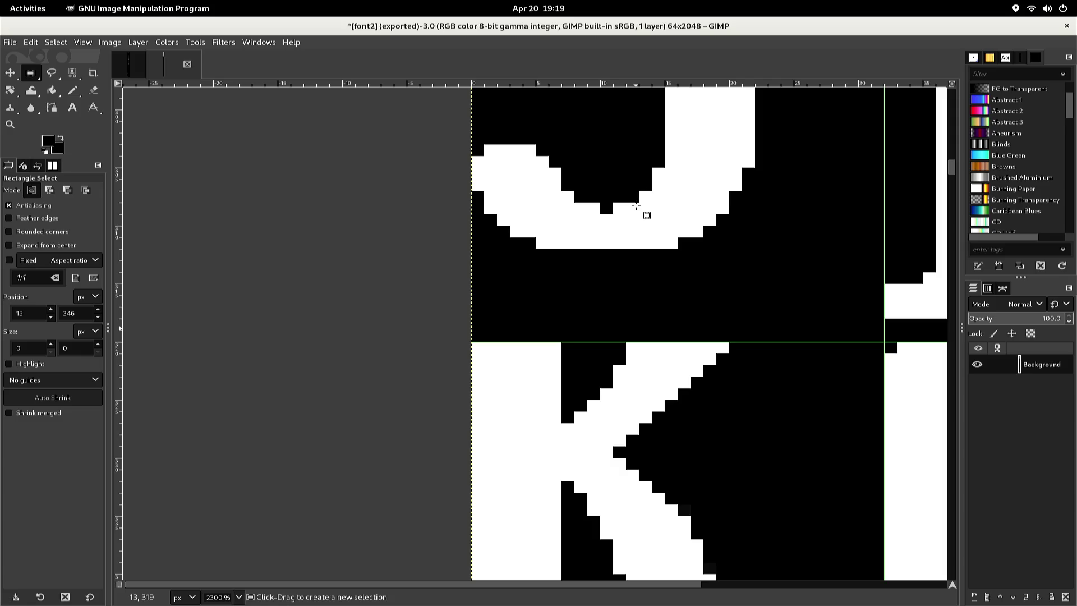
pyautogui.scroll(-3, 650, 213)
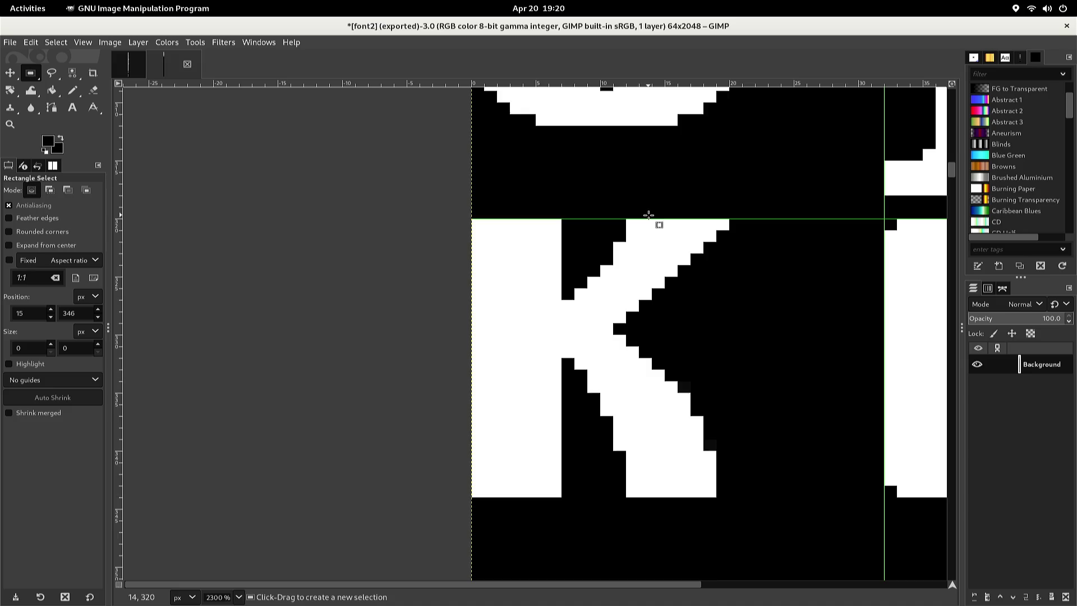
pyautogui.scroll(3, 649, 215)
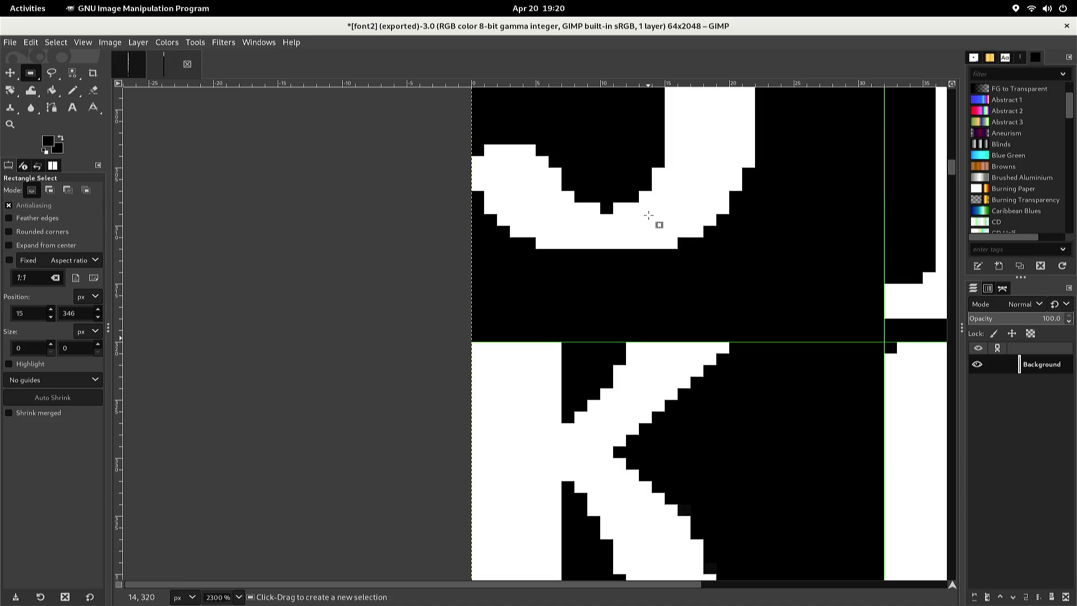
pyautogui.scroll(-3, 648, 214)
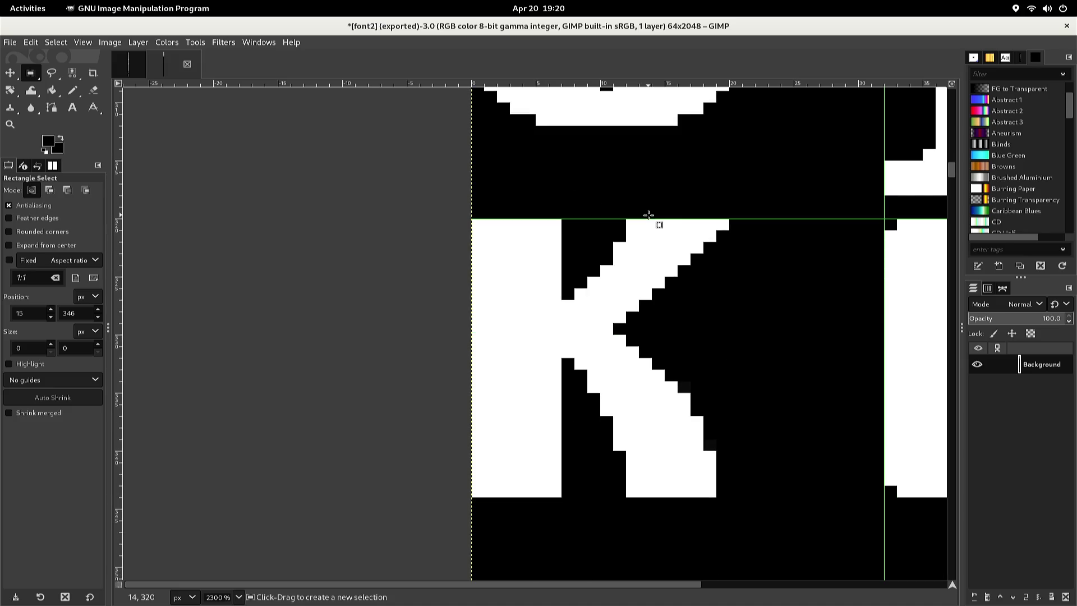
pyautogui.scroll(3, 649, 215)
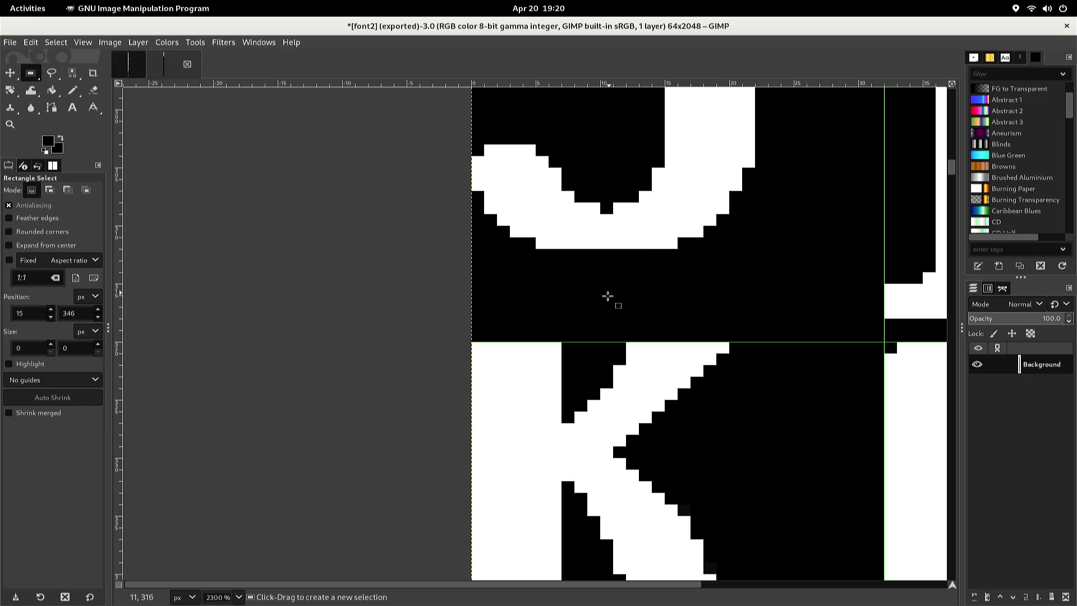
pyautogui.scroll(-2, 600, 313)
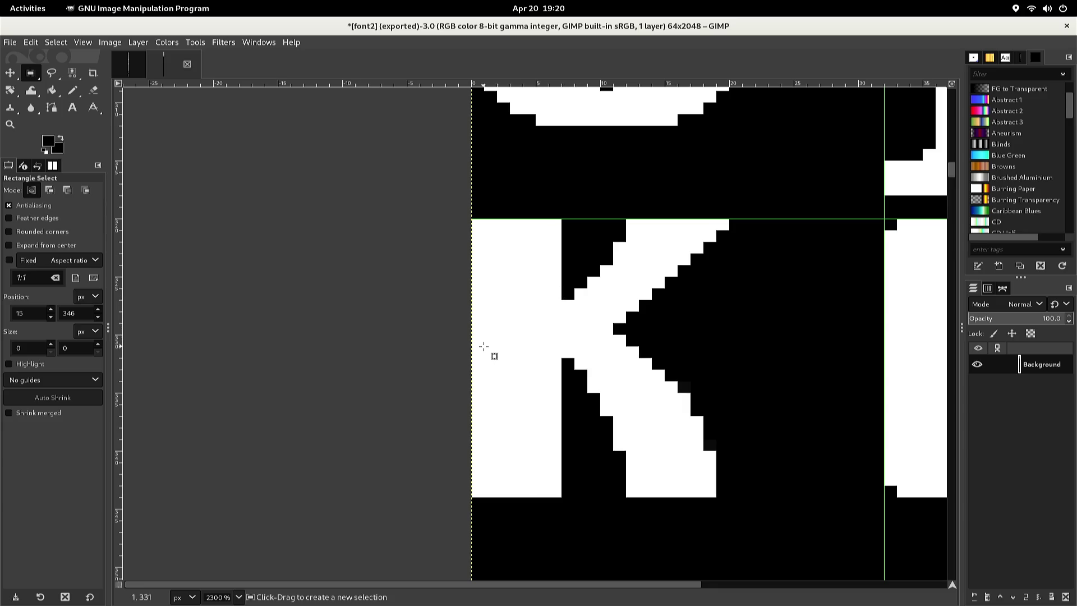
# Copy the K's lower leg, move it up, flip it vertically, and anchor it as the upper arm
pyautogui.moveTo(475, 355)
pyautogui.mouseDown()
pyautogui.moveTo(601, 404)
pyautogui.moveTo(624, 452)
pyautogui.moveTo(727, 498)
pyautogui.mouseUp()
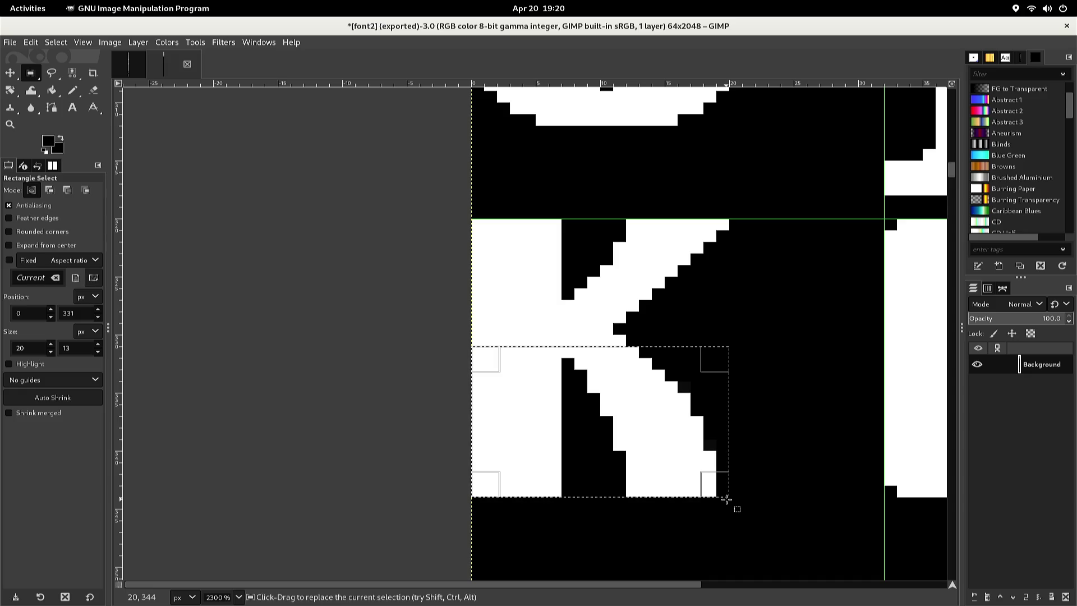
pyautogui.hotkey('ctrl', 'c')
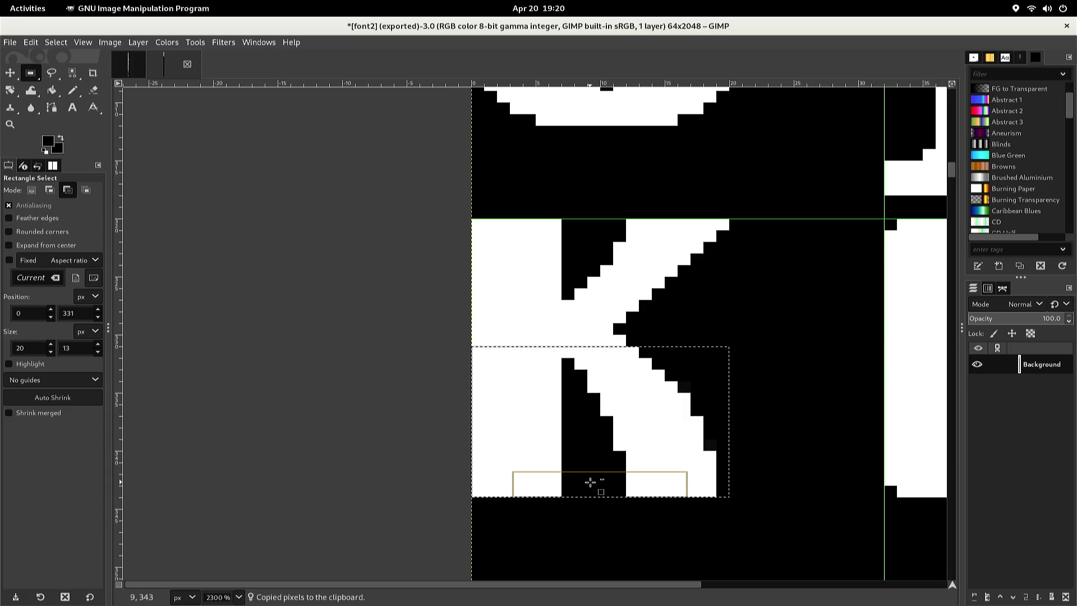
pyautogui.hotkey('ctrl', 'v')
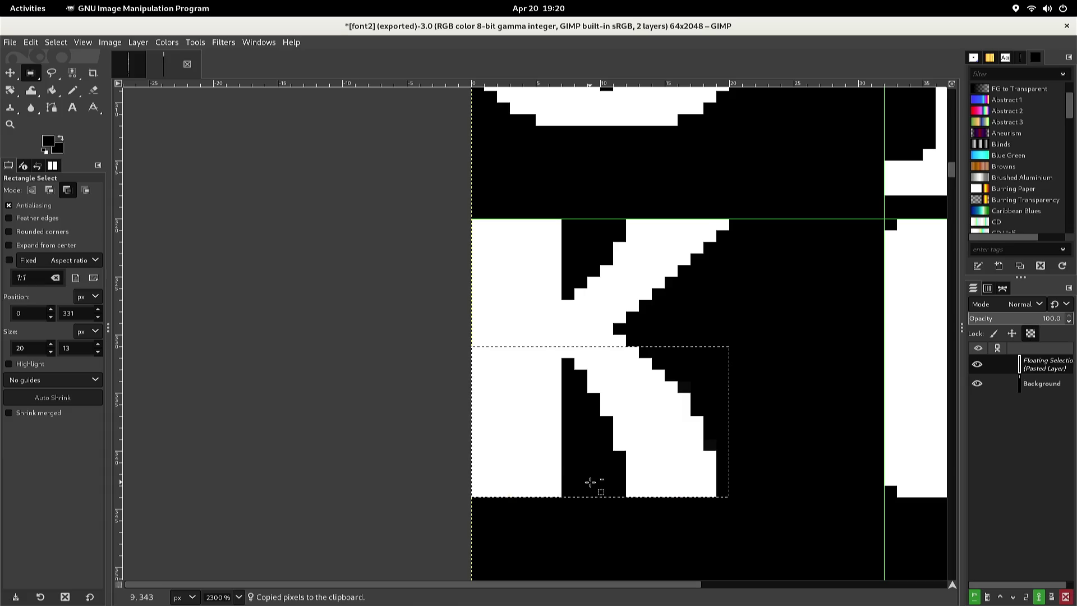
pyautogui.press('Up')
pyautogui.press('Up')
pyautogui.press('Up')
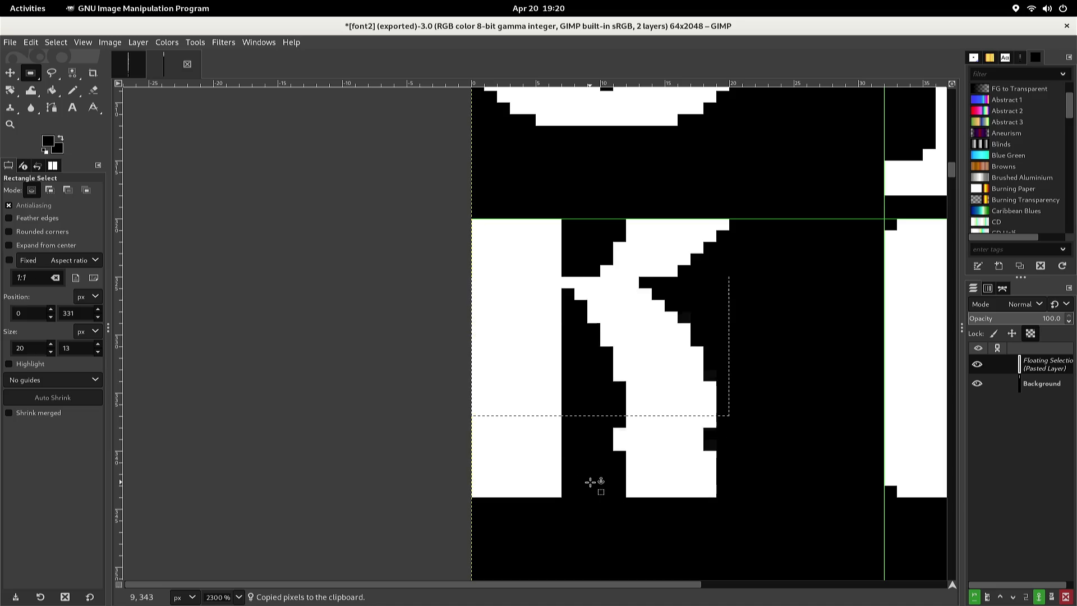
pyautogui.press('Down')
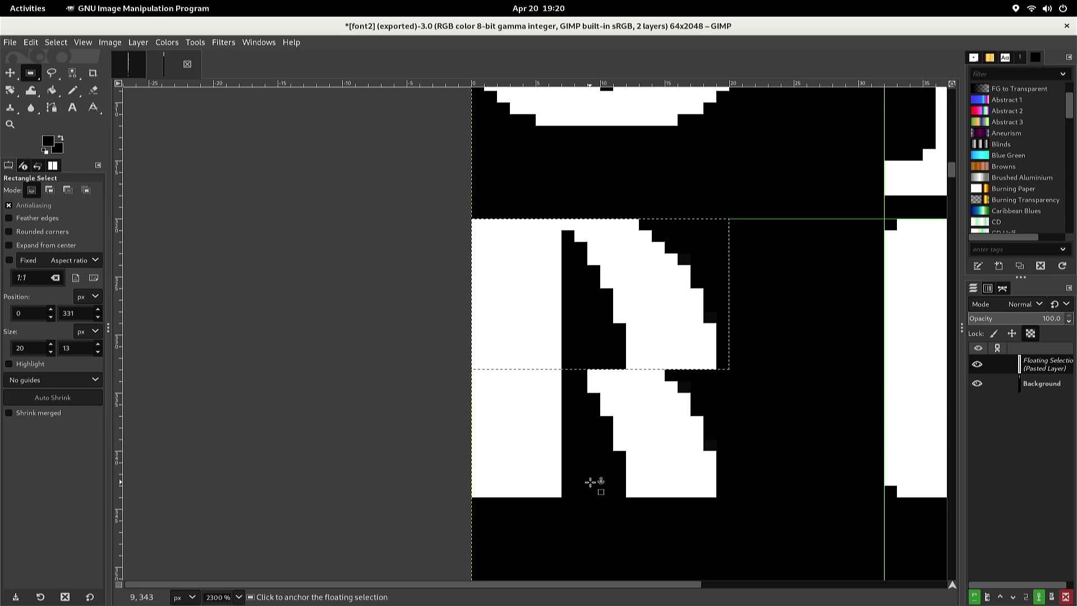
pyautogui.hotkey('alt', 'l')
pyautogui.press('t')
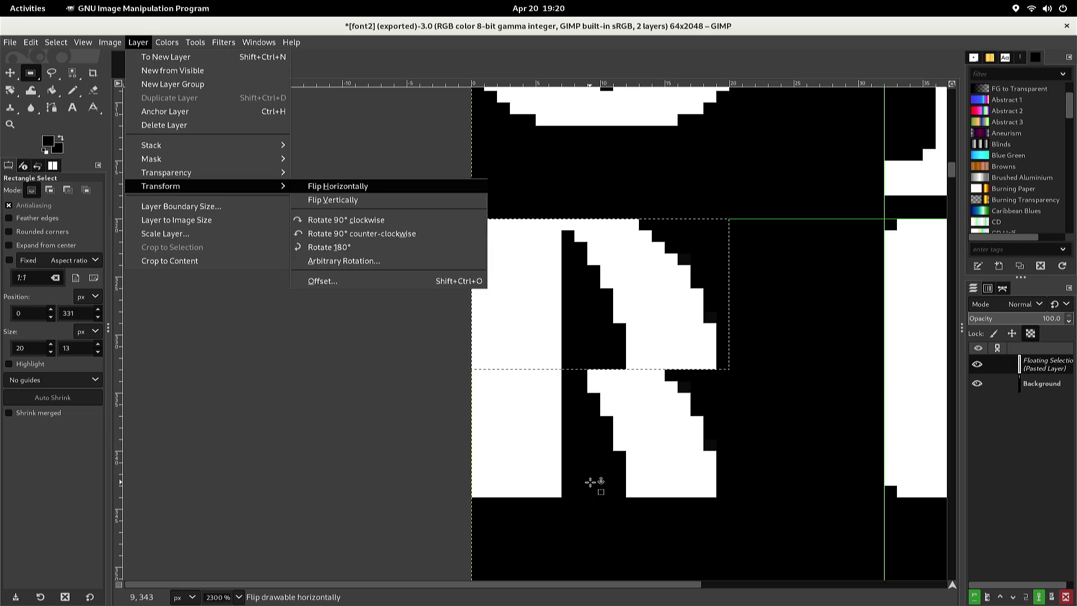
pyautogui.press('Down')
pyautogui.press('Return')
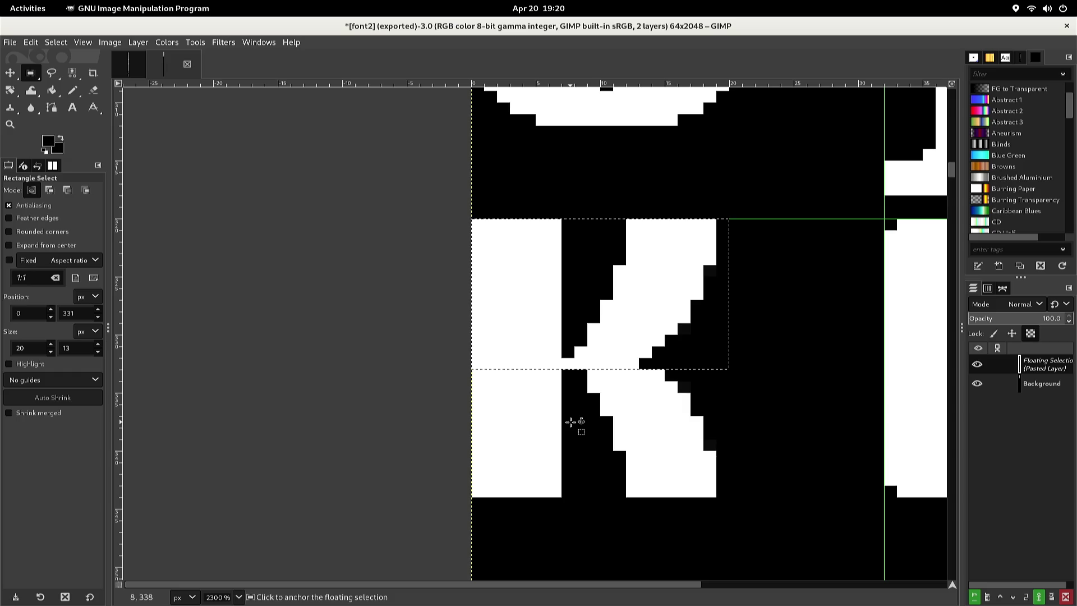
pyautogui.click(570, 422)
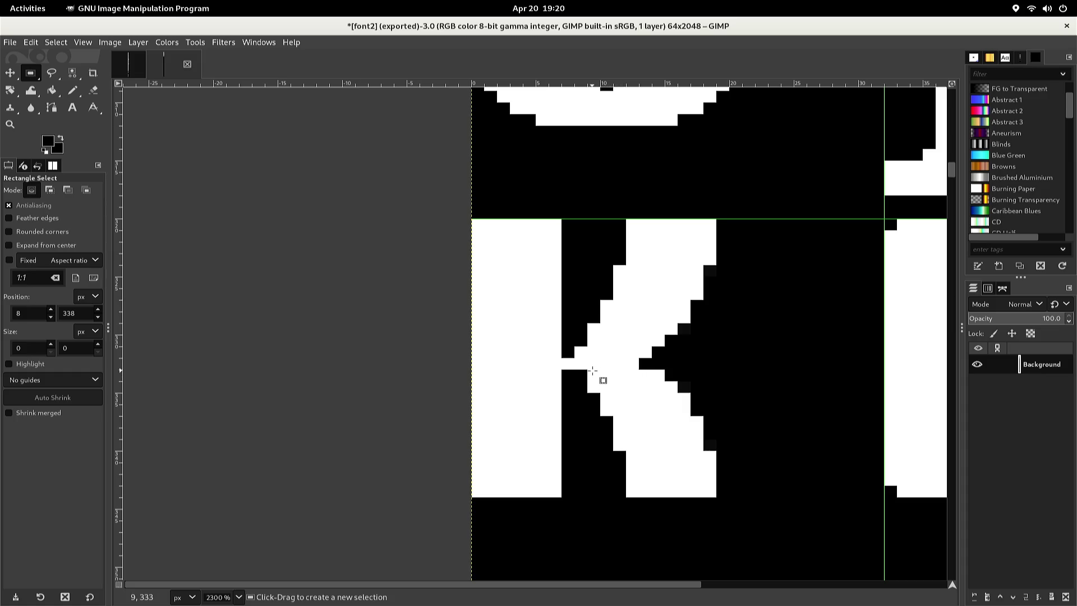
# Whiten two pixels where the K's stem meets its arm
pyautogui.press('n')
pyautogui.press('x')
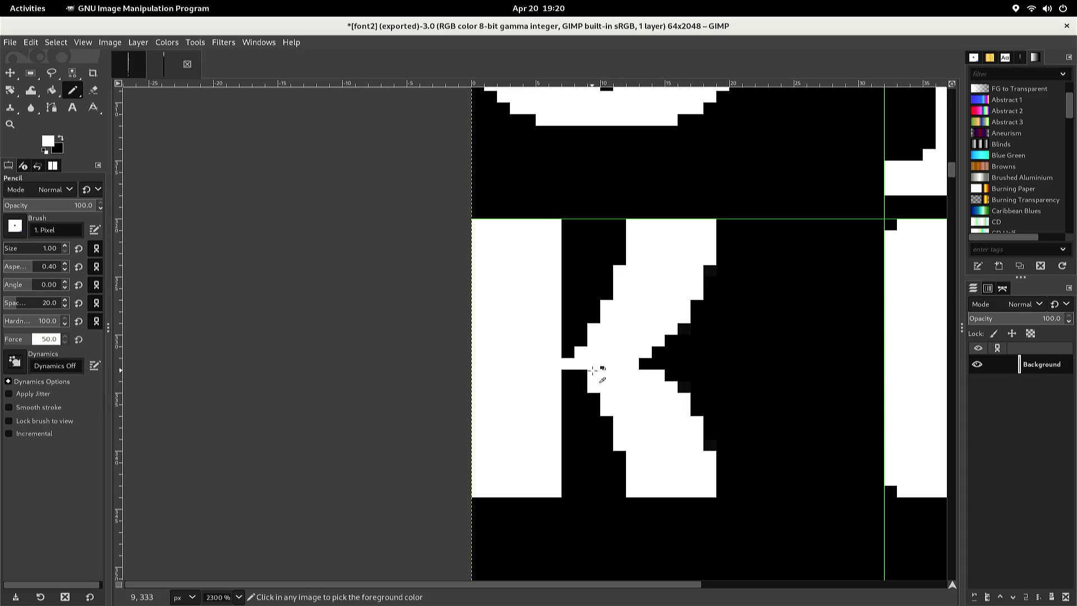
pyautogui.click(585, 372)
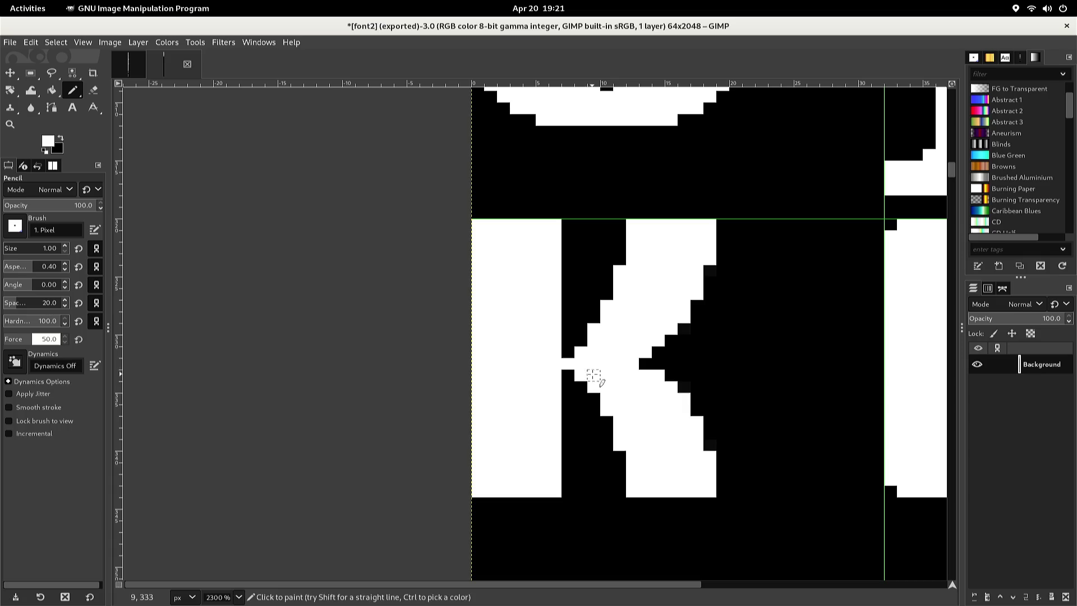
pyautogui.click(593, 388)
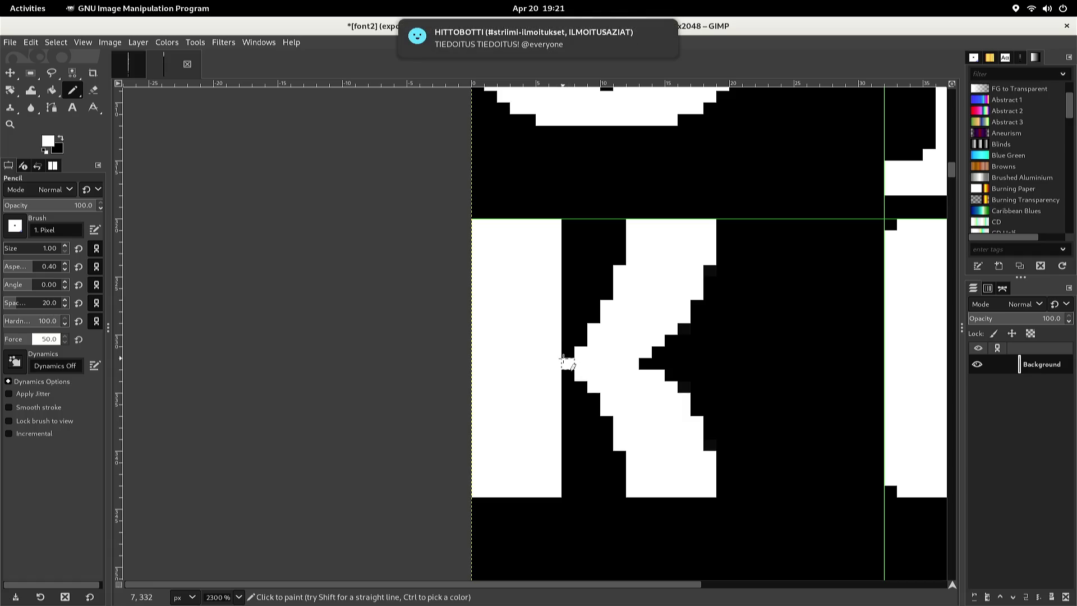
pyautogui.rightClick(566, 362)
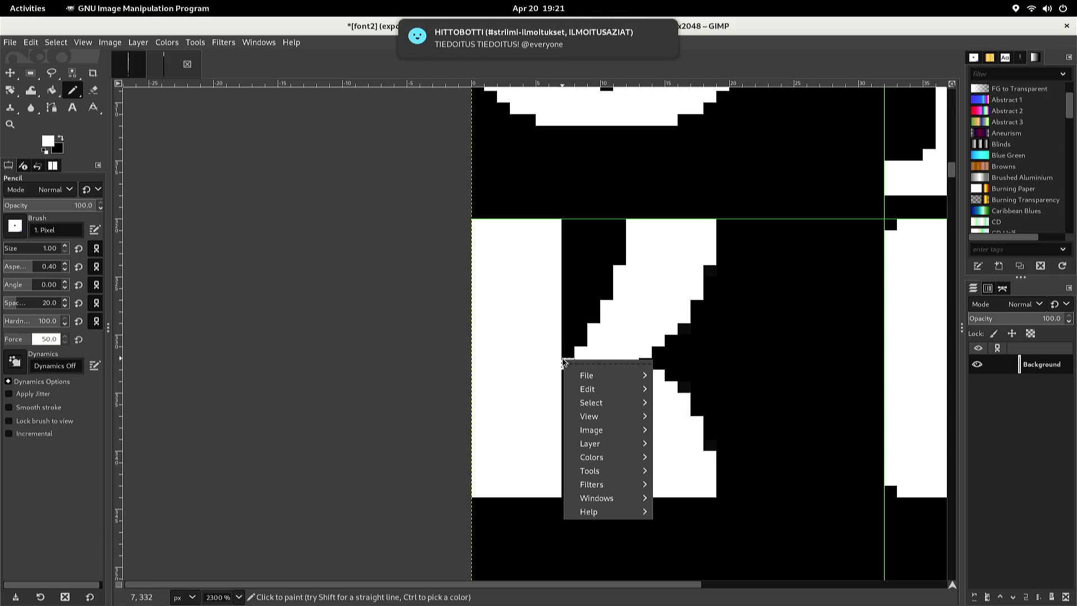
pyautogui.press('Escape')
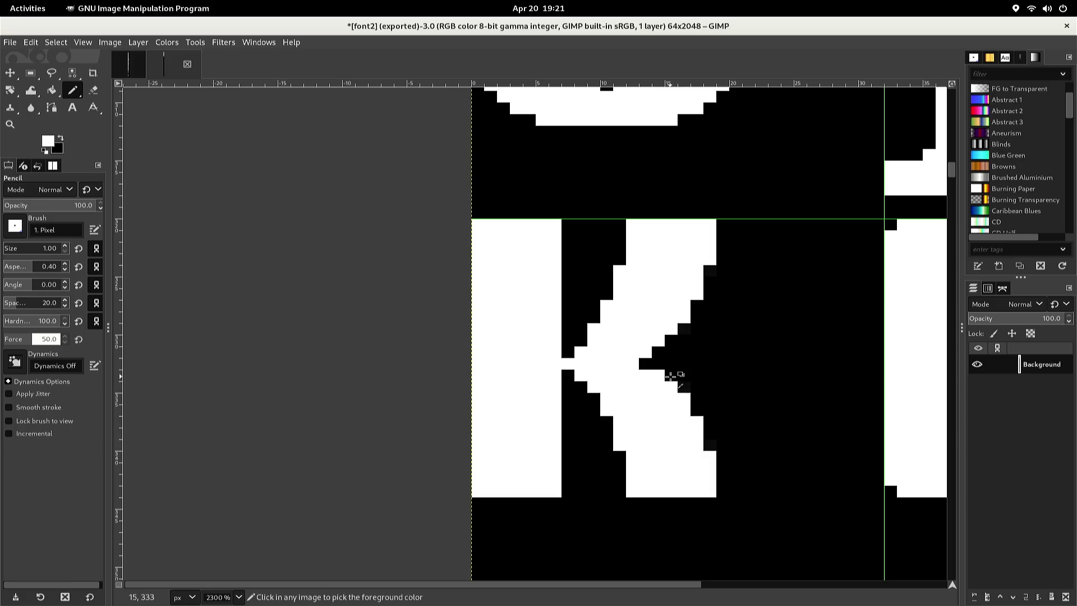
# Pick black and blacken pixels along the diagonal's inner edge down to (18,340)
pyautogui.keyDown('ctrl'); pyautogui.click(657, 363); pyautogui.keyUp('ctrl')
pyautogui.click(658, 375)
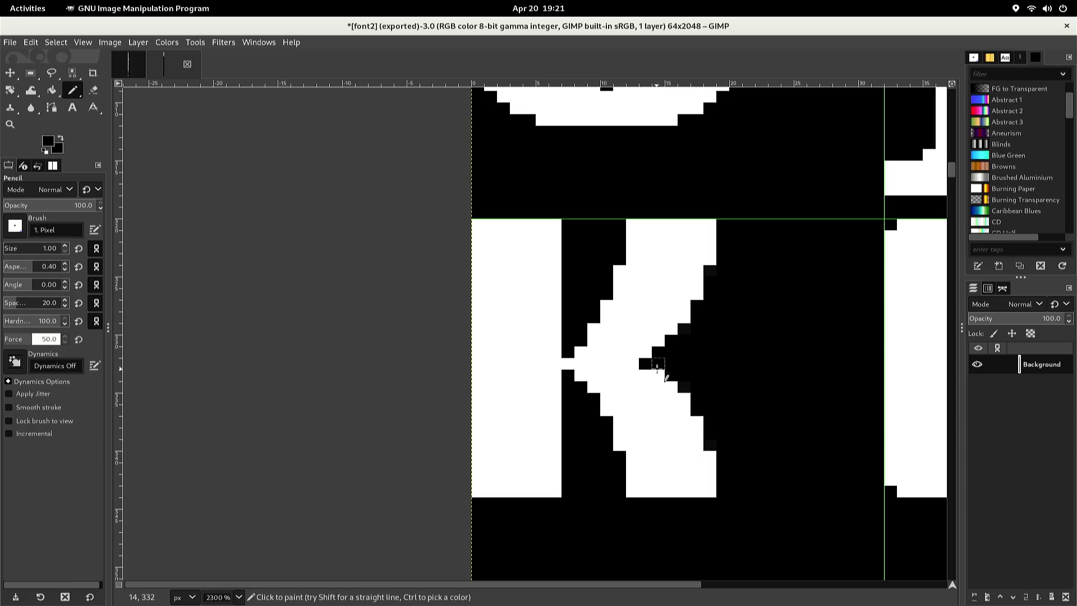
pyautogui.click(672, 387)
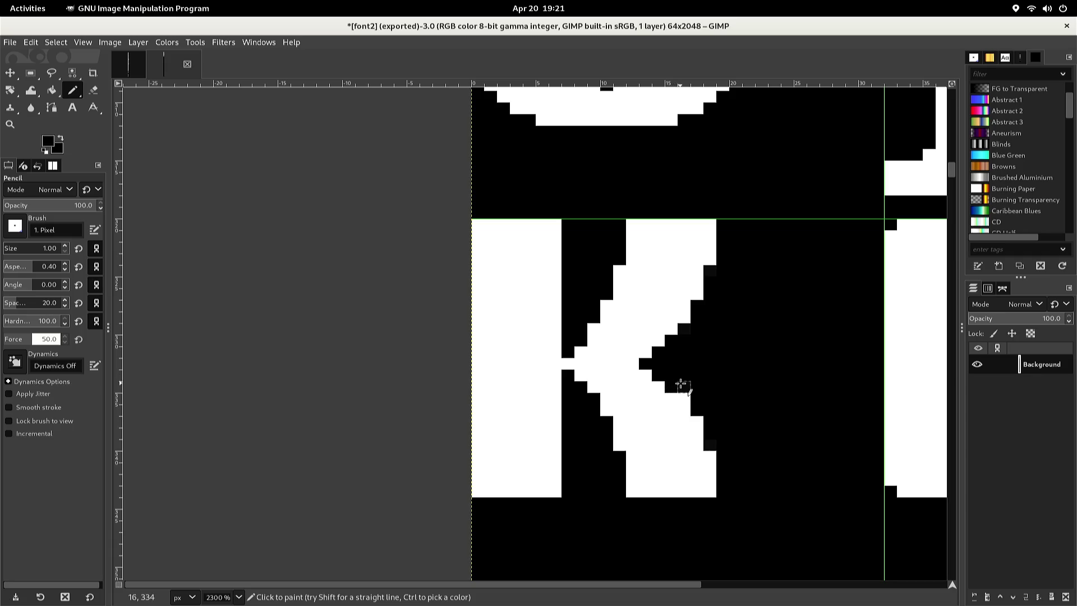
pyautogui.click(686, 395)
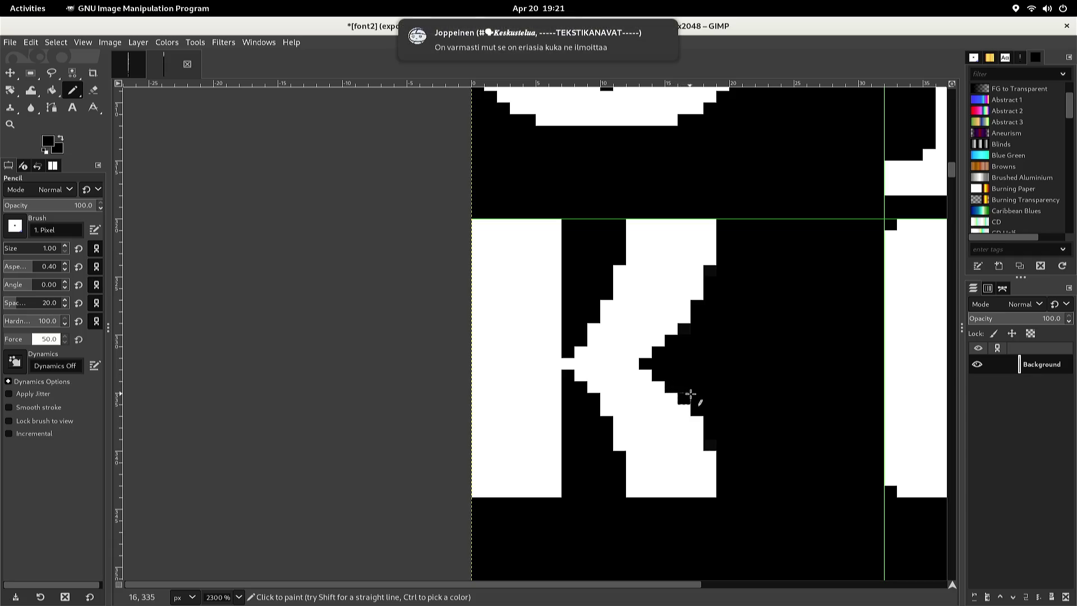
pyautogui.click(698, 422)
pyautogui.click(700, 421)
pyautogui.click(711, 454)
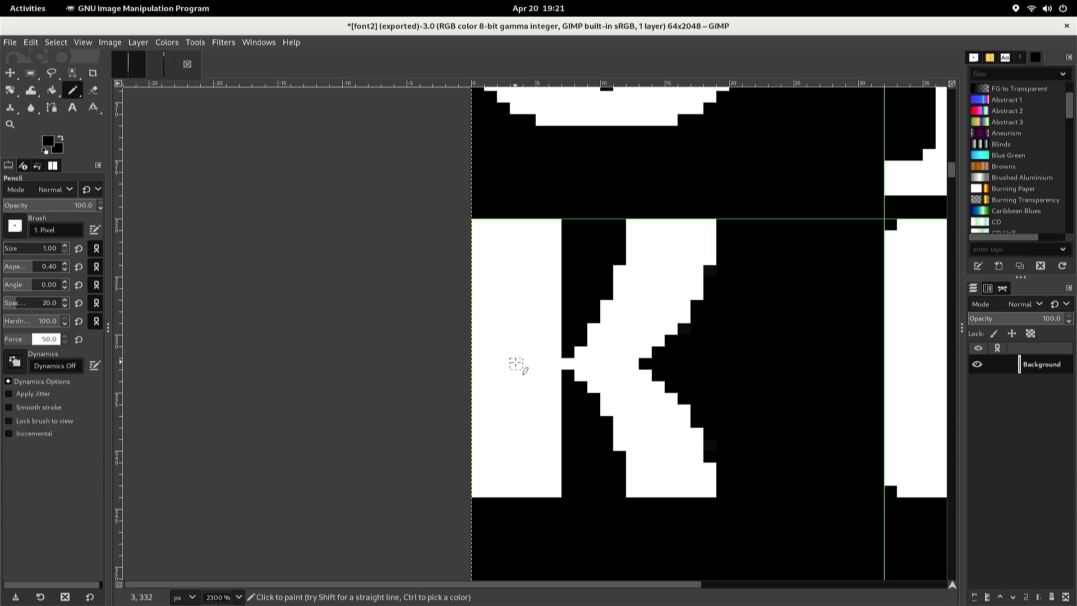
# Copy the retouched 15×10 lower leg, flip it vertically, and anchor it as the K's upper arm
pyautogui.press('r')
pyautogui.moveTo(539, 364)
pyautogui.mouseDown()
pyautogui.moveTo(702, 415)
pyautogui.moveTo(731, 472)
pyautogui.mouseUp()
pyautogui.hotkey('ctrl', 'c')
pyautogui.hotkey('ctrl', 'v')
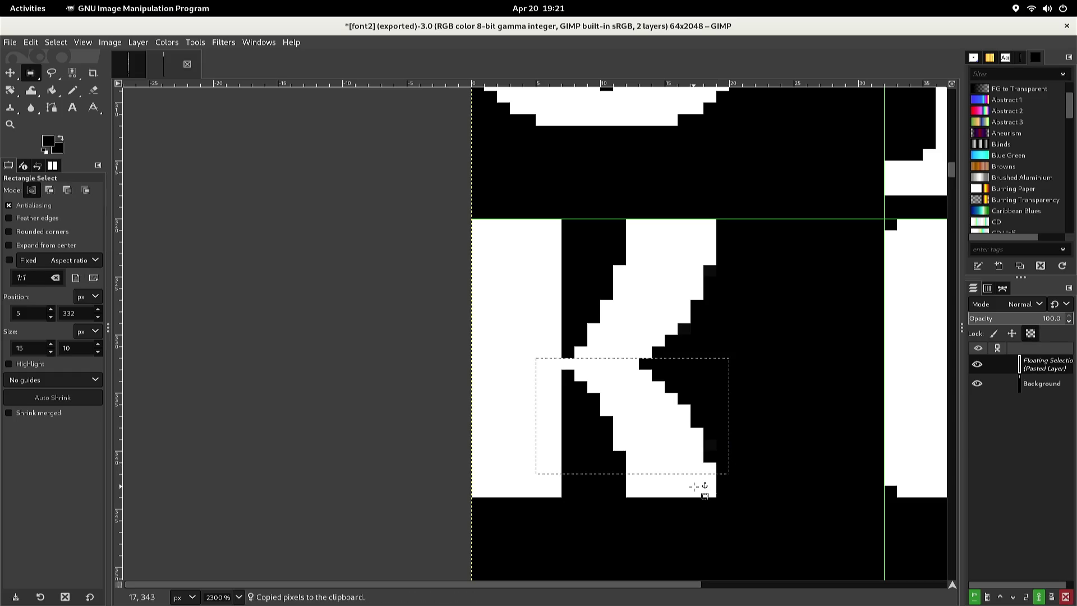
pyautogui.press('Up')
pyautogui.press('Up')
pyautogui.press('Up')
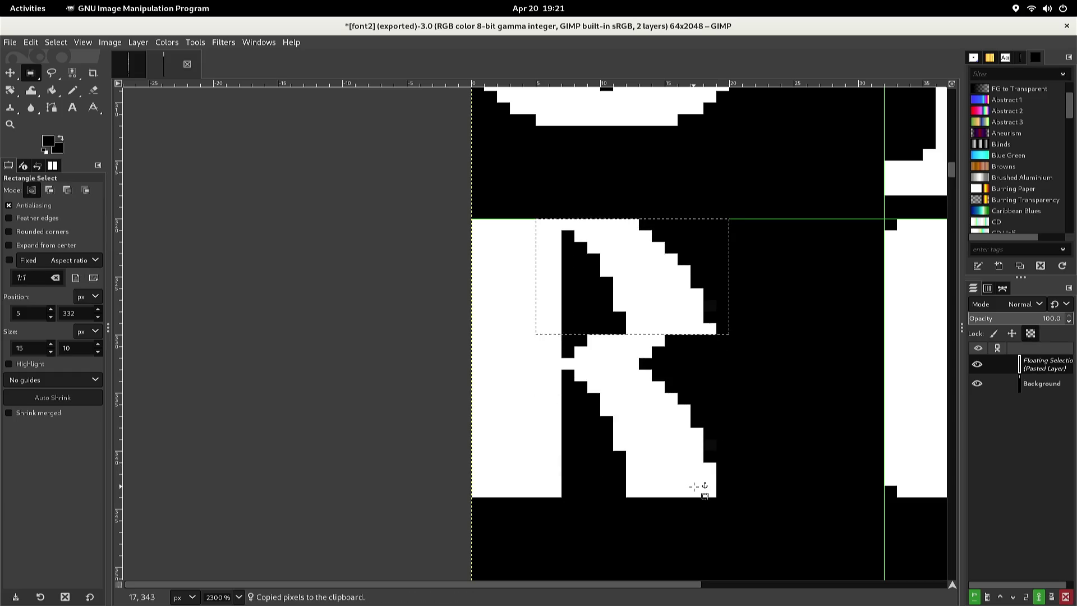
pyautogui.press('Down')
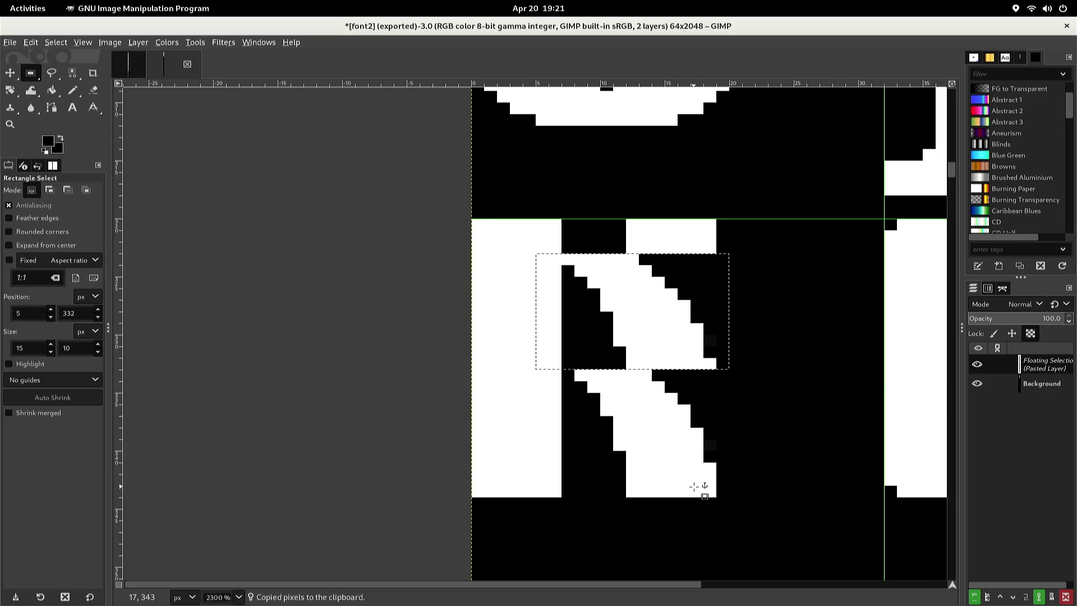
pyautogui.hotkey('alt', 'l')
pyautogui.press('Down')
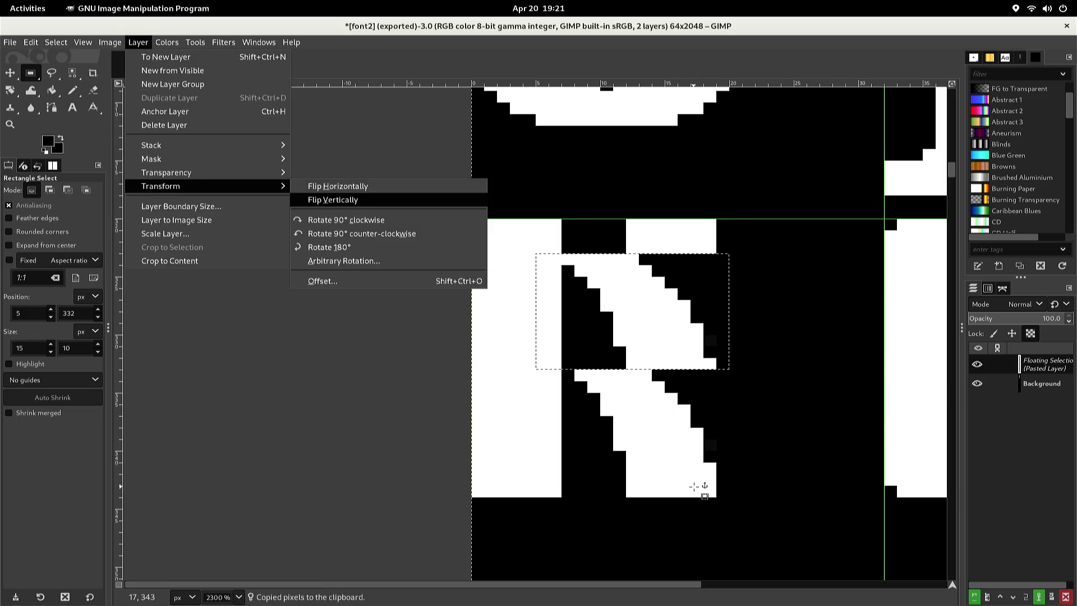
pyautogui.press('Return')
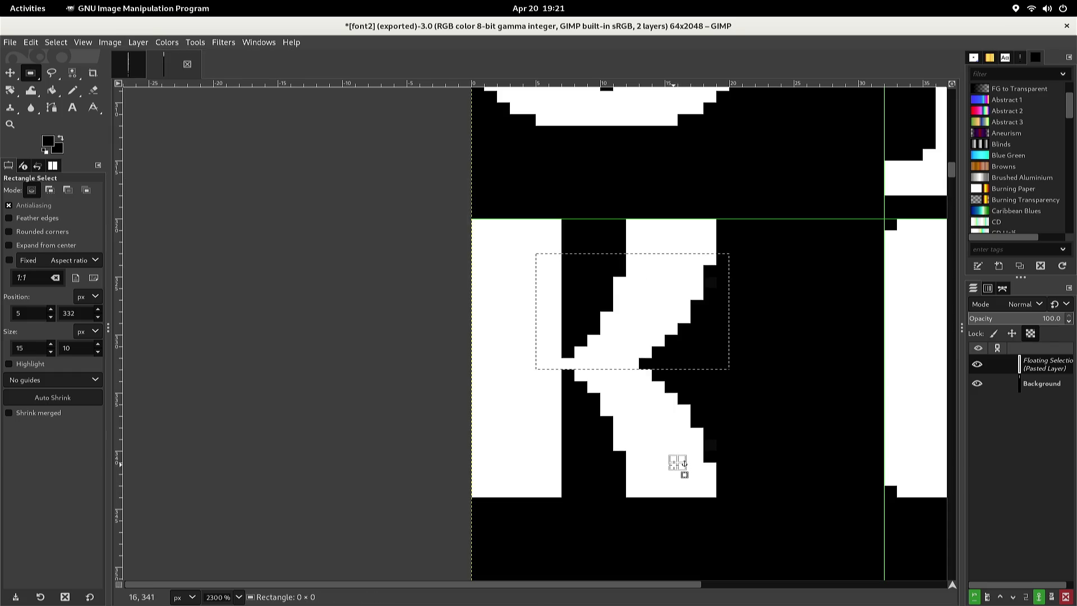
pyautogui.click(674, 465)
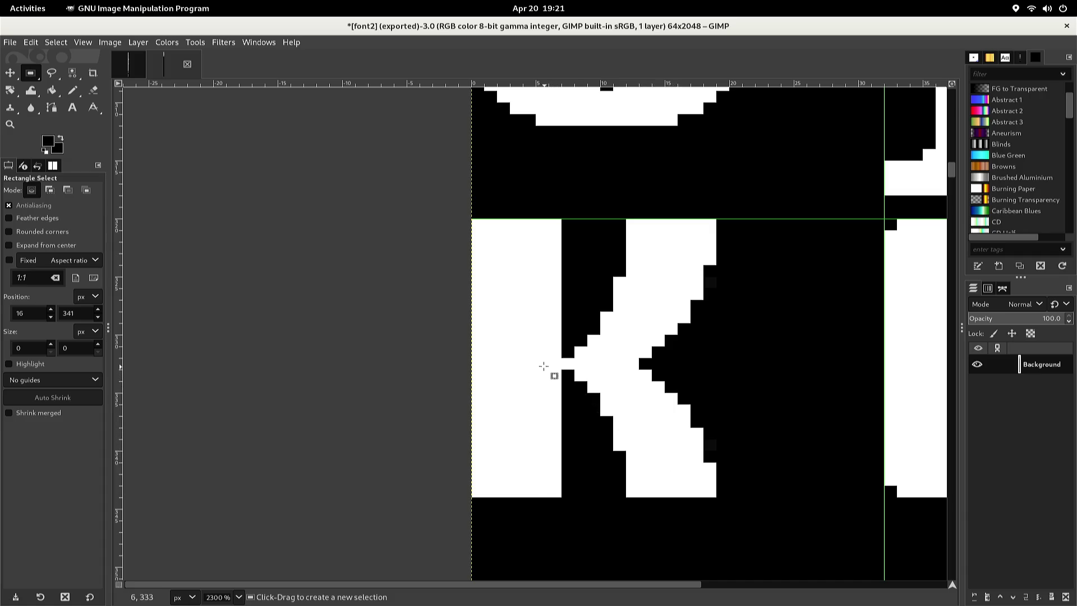
# With the Pencil and white paint, whiten the column-7 pixels beside the K's stem junction
pyautogui.press('n')
pyautogui.click(556, 352)
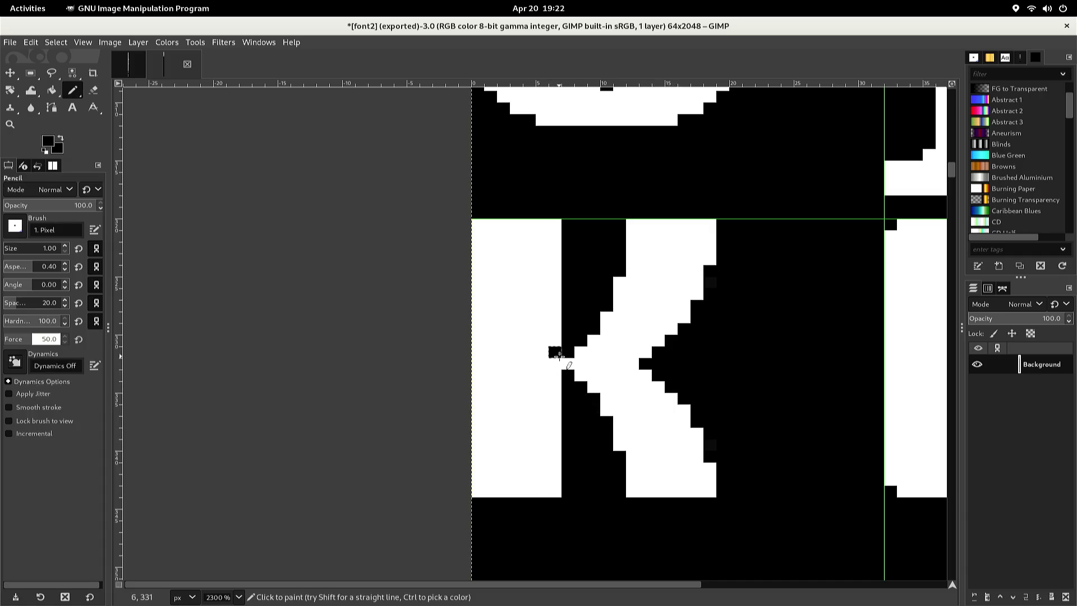
pyautogui.press('x')
pyautogui.click(555, 352)
pyautogui.click(567, 361)
pyautogui.click(566, 373)
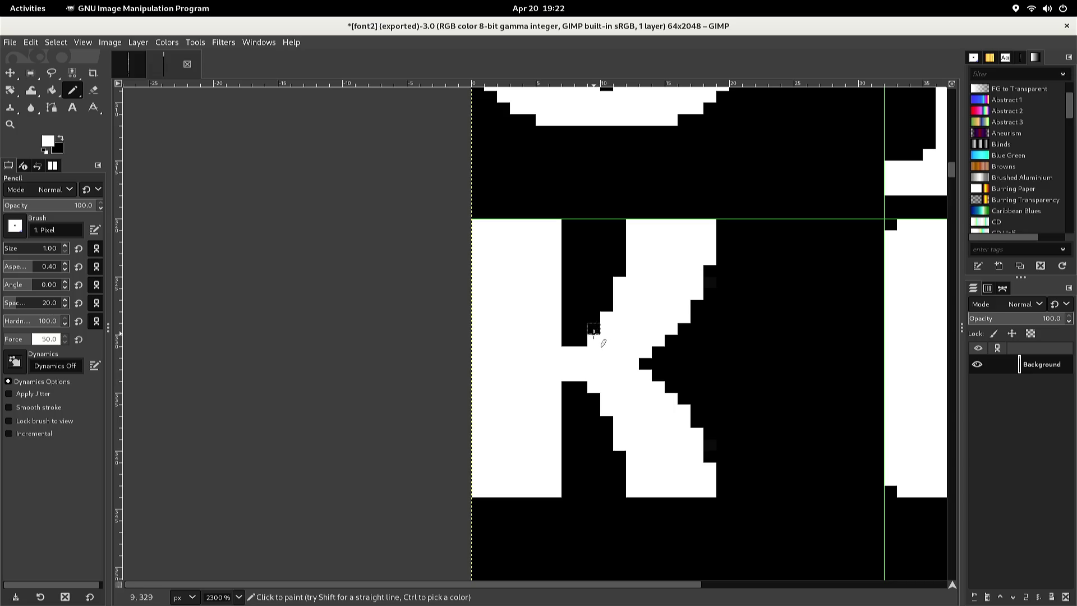
# Whiten the black pixels at the K's upper and lower notches and the leg's edge
pyautogui.click(580, 339)
pyautogui.click(594, 329)
pyautogui.click(581, 387)
pyautogui.click(591, 398)
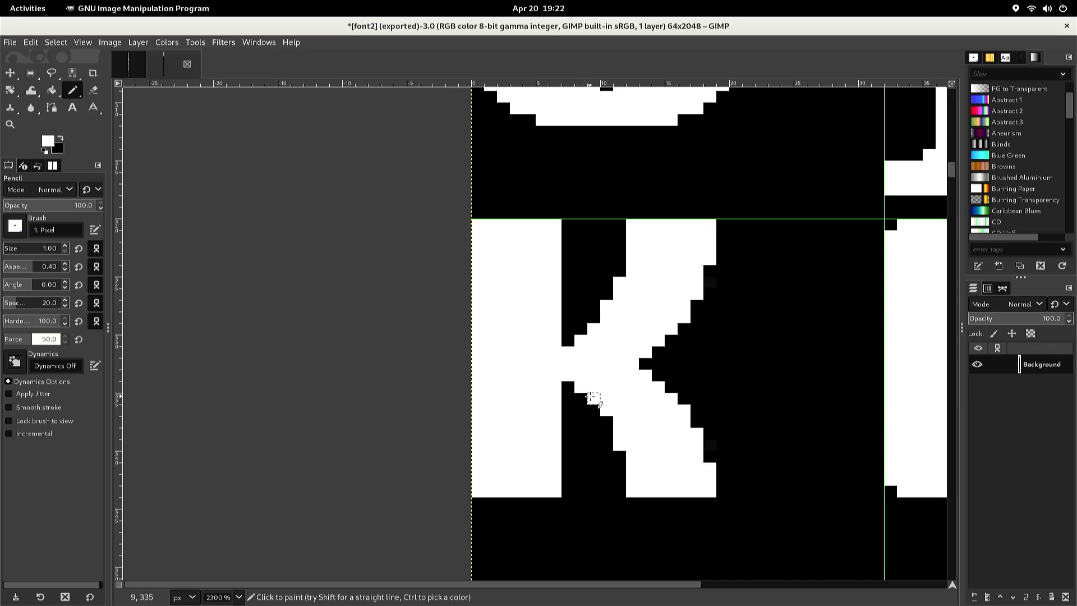
pyautogui.click(607, 422)
# Copy the K's 14×20 arm-and-leg block, paste it one pixel higher, and anchor it
pyautogui.press('r')
pyautogui.click(549, 242)
pyautogui.moveTo(560, 252)
pyautogui.mouseDown()
pyautogui.moveTo(544, 360)
pyautogui.moveTo(644, 515)
pyautogui.moveTo(725, 474)
pyautogui.mouseUp()
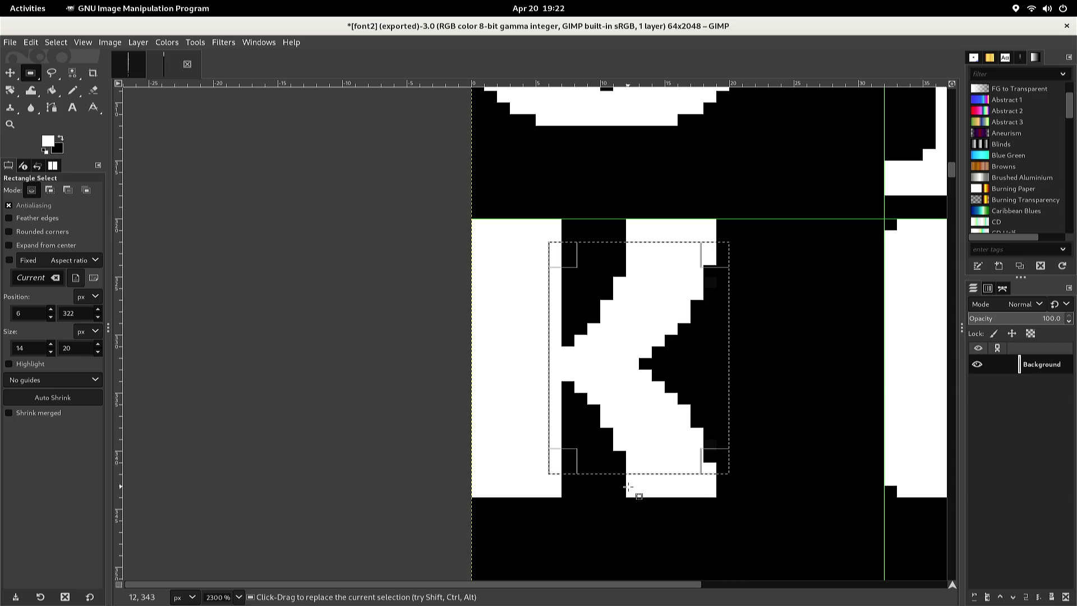
pyautogui.press('ctrl')
pyautogui.hotkey('ctrl', 'c')
pyautogui.hotkey('ctrl', 'v')
pyautogui.press('Up')
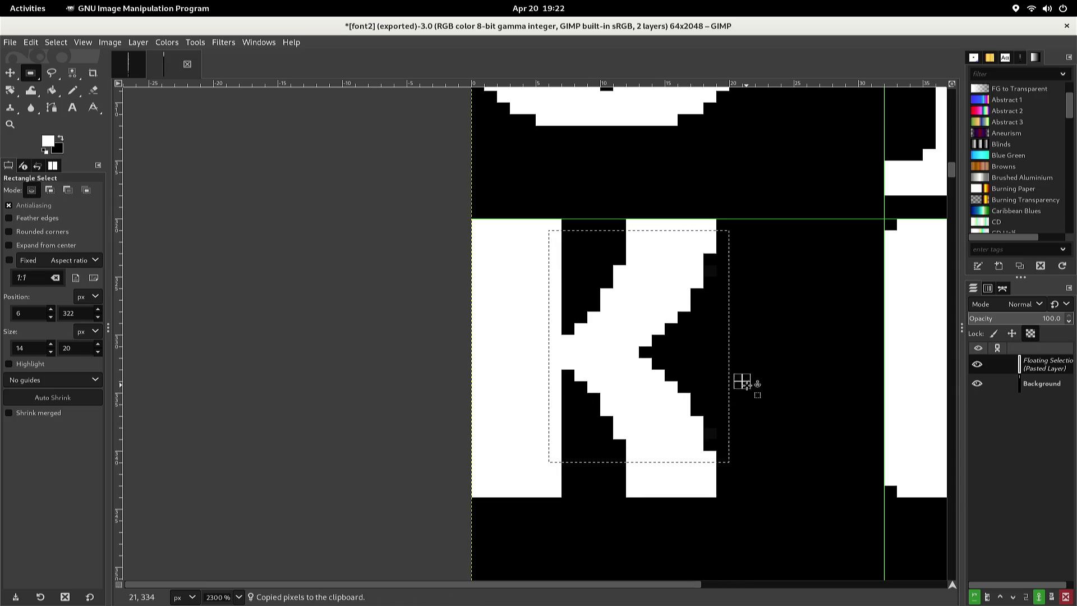
pyautogui.click(747, 385)
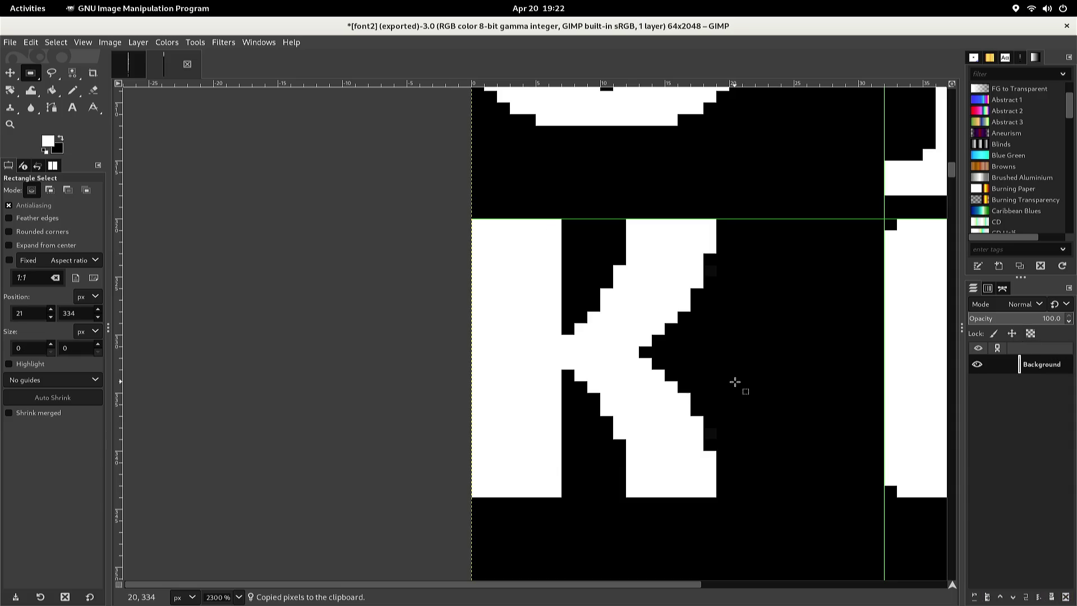
# Paint black the top and bottom corner pixels of the K's stem, arm and leg
pyautogui.press('n')
pyautogui.keyDown('ctrl'); pyautogui.click(713, 396); pyautogui.keyUp('ctrl')
pyautogui.click(710, 492)
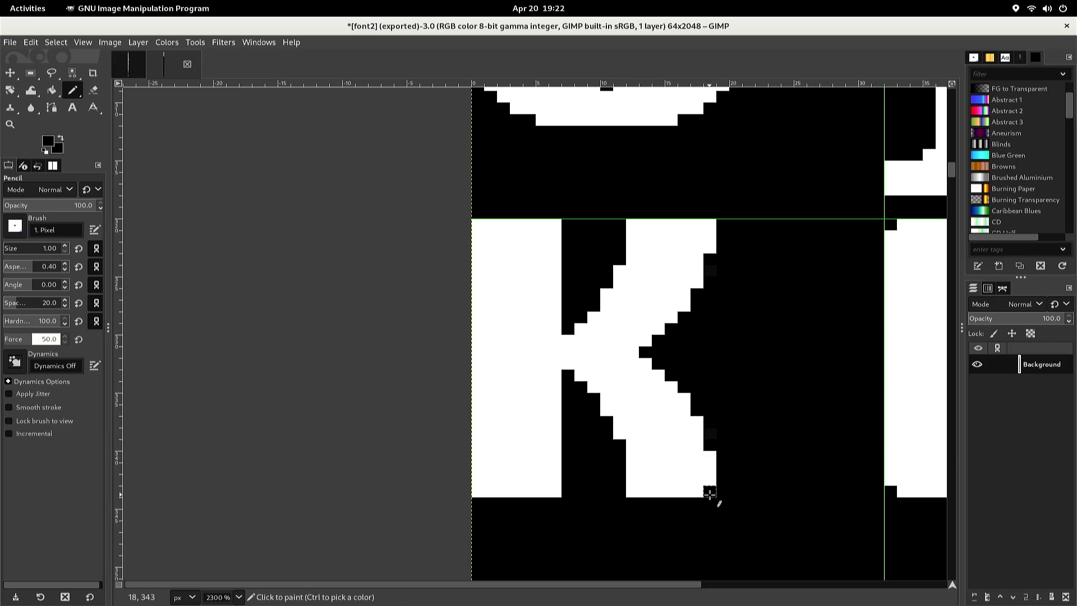
pyautogui.click(631, 491)
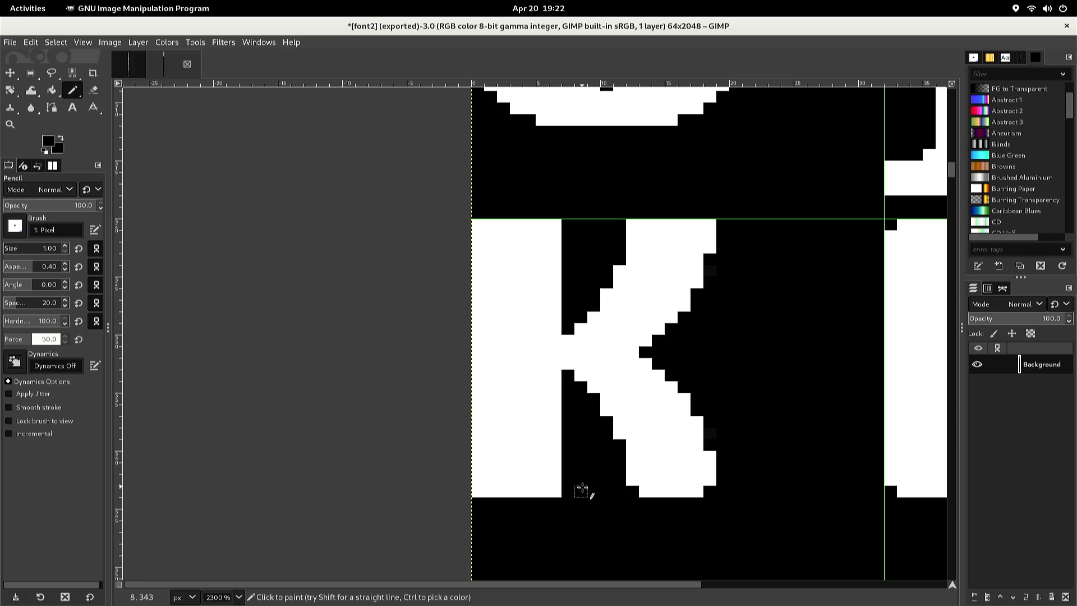
pyautogui.click(554, 491)
pyautogui.click(477, 492)
pyautogui.click(478, 225)
pyautogui.click(556, 224)
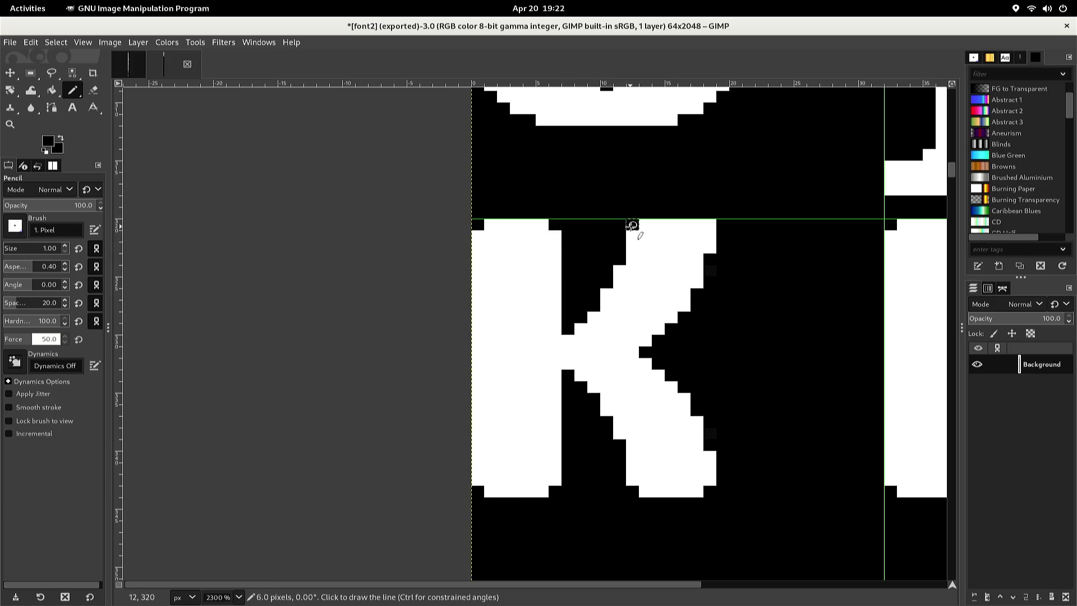
pyautogui.click(710, 225)
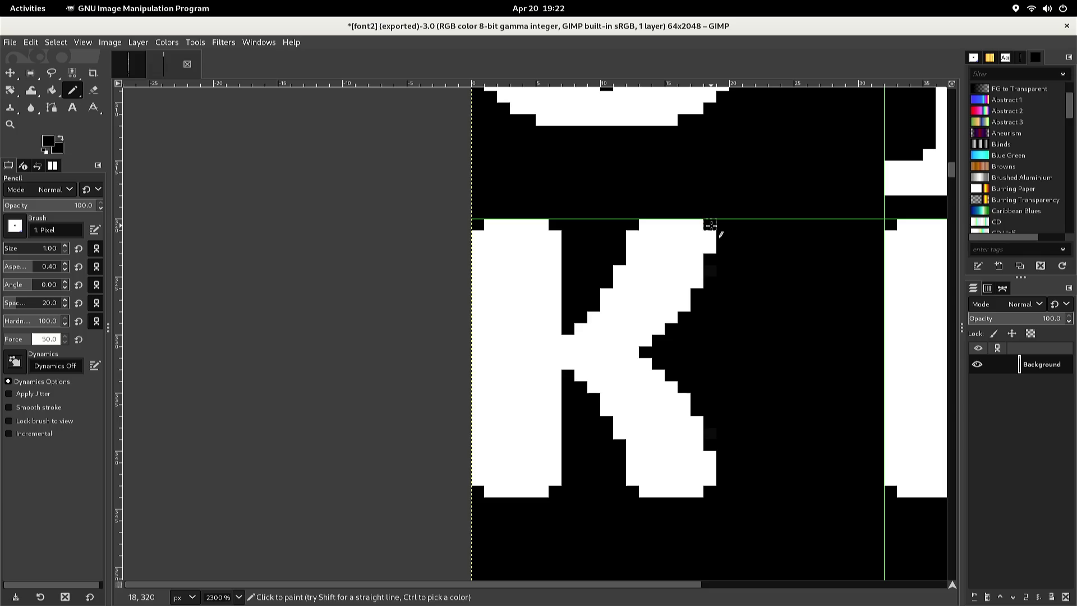
pyautogui.scroll(-1, 708, 224)
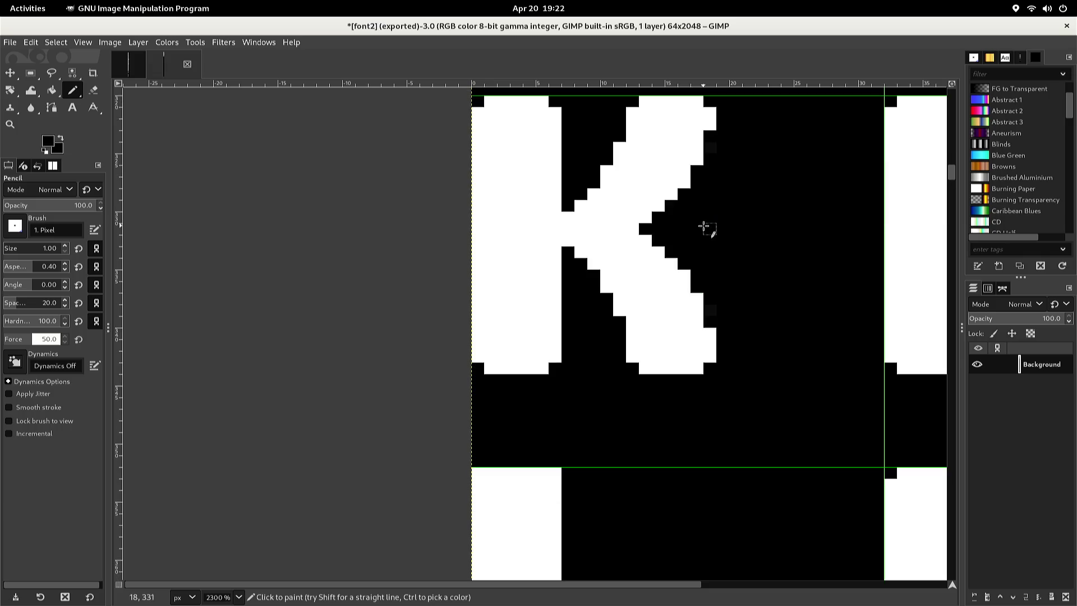
# Blacken the L's top-right, top-left and bottom-left corner pixels
pyautogui.scroll(-1, 699, 223)
pyautogui.scroll(-1, 697, 223)
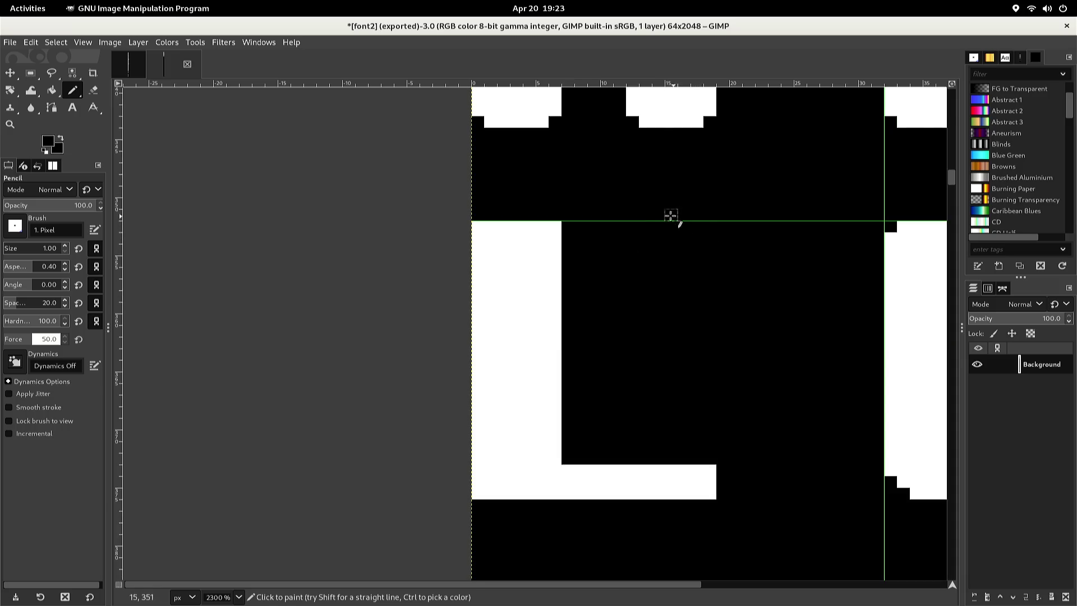
pyautogui.click(554, 224)
pyautogui.click(476, 227)
pyautogui.click(477, 493)
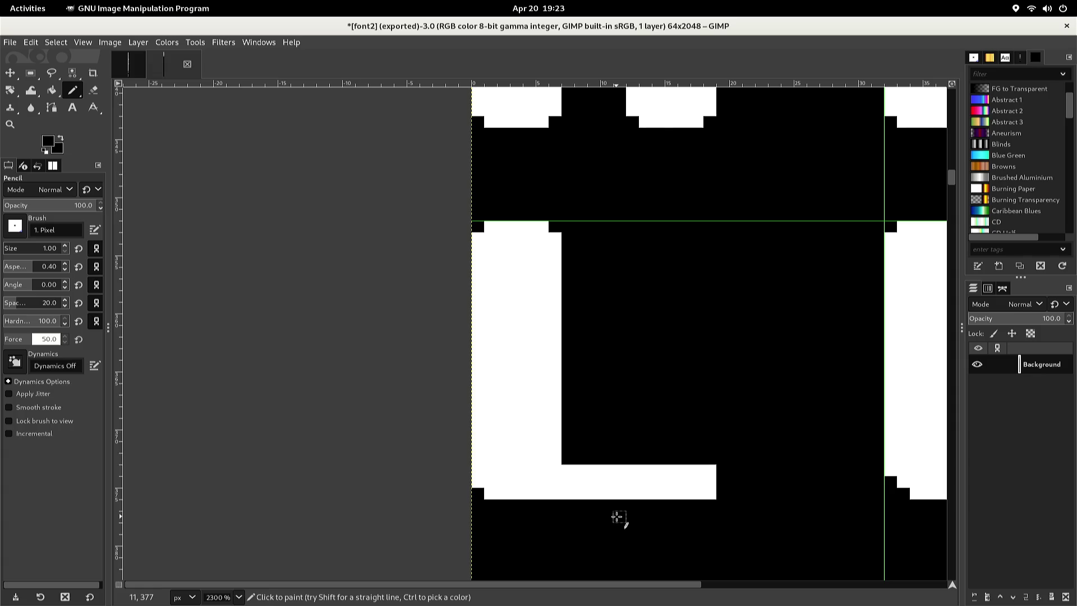
# Export the font sheet back to PNG and switch to the original font image
pyautogui.press('ctrl')
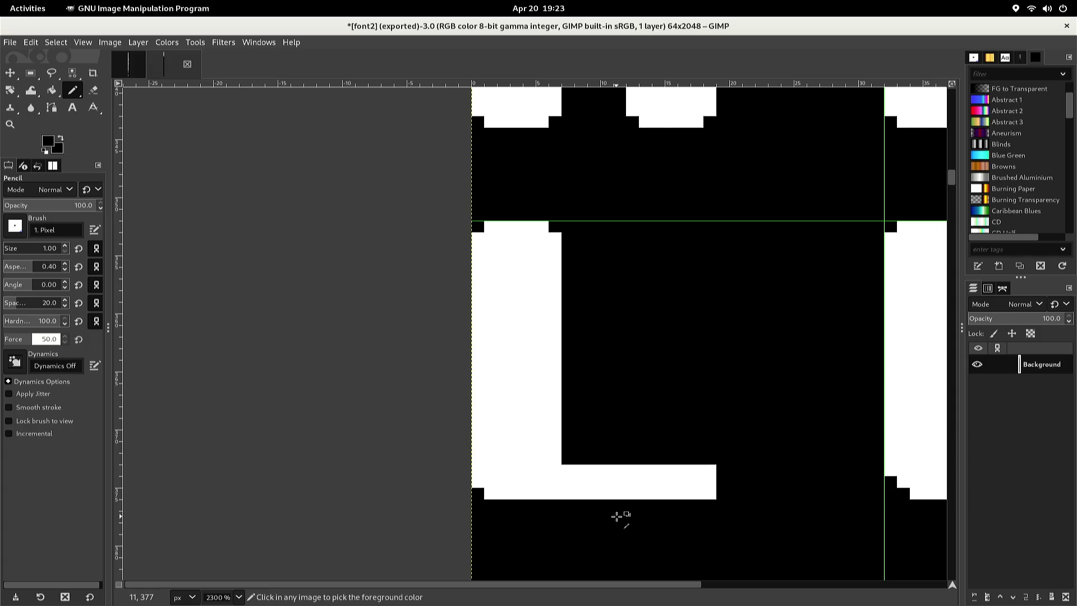
pyautogui.hotkey('ctrl', 'e')
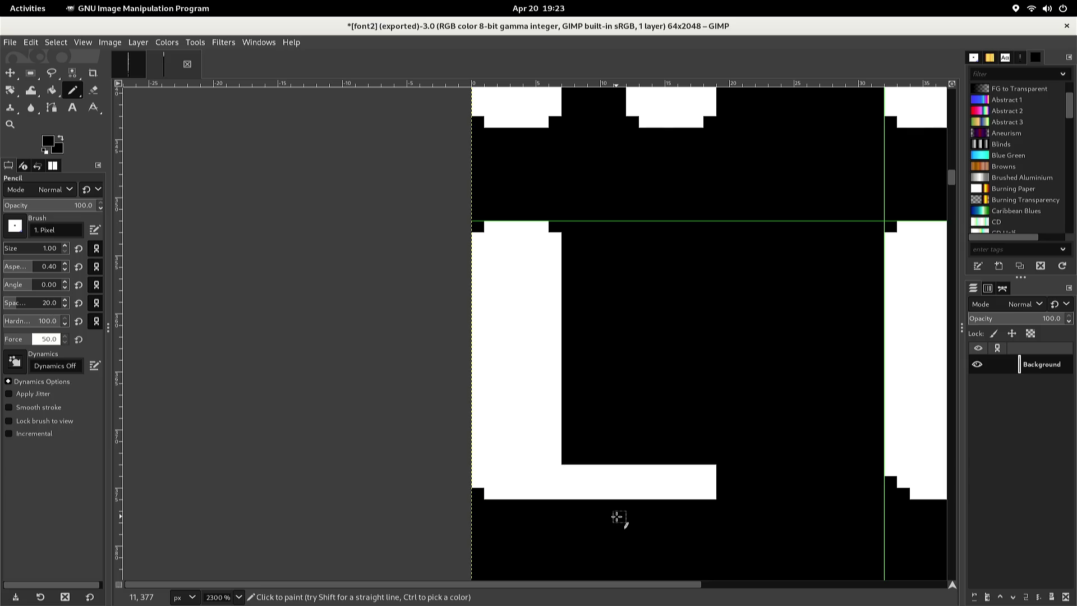
pyautogui.hotkey('alt', '1')
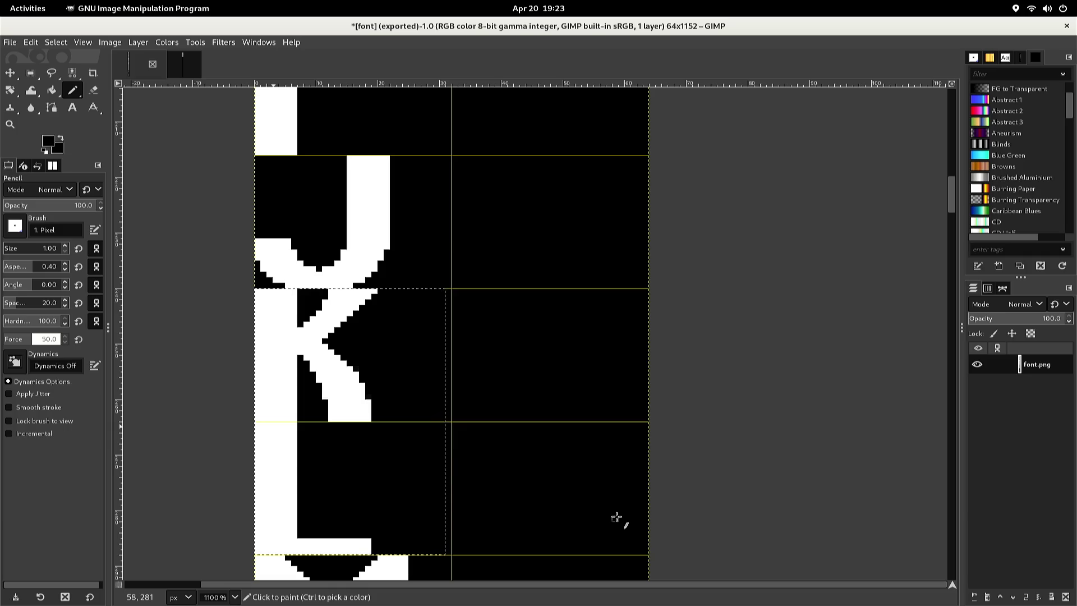
# Select and copy the uppercase M glyph cell from the original font sheet
pyautogui.scroll(-5, 577, 507)
pyautogui.scroll(-1, 516, 478)
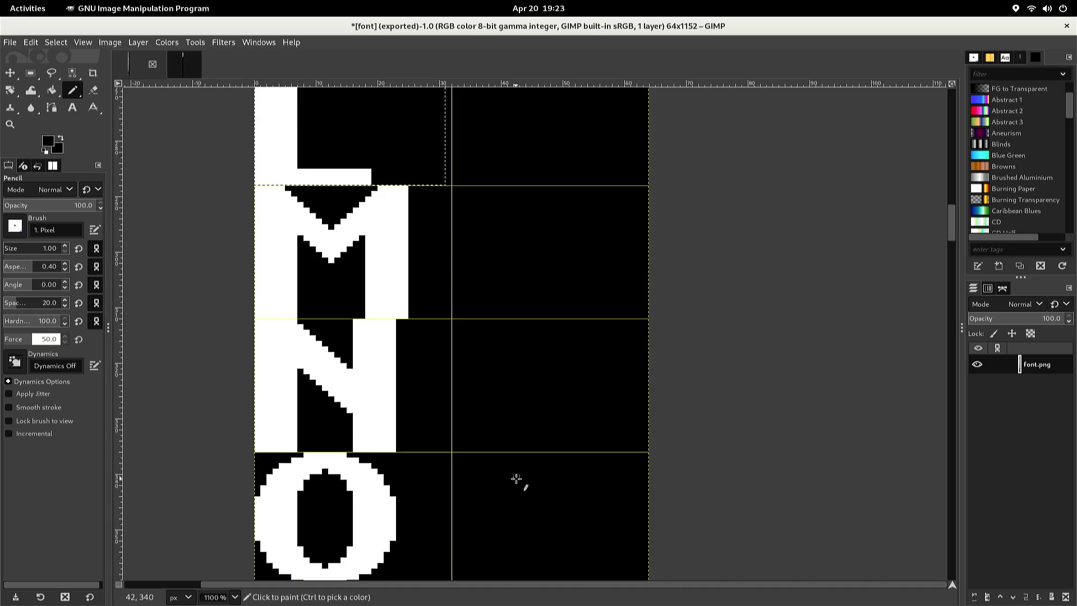
pyautogui.press('r')
pyautogui.click(458, 393)
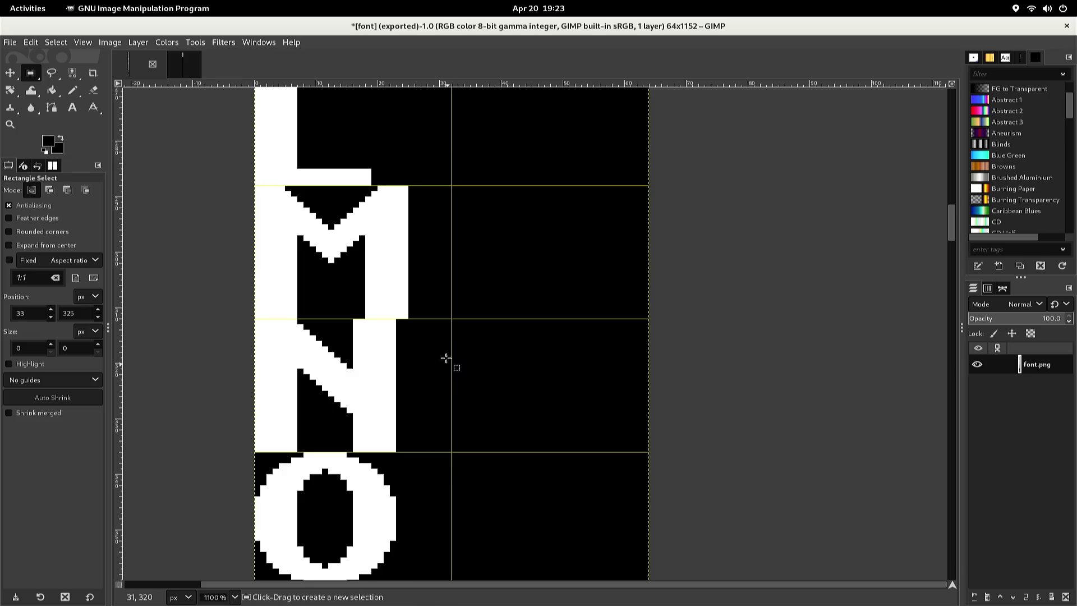
pyautogui.moveTo(440, 319)
pyautogui.mouseDown()
pyautogui.moveTo(266, 165)
pyautogui.moveTo(249, 188)
pyautogui.mouseUp()
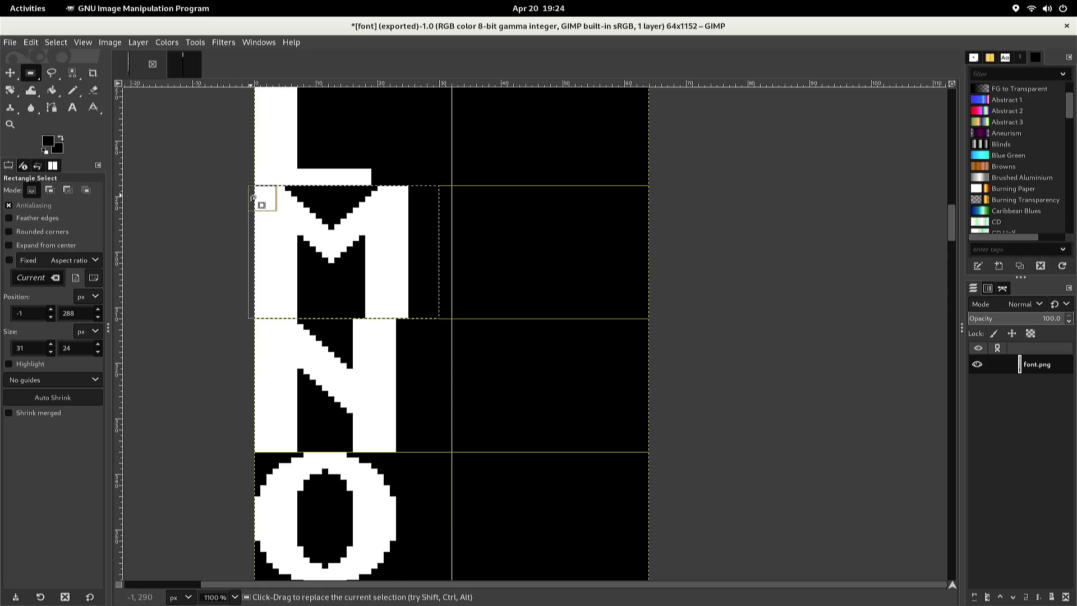
pyautogui.hotkey('ctrl', 'c')
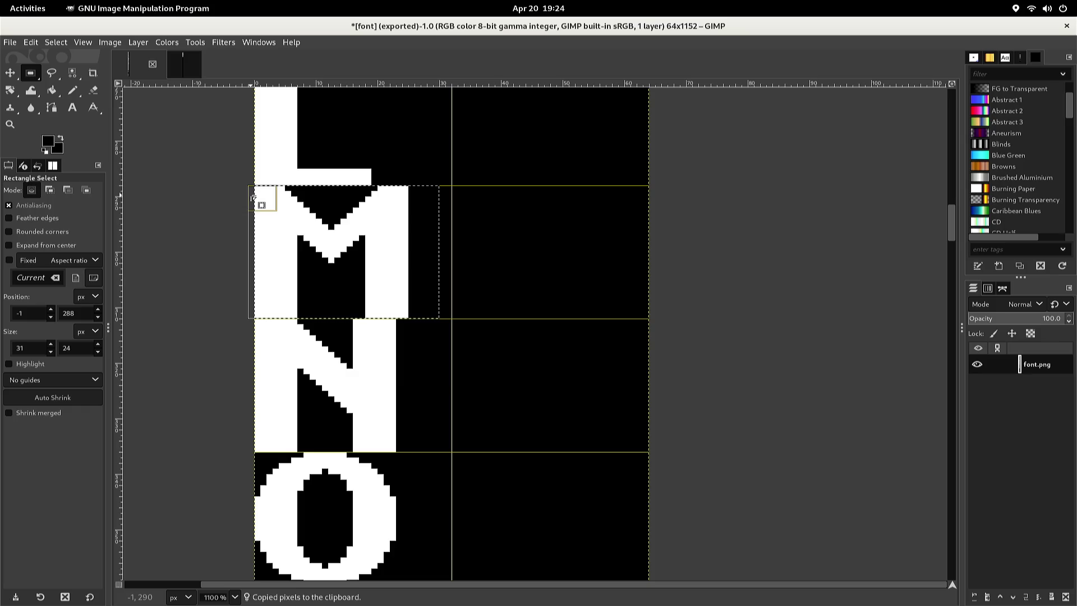
# Paste the M into font2, nudge it into the cell below the L, and anchor it
pyautogui.hotkey('ctrl', 'Tab')
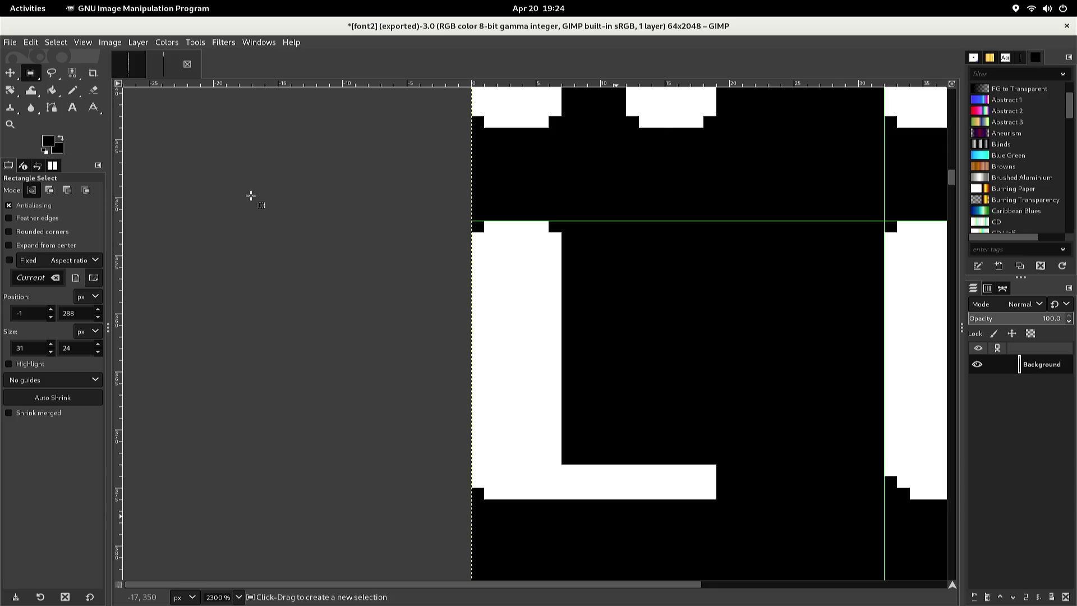
pyautogui.hotkey('alt', 'v')
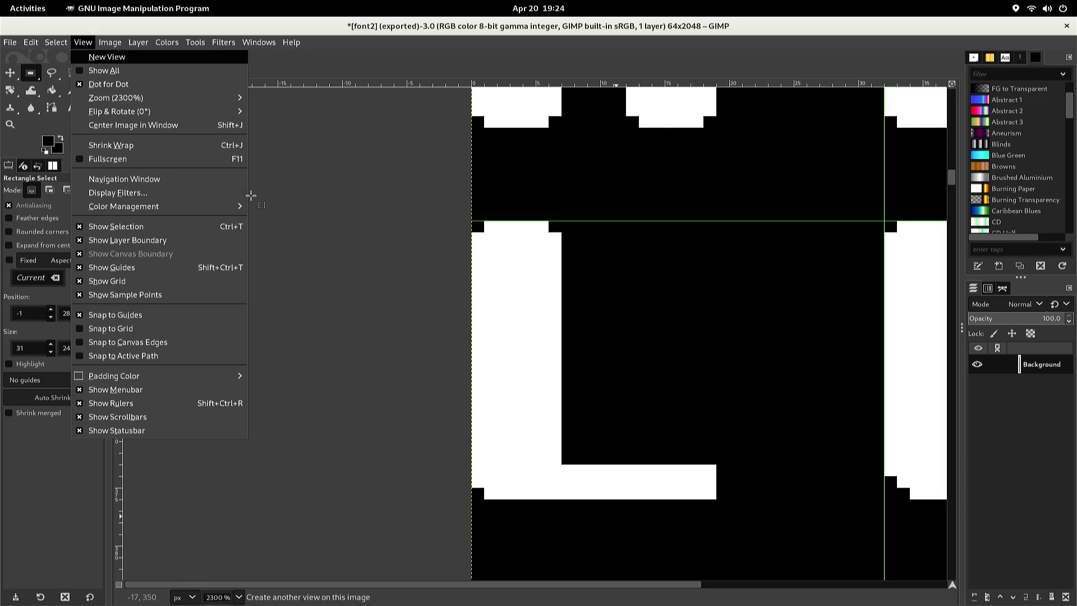
pyautogui.press('Escape')
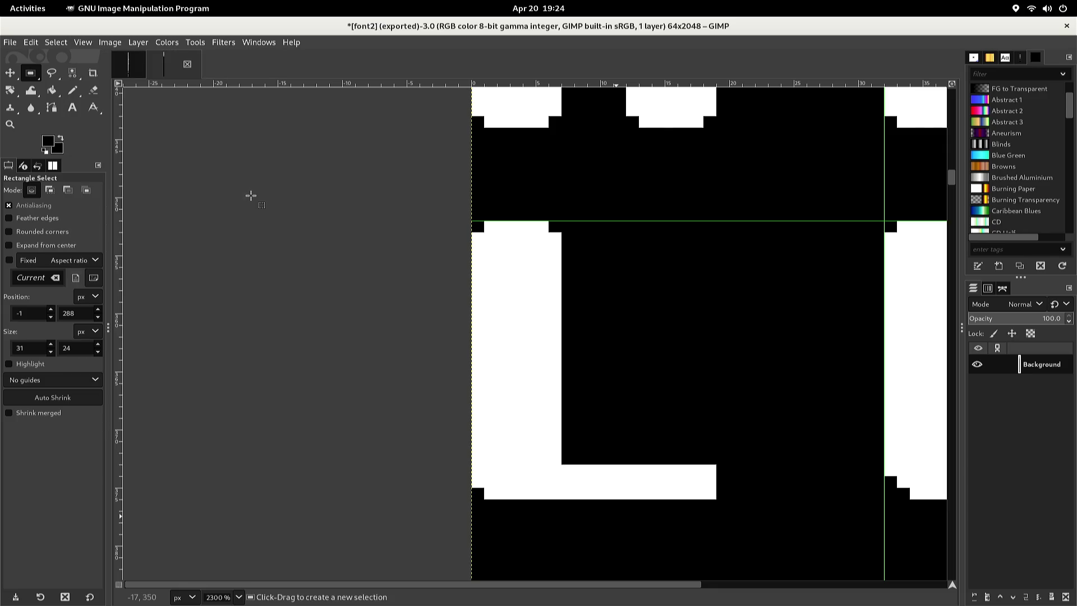
pyautogui.hotkey('ctrl', 'v')
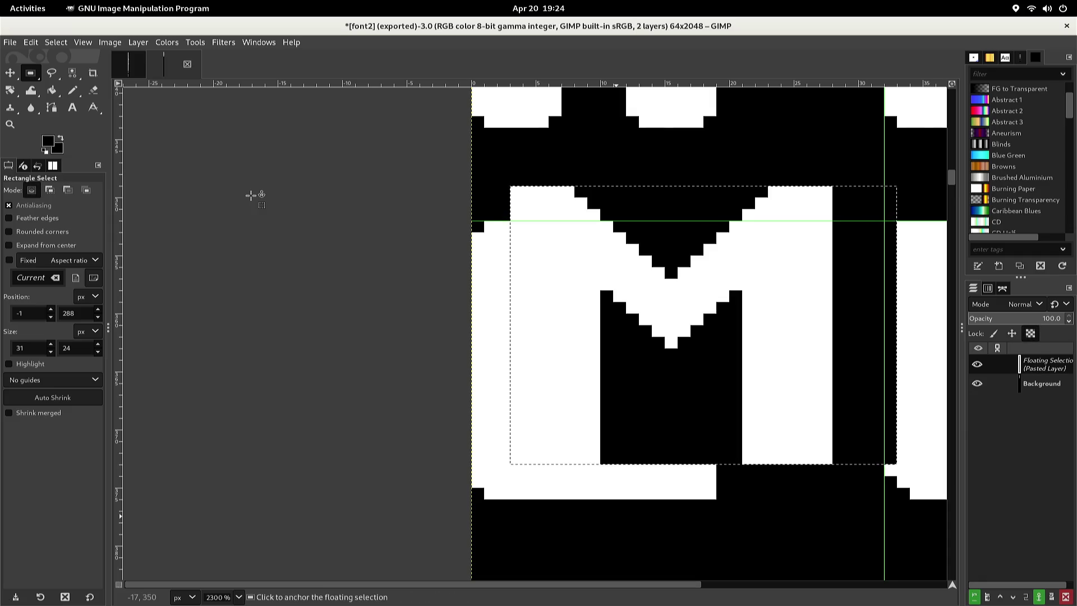
pyautogui.press('Down')
pyautogui.press('Down')
pyautogui.press('Down')
pyautogui.press('Down')
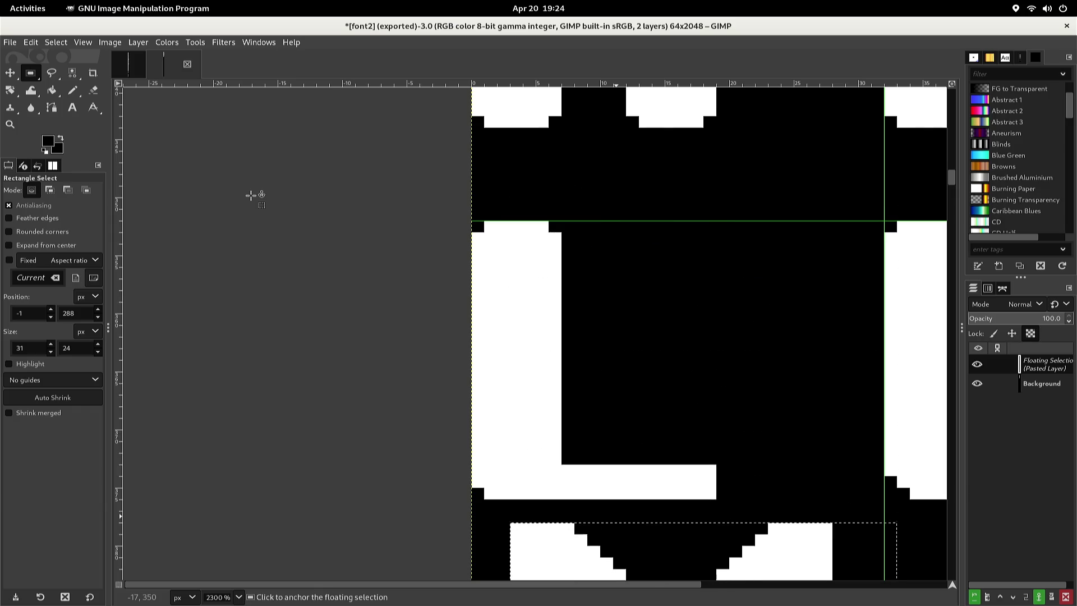
pyautogui.press('Down')
pyautogui.press('Down')
pyautogui.press('Down')
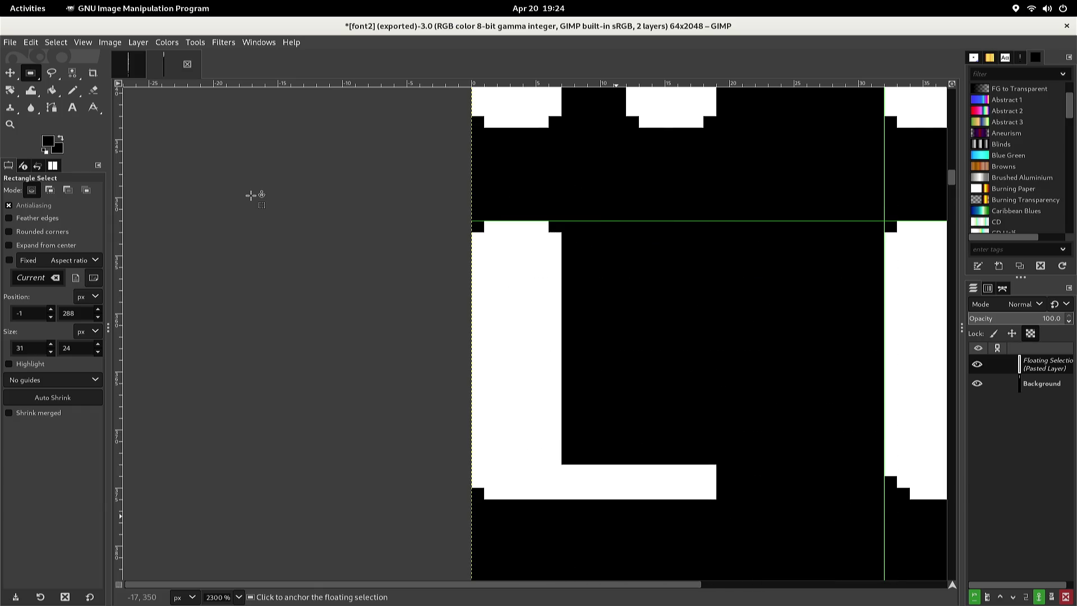
pyautogui.scroll(-2, 242, 163)
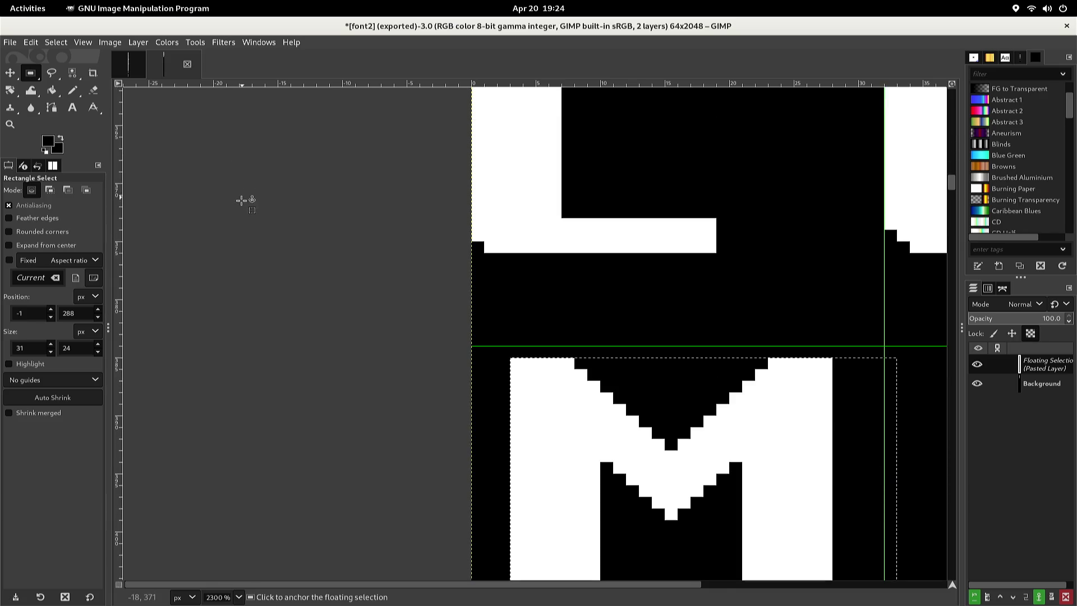
pyautogui.scroll(-1, 246, 205)
pyautogui.press('Left')
pyautogui.press('Left')
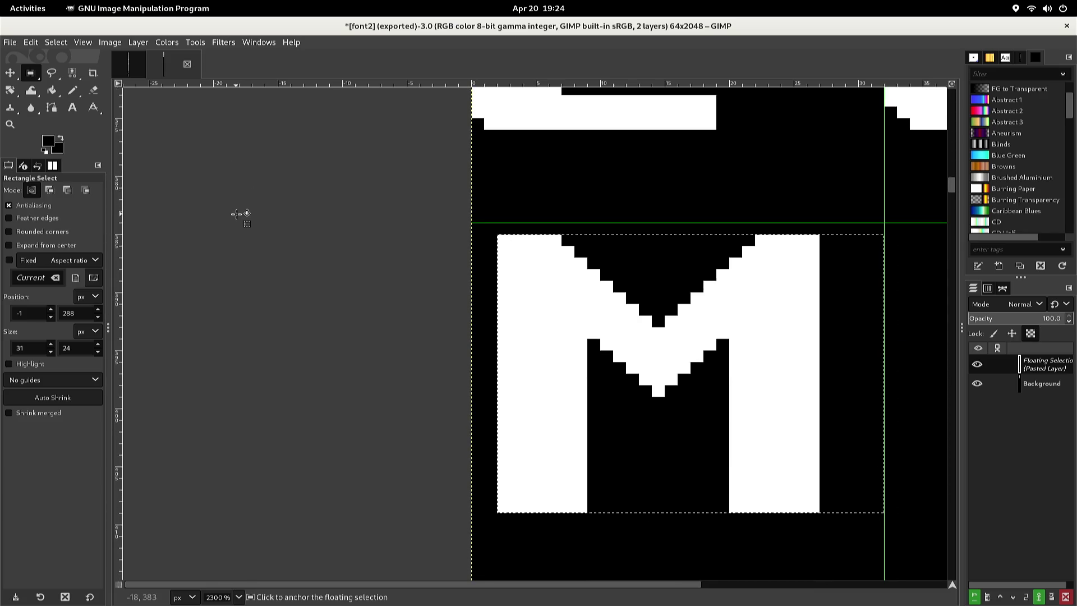
pyautogui.press('Up')
pyautogui.press('Left')
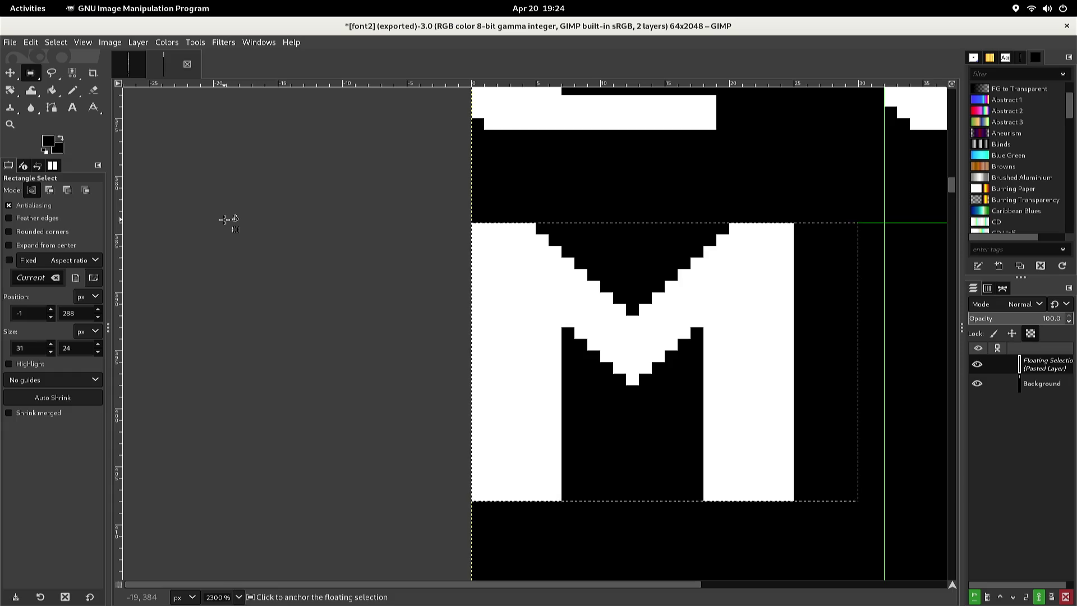
pyautogui.click(230, 217)
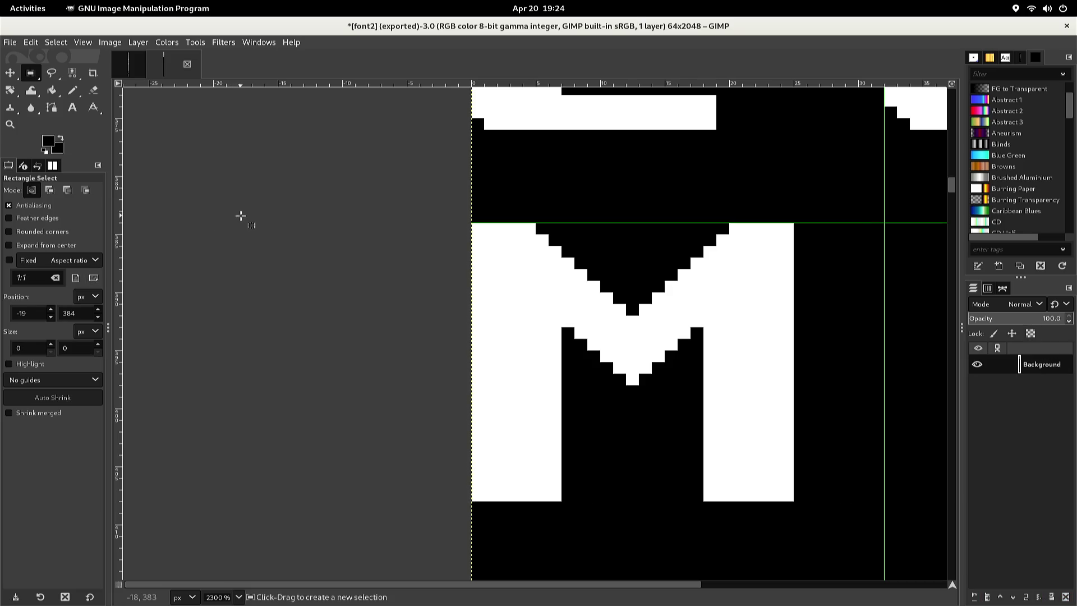
# Blacken the M's outer top and bottom corner pixels on both legs
pyautogui.press('n')
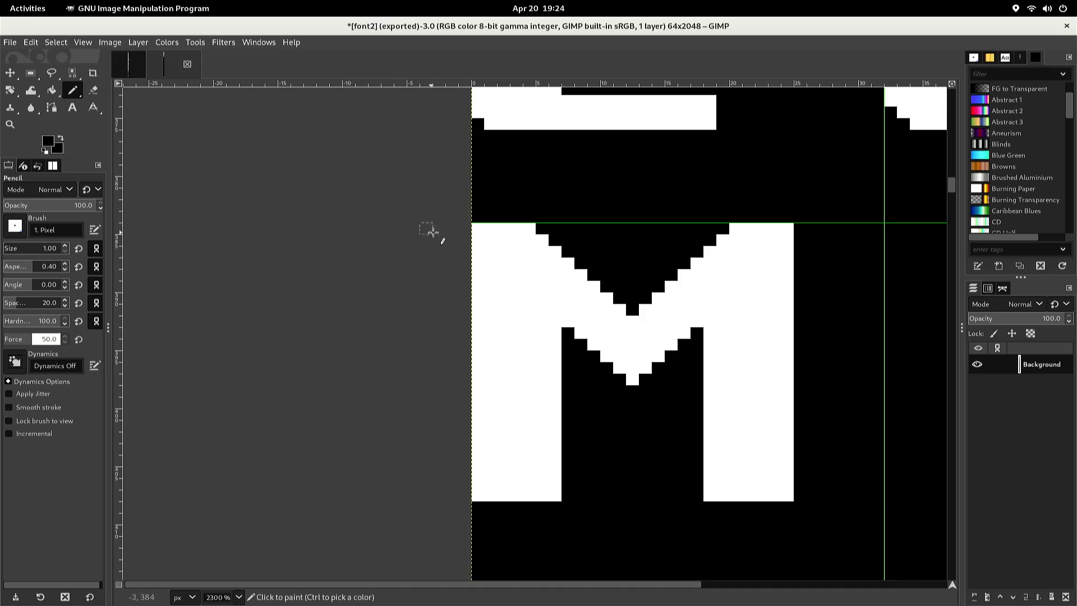
pyautogui.click(475, 228)
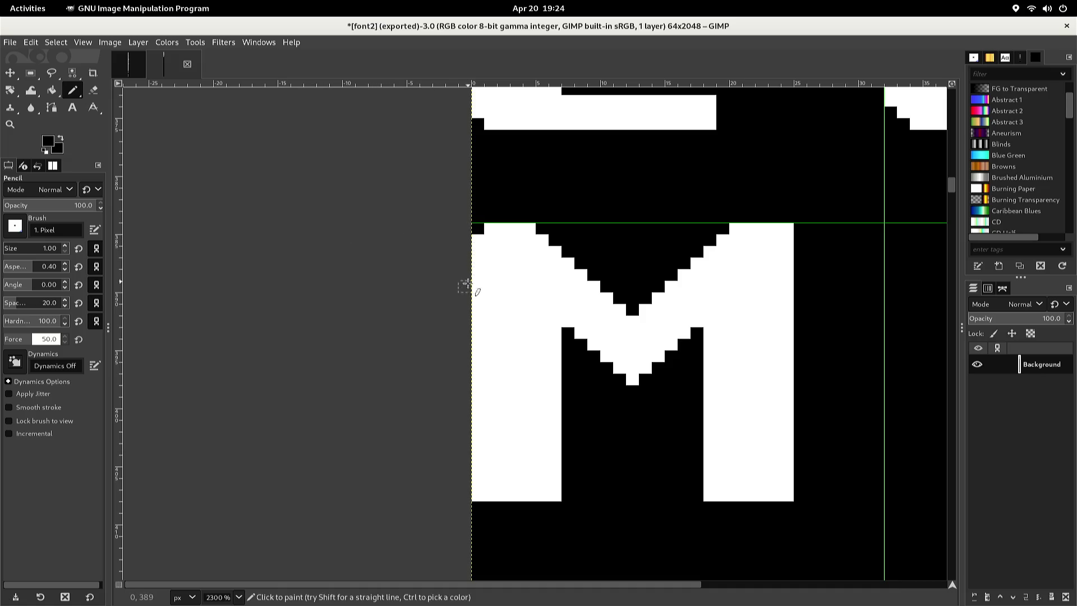
pyautogui.click(477, 495)
pyautogui.click(554, 495)
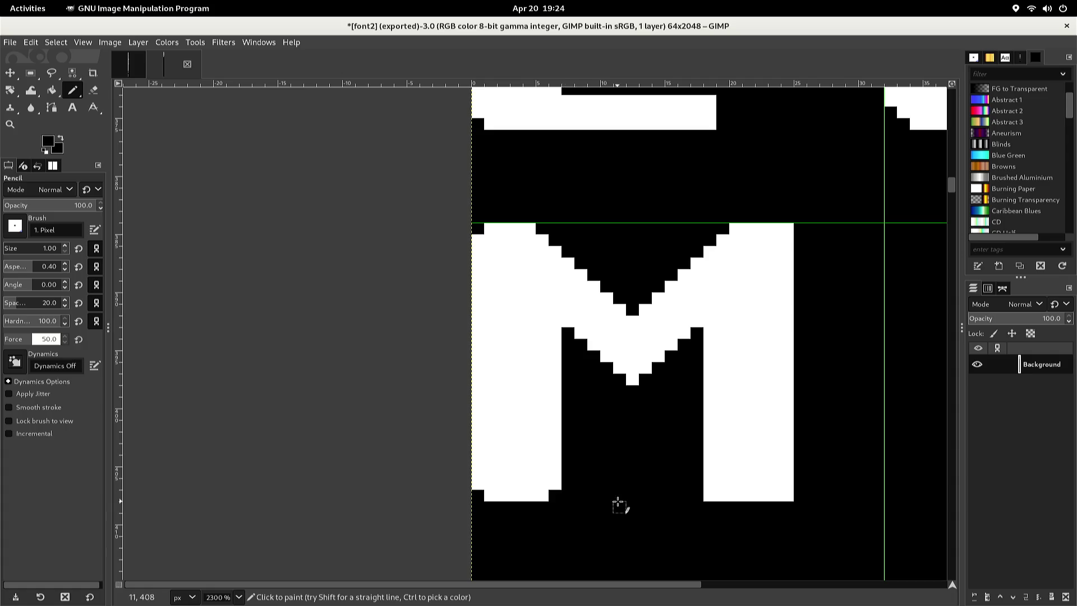
pyautogui.click(709, 497)
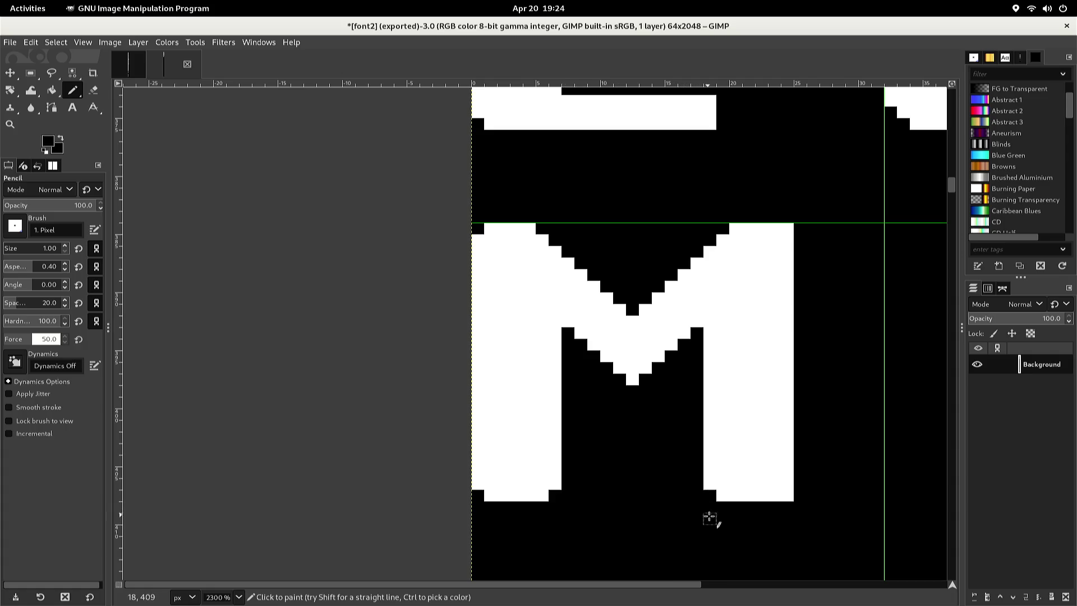
pyautogui.click(787, 496)
pyautogui.click(786, 227)
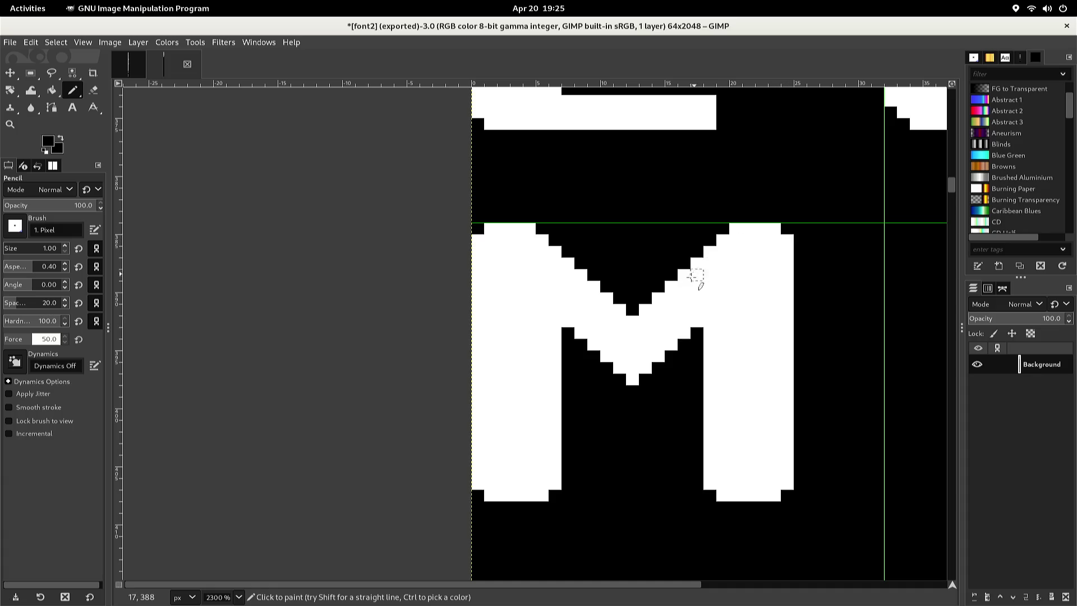
# Remove the middle V's bottom tip pixel and paint a stray pixel white
pyautogui.click(633, 380)
pyautogui.press('x')
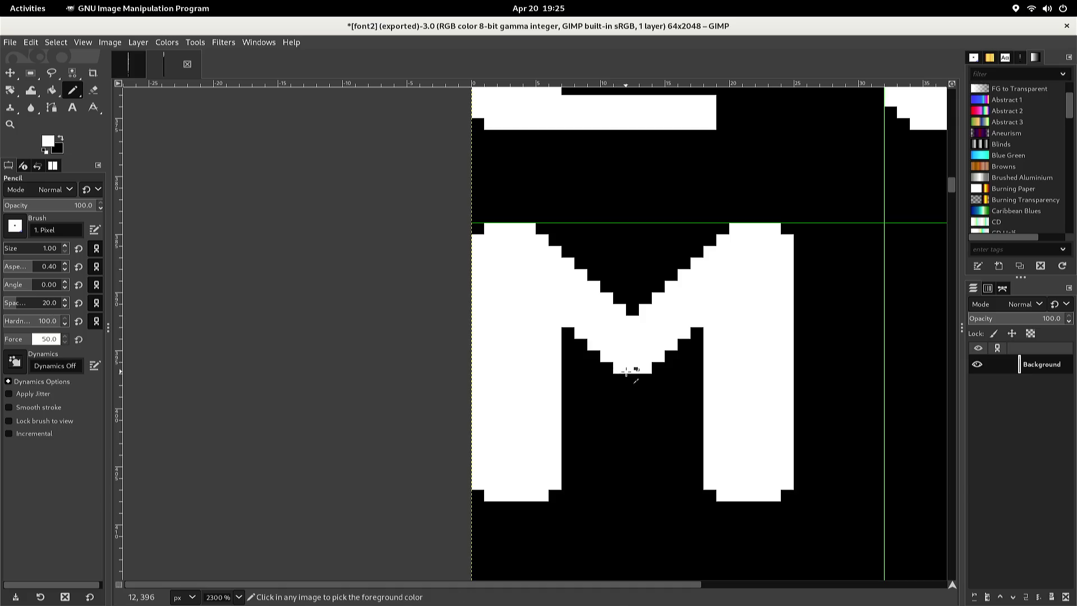
pyautogui.click(633, 310)
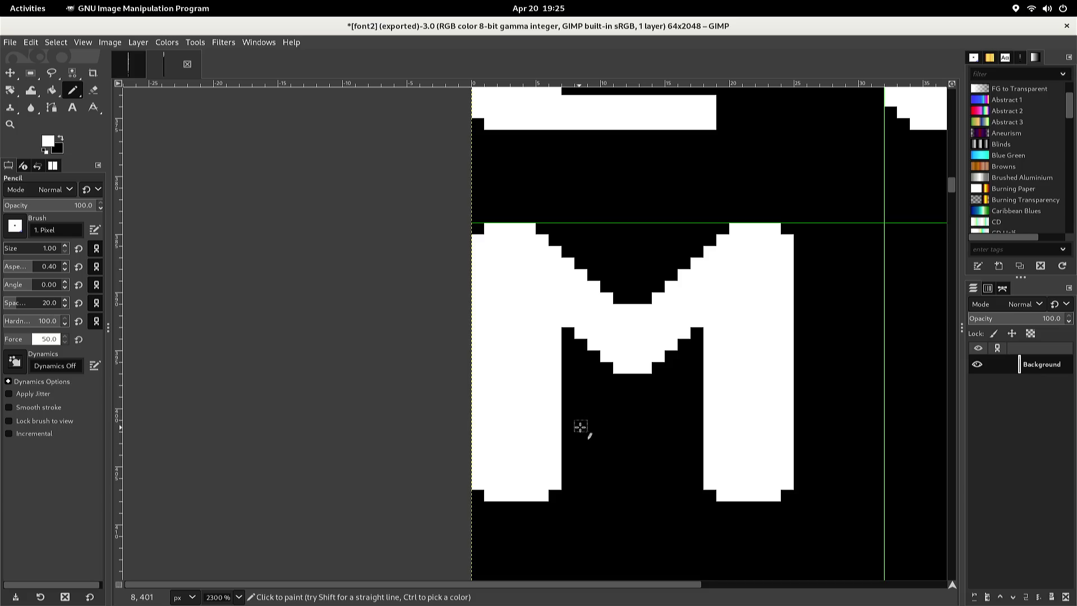
# Scroll and pan the font2 sheet up to the uppercase A and lowercase a pair
pyautogui.scroll(2, 582, 424)
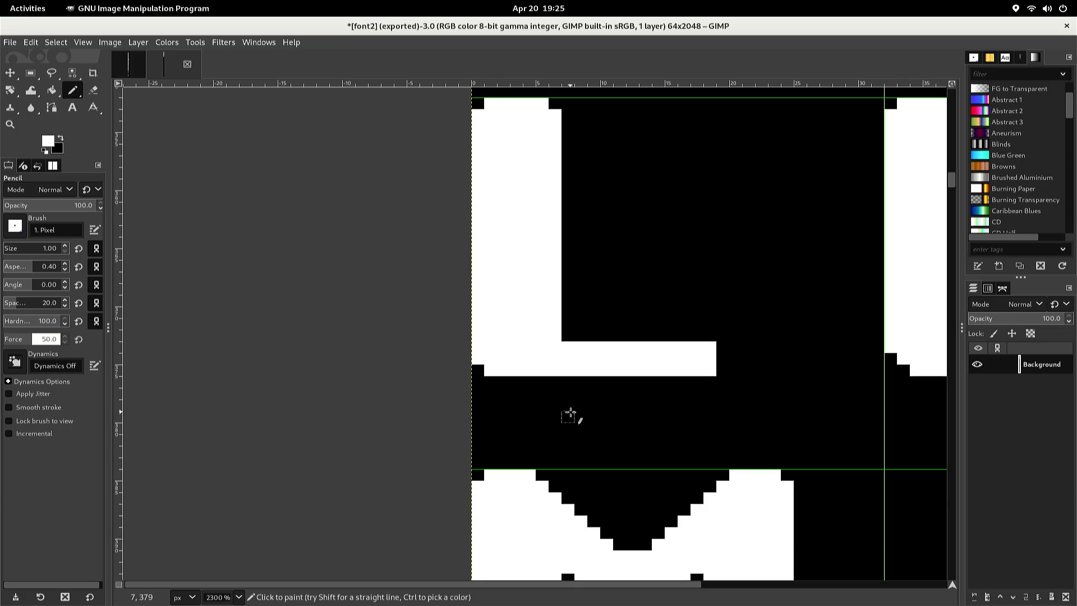
pyautogui.scroll(2, 569, 415)
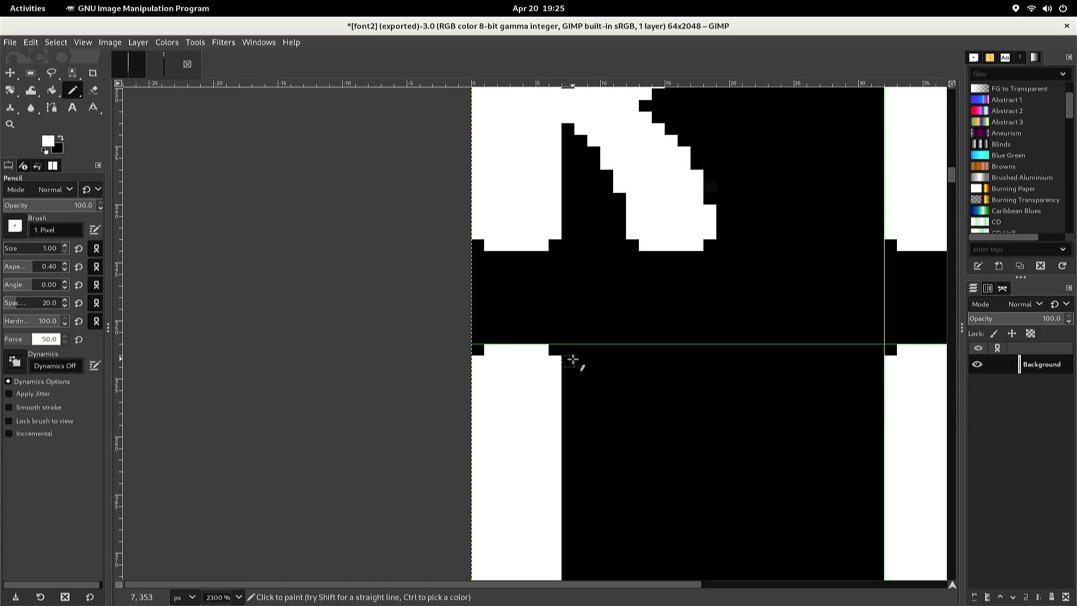
pyautogui.moveTo(569, 353)
pyautogui.mouseDown()
pyautogui.moveTo(409, 353)
pyautogui.moveTo(348, 368)
pyautogui.mouseUp()
pyautogui.scroll(10, 446, 376)
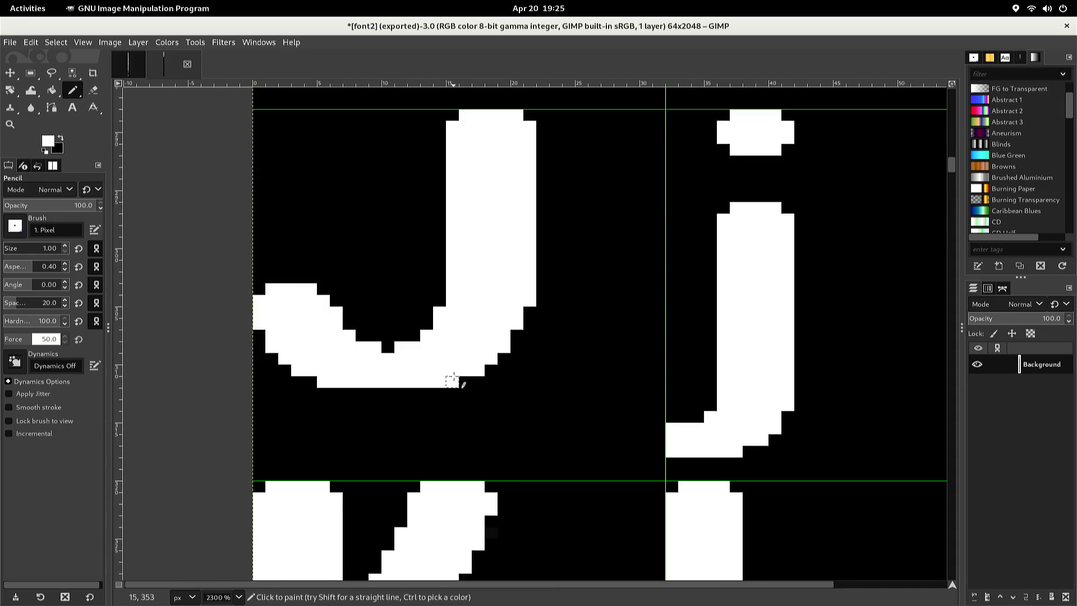
pyautogui.scroll(6, 452, 376)
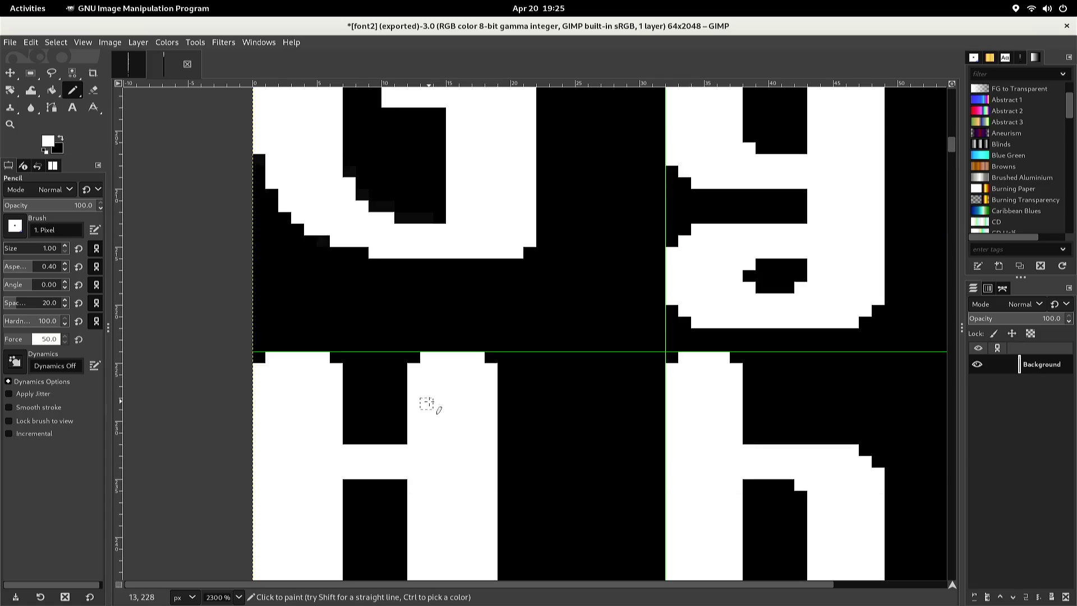
pyautogui.scroll(-1, 452, 453)
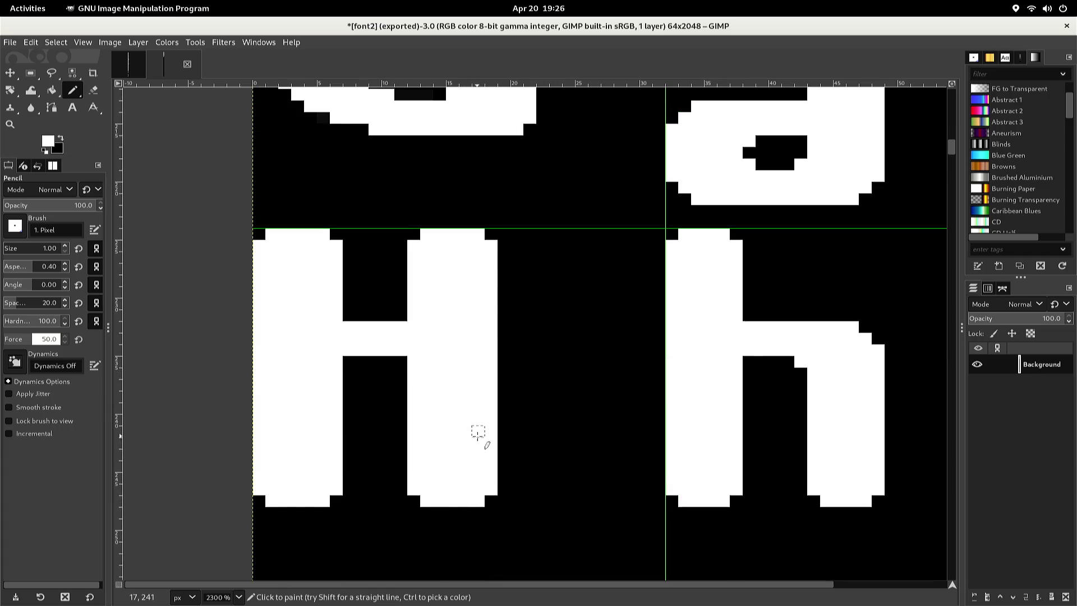
pyautogui.scroll(5, 486, 433)
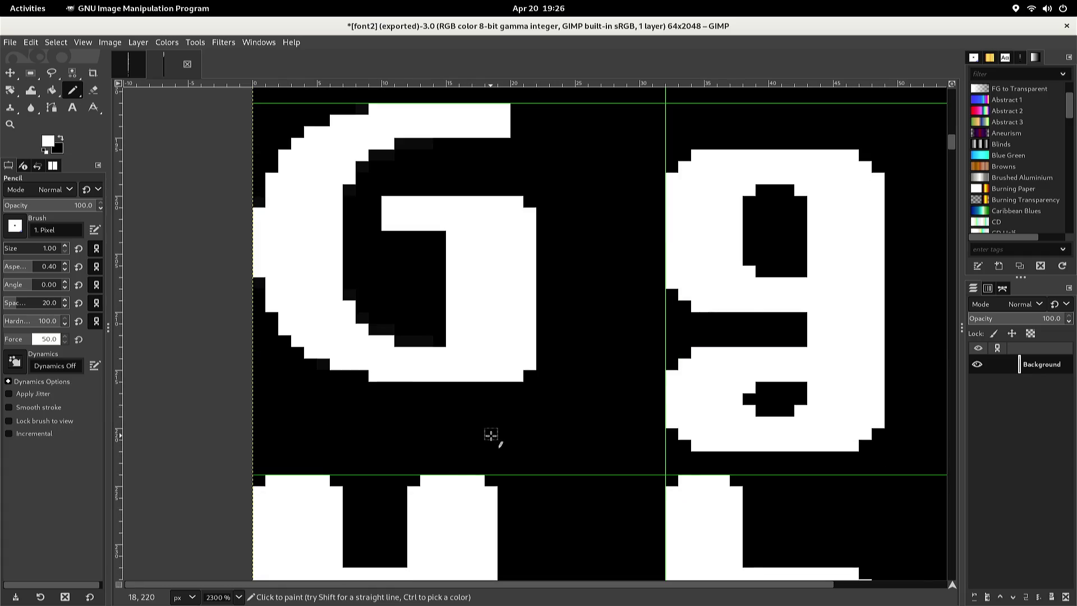
pyautogui.scroll(8, 488, 429)
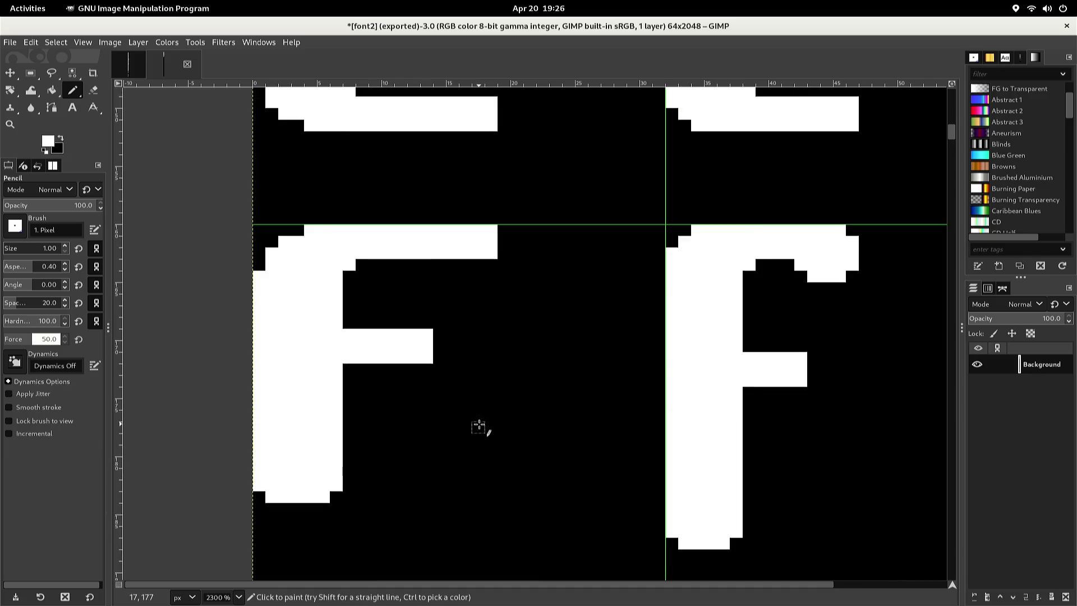
pyautogui.scroll(8, 476, 421)
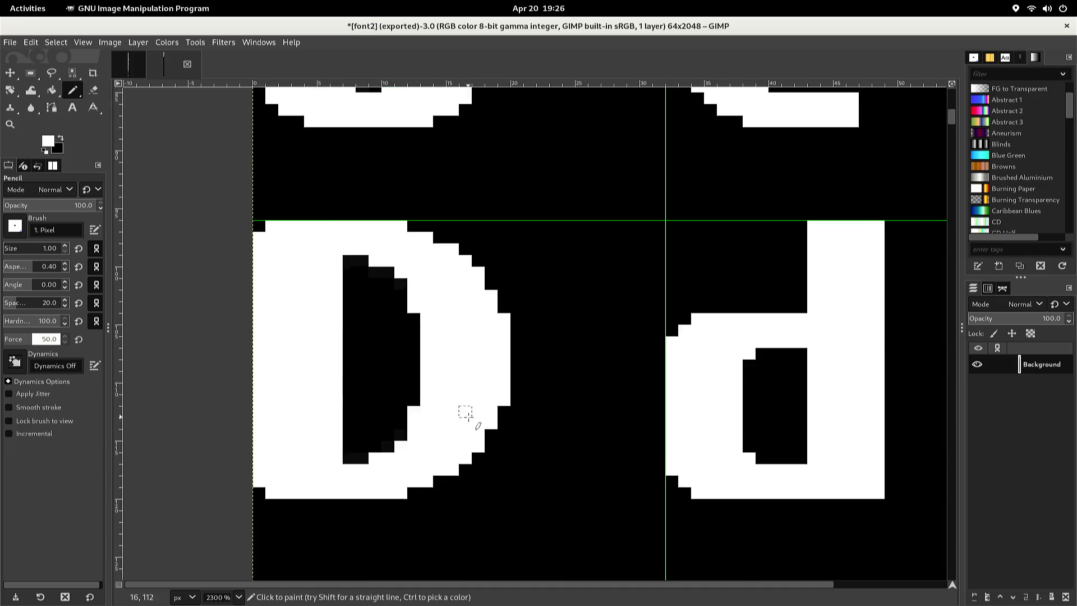
pyautogui.scroll(4, 465, 418)
pyautogui.scroll(4, 456, 412)
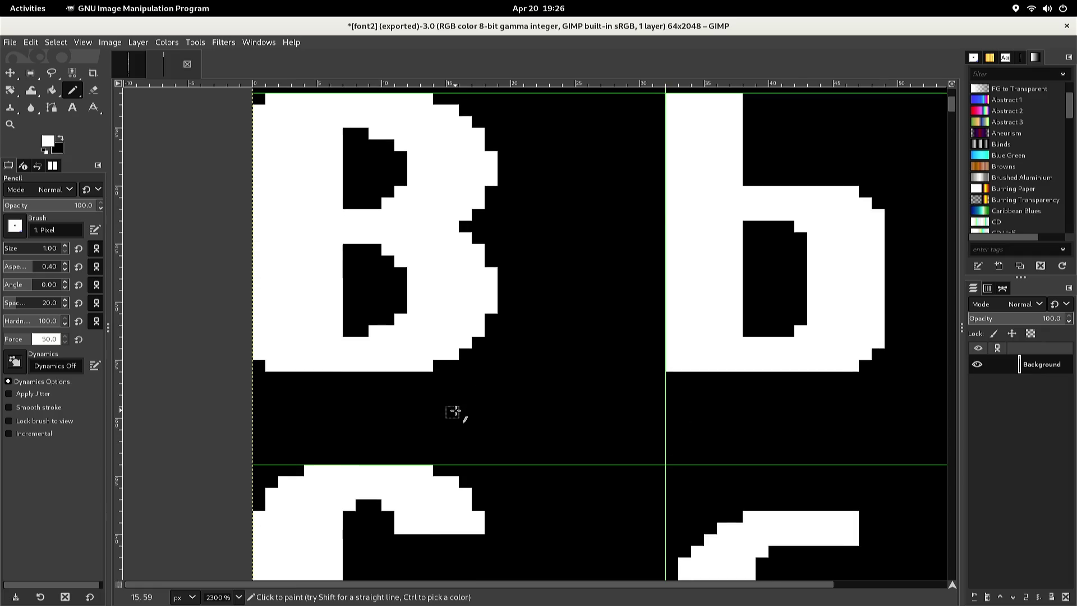
pyautogui.scroll(2, 452, 408)
pyautogui.scroll(-1, 453, 409)
pyautogui.scroll(1, 452, 408)
pyautogui.scroll(-1, 452, 409)
pyautogui.scroll(1, 452, 408)
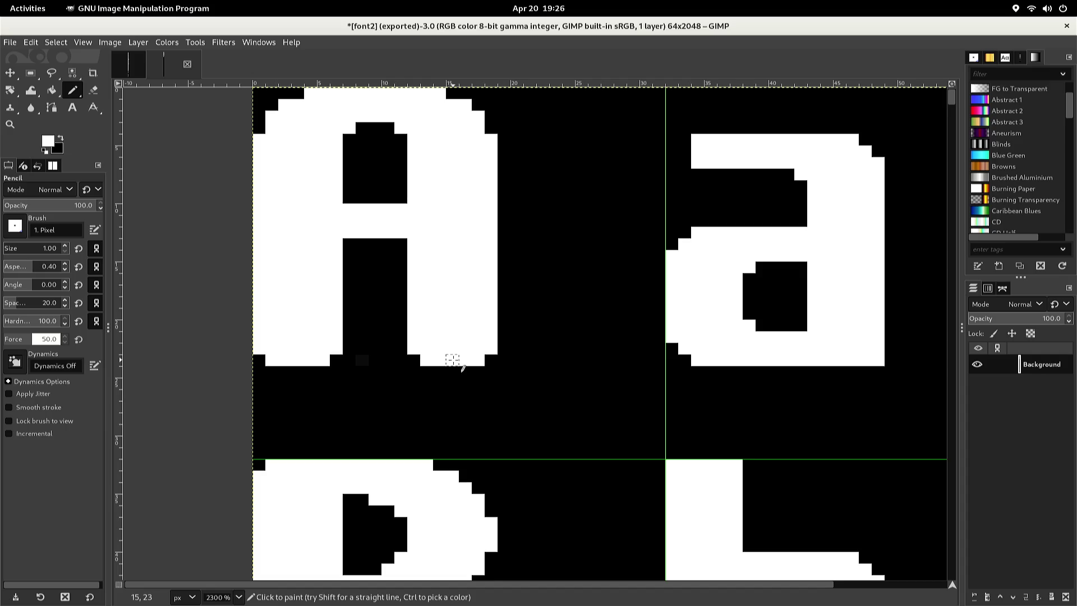
pyautogui.press('r')
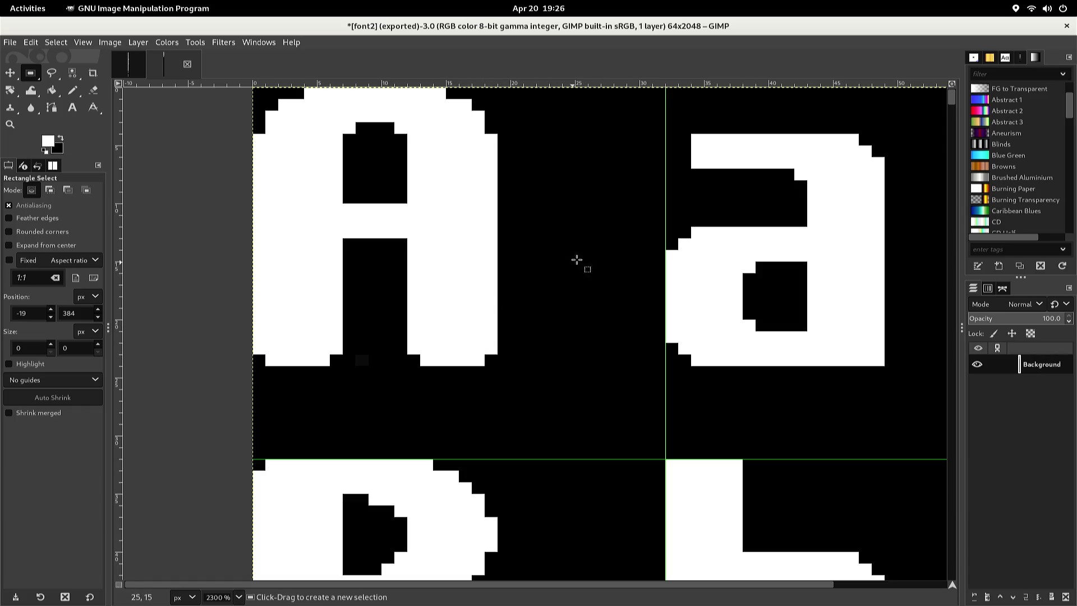
# Copy the box around the lowercase a and paste it as a floating layer
pyautogui.moveTo(654, 134)
pyautogui.mouseDown()
pyautogui.moveTo(752, 305)
pyautogui.moveTo(887, 384)
pyautogui.mouseUp()
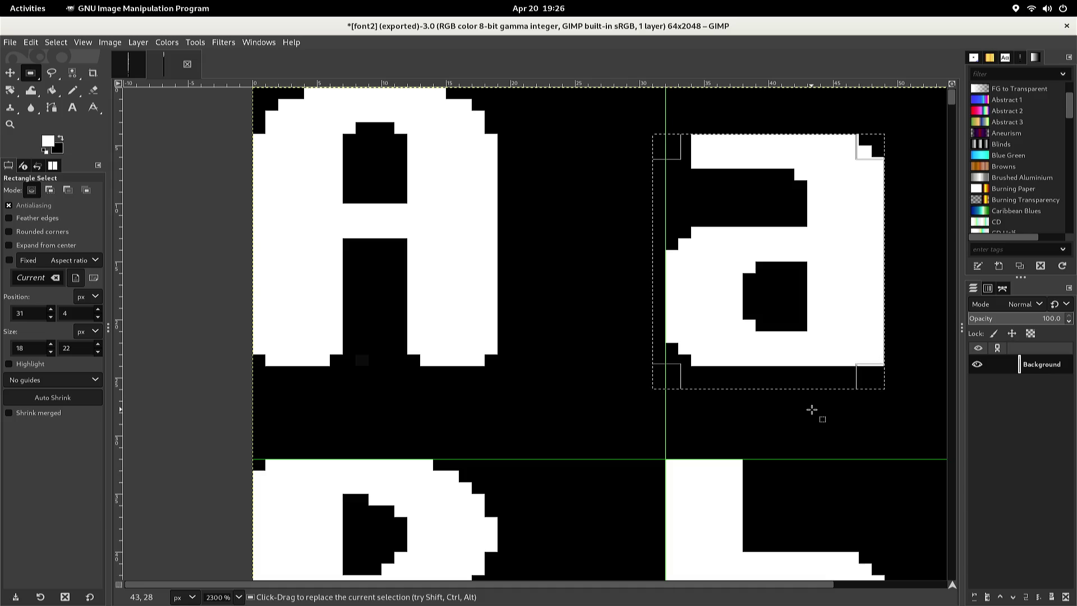
pyautogui.press('ctrl')
pyautogui.hotkey('ctrl', 'c')
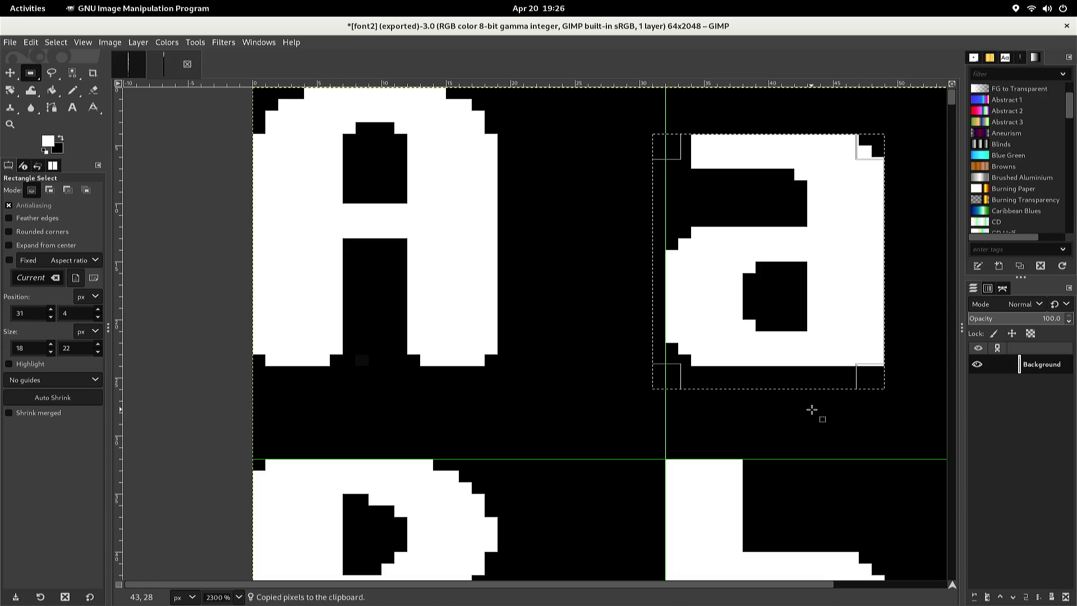
pyautogui.hotkey('ctrl', 'v')
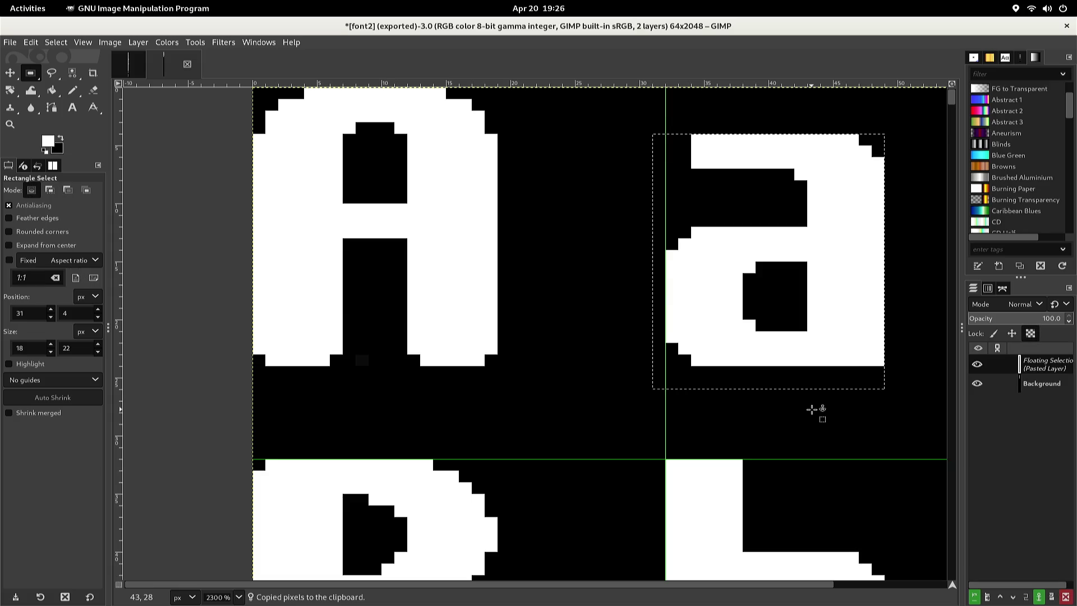
pyautogui.press('Down')
pyautogui.press('Down')
pyautogui.press('Down')
pyautogui.hotkey('ctrl', 'z')
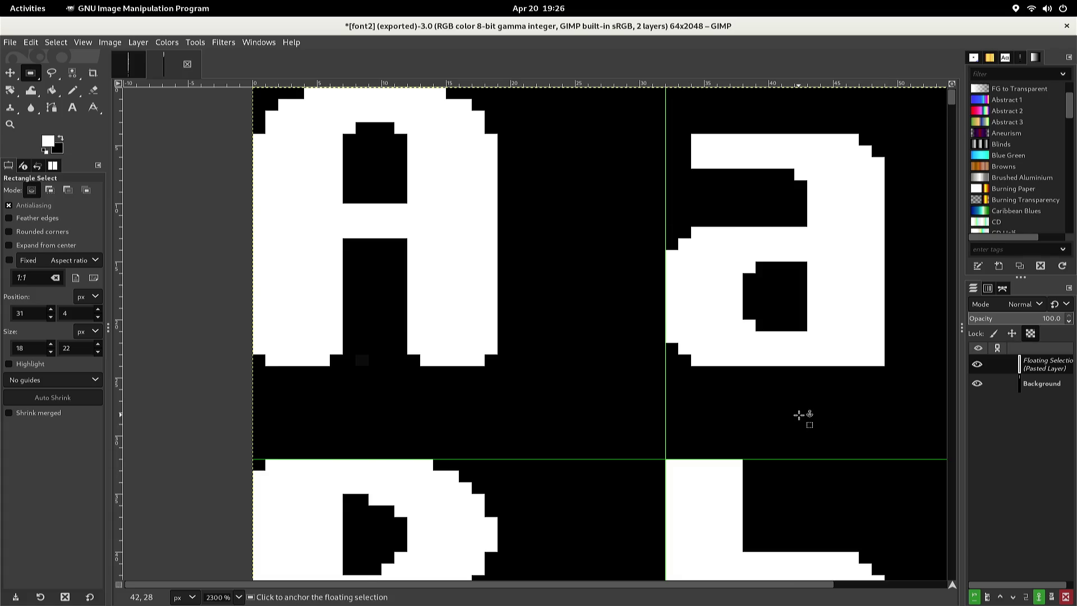
# Move the pasted a up beside the M, aligned with its baseline, and anchor it
pyautogui.scroll(-15, 803, 415)
pyautogui.scroll(-15, 787, 426)
pyautogui.scroll(2, 788, 425)
pyautogui.scroll(-2, 787, 425)
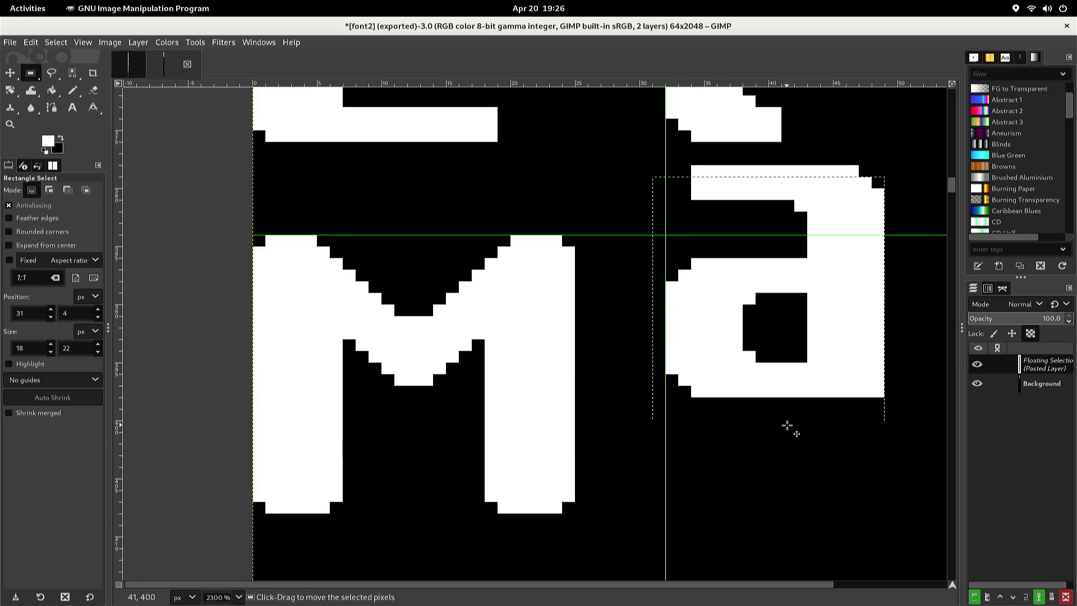
pyautogui.scroll(-1, 788, 425)
pyautogui.scroll(2, 786, 428)
pyautogui.press('Up')
pyautogui.press('Up')
pyautogui.press('Up')
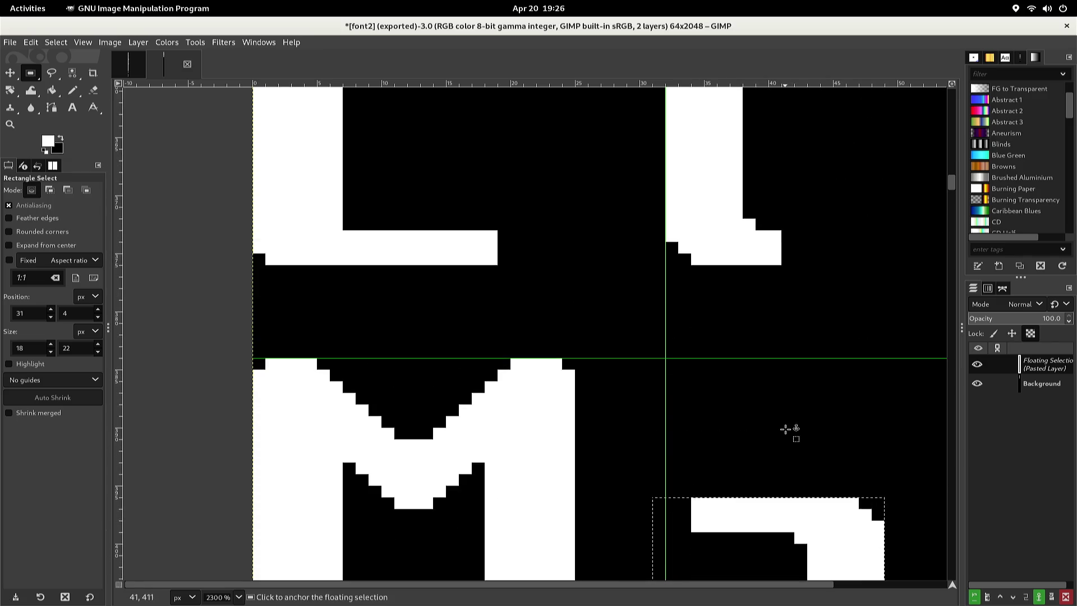
pyautogui.scroll(-2, 786, 429)
pyautogui.press('Up')
pyautogui.press('Up')
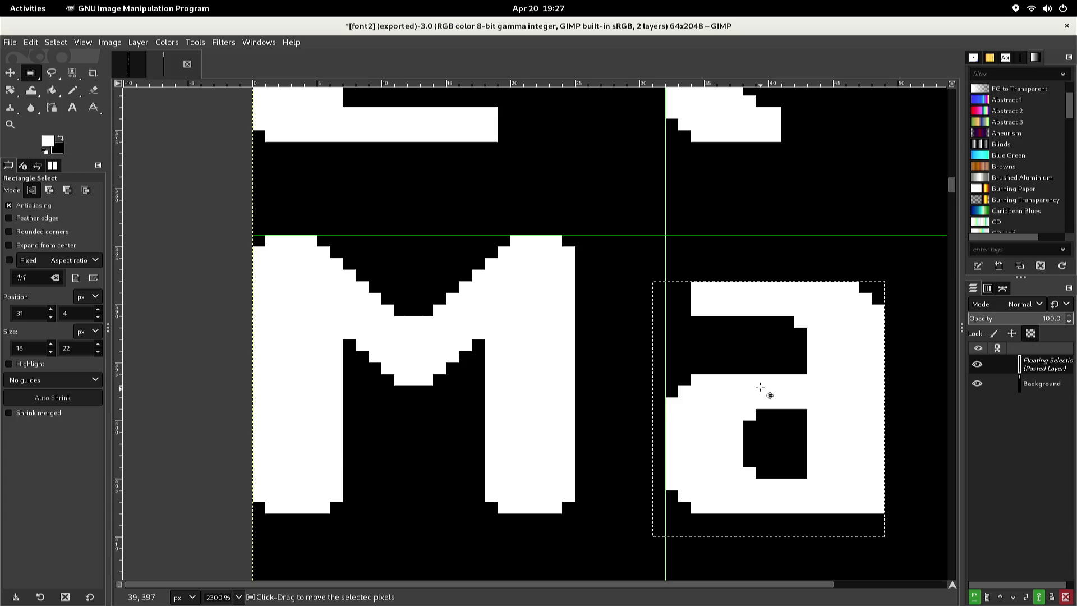
pyautogui.click(727, 257)
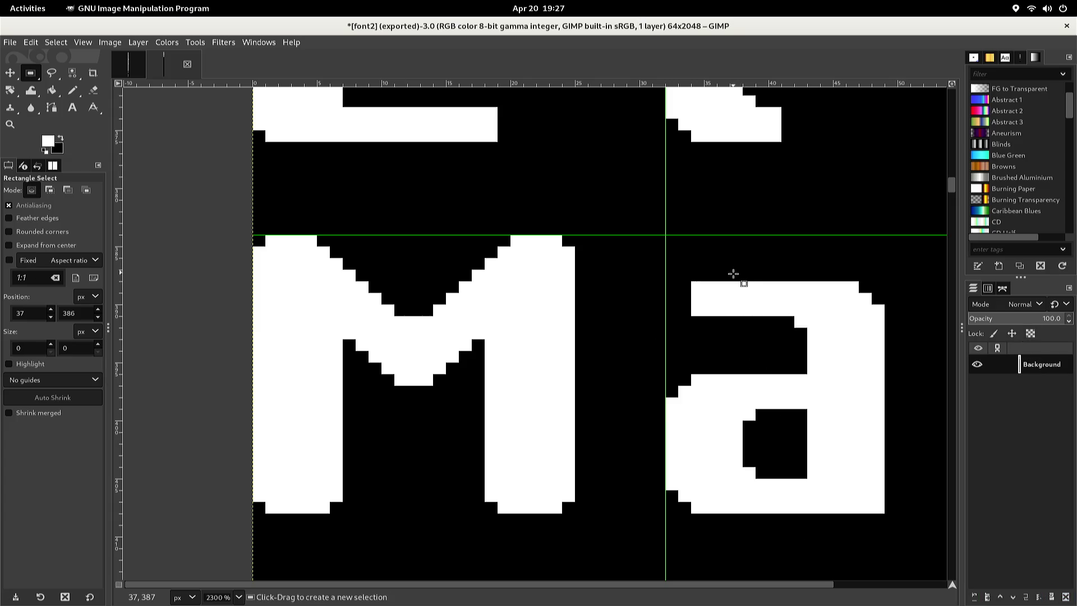
# Paint white pixels into the pasted a's middle band and down its left edge
pyautogui.press('n')
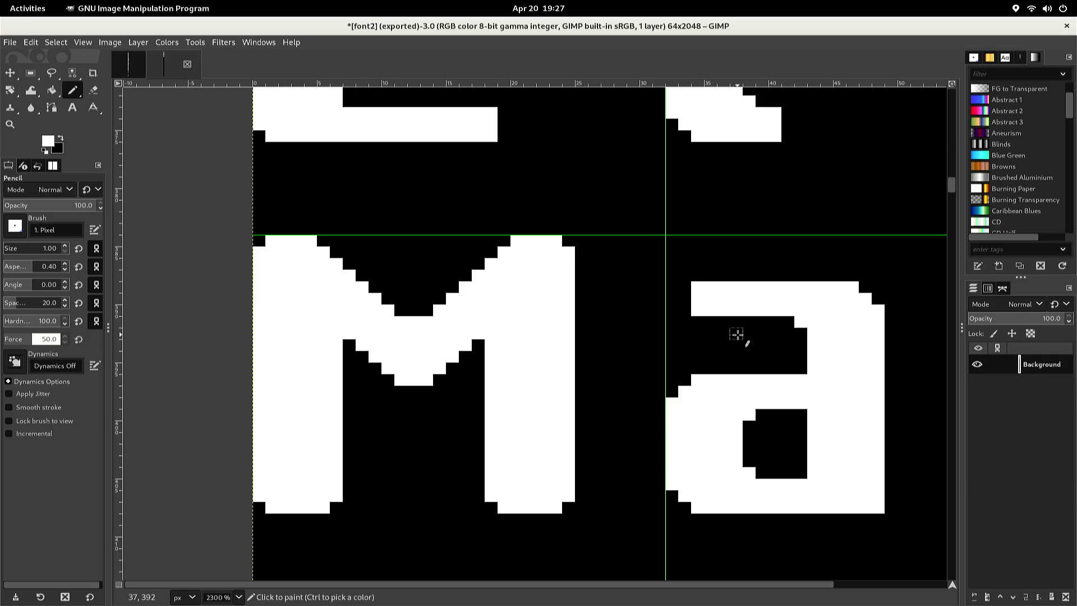
pyautogui.moveTo(748, 355)
pyautogui.mouseDown()
pyautogui.moveTo(750, 367)
pyautogui.moveTo(736, 364)
pyautogui.moveTo(737, 318)
pyautogui.mouseUp()
pyautogui.click(690, 287)
pyautogui.click(672, 299)
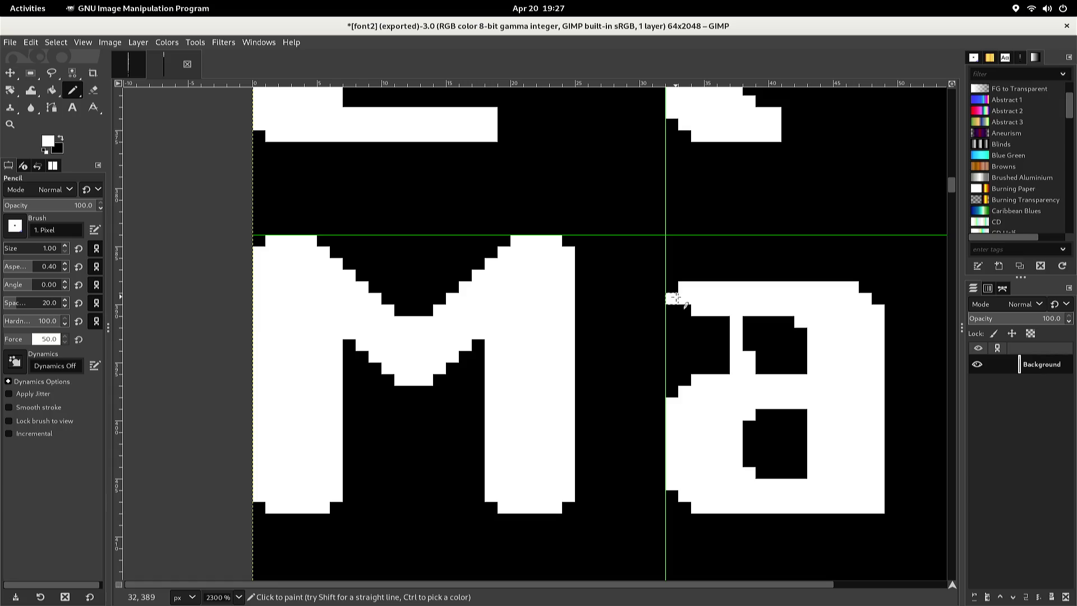
pyautogui.moveTo(673, 299)
pyautogui.mouseDown()
pyautogui.moveTo(659, 380)
pyautogui.moveTo(672, 391)
pyautogui.moveTo(673, 372)
pyautogui.mouseUp()
pyautogui.keyDown('ctrl'); pyautogui.click(668, 392); pyautogui.keyUp('ctrl')
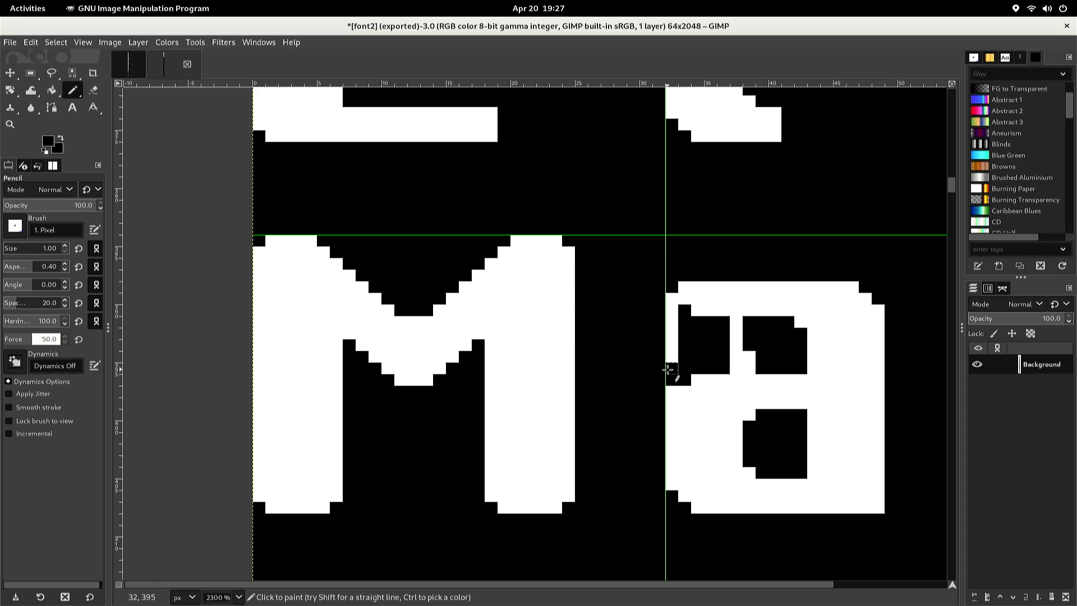
pyautogui.keyDown('ctrl'); pyautogui.click(669, 371); pyautogui.keyUp('ctrl')
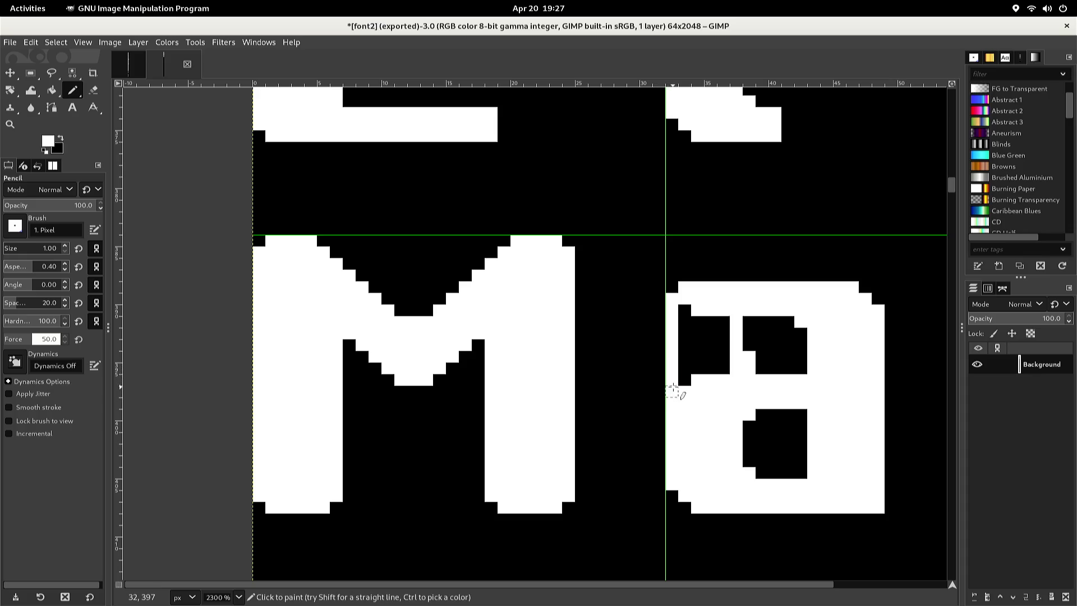
# Bucket-fill the left counter white and blacken the middle bar to join both counters
pyautogui.hotkey('shift', 'b')
pyautogui.click(704, 353)
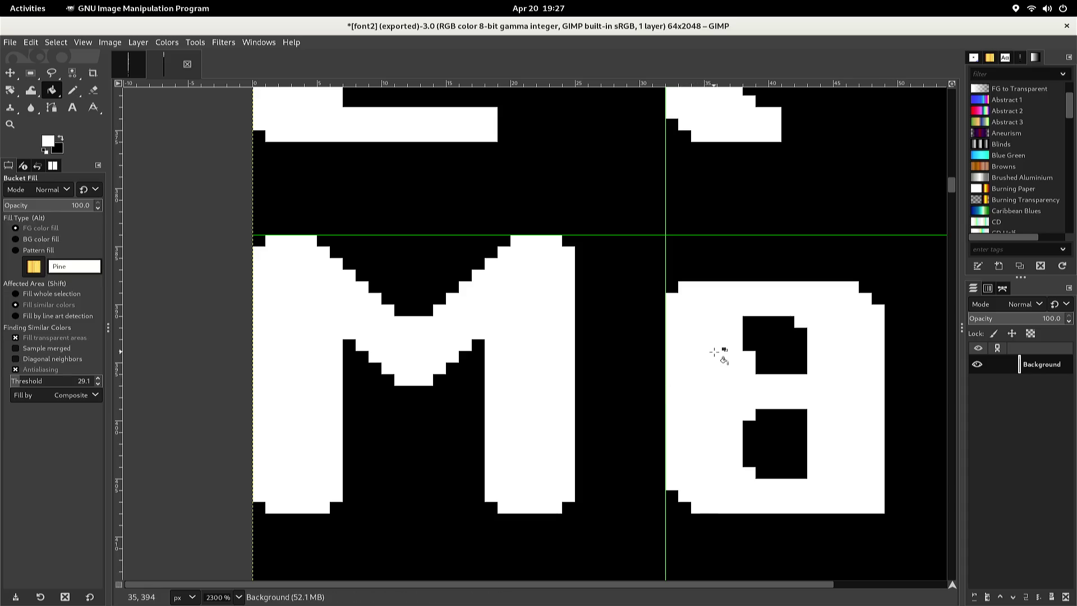
pyautogui.keyDown('ctrl'); pyautogui.click(753, 343); pyautogui.keyUp('ctrl')
pyautogui.press('n')
pyautogui.click(750, 379)
pyautogui.moveTo(750, 379)
pyautogui.mouseDown()
pyautogui.moveTo(749, 424)
pyautogui.moveTo(782, 379)
pyautogui.moveTo(765, 379)
pyautogui.moveTo(776, 389)
pyautogui.moveTo(788, 378)
pyautogui.moveTo(793, 413)
pyautogui.moveTo(806, 380)
pyautogui.mouseUp()
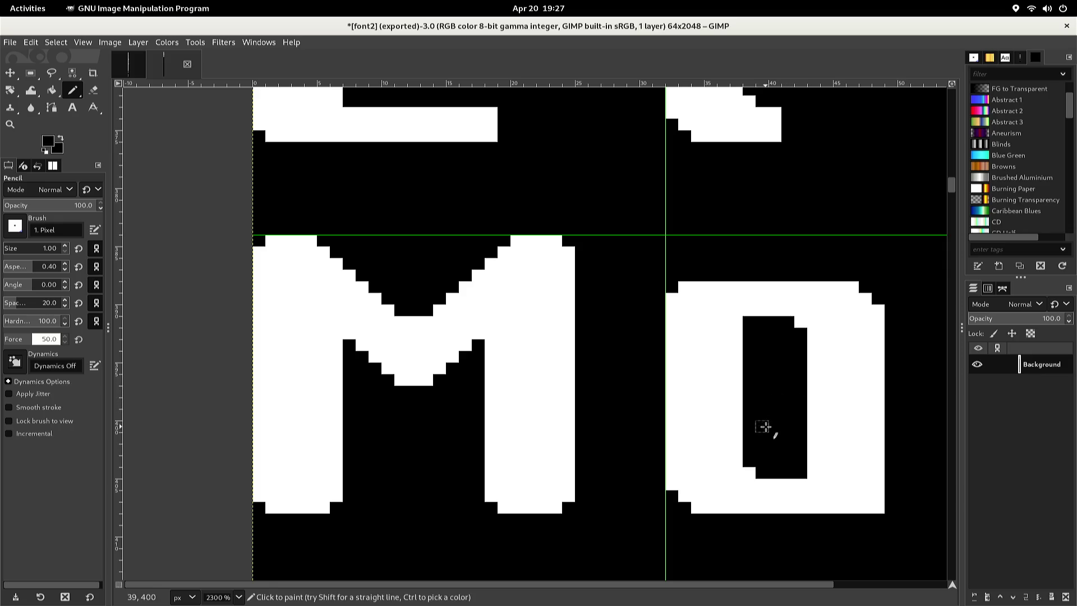
# Cut the glyph's bottom open into an arch and square off the n's lower-left leg
pyautogui.moveTo(749, 472); pyautogui.dragTo(740, 507)
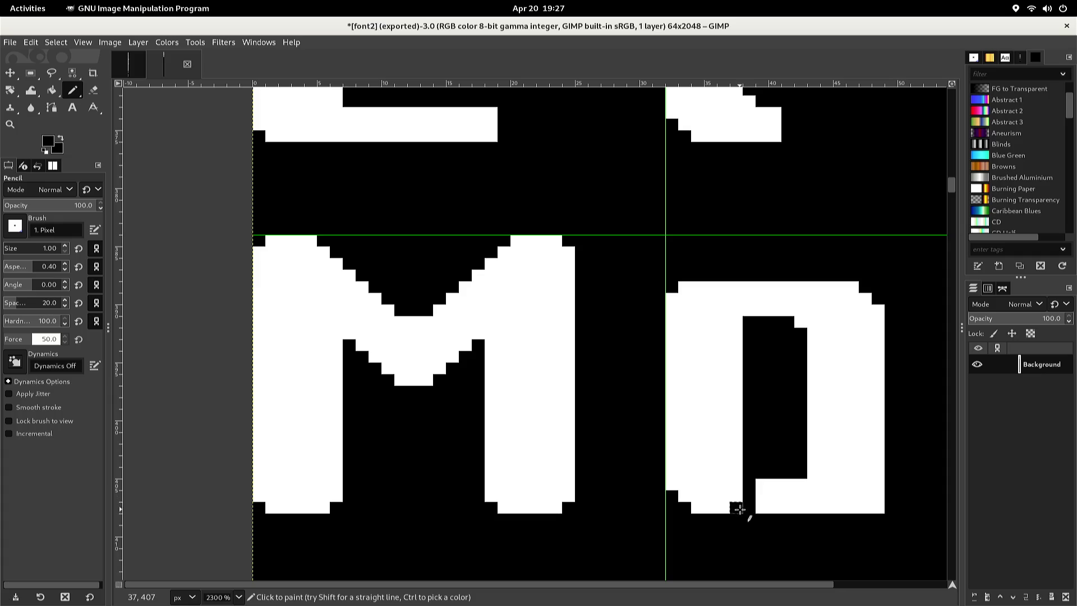
pyautogui.hotkey('ctrl', 'z')
pyautogui.click(735, 507)
pyautogui.moveTo(735, 507)
pyautogui.mouseDown()
pyautogui.moveTo(750, 476)
pyautogui.moveTo(760, 509)
pyautogui.moveTo(780, 485)
pyautogui.moveTo(777, 507)
pyautogui.moveTo(793, 499)
pyautogui.moveTo(796, 476)
pyautogui.moveTo(802, 510)
pyautogui.mouseUp()
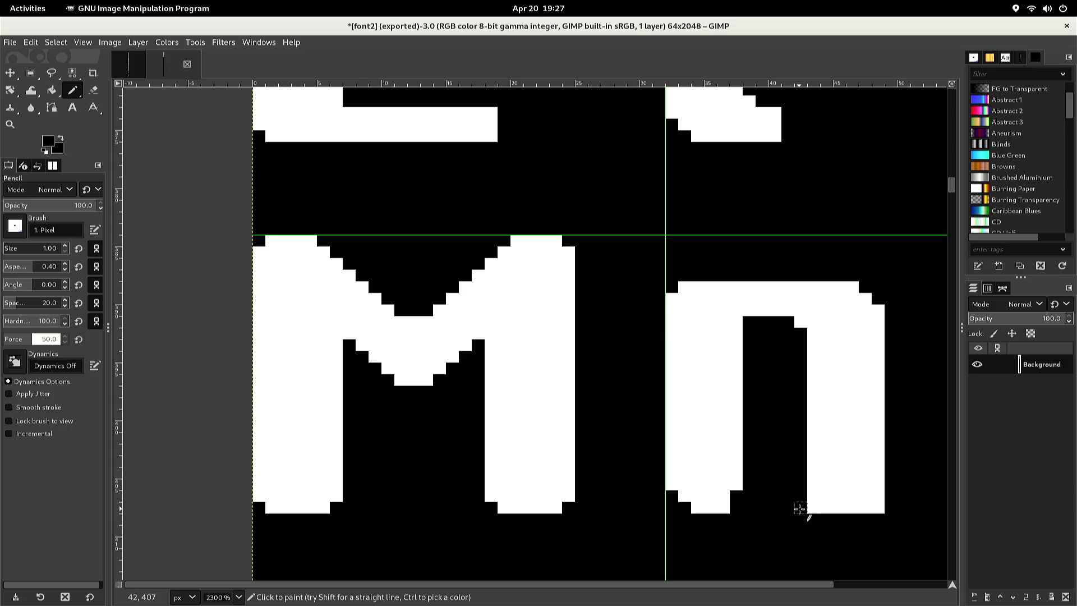
pyautogui.press('x')
pyautogui.click(735, 496)
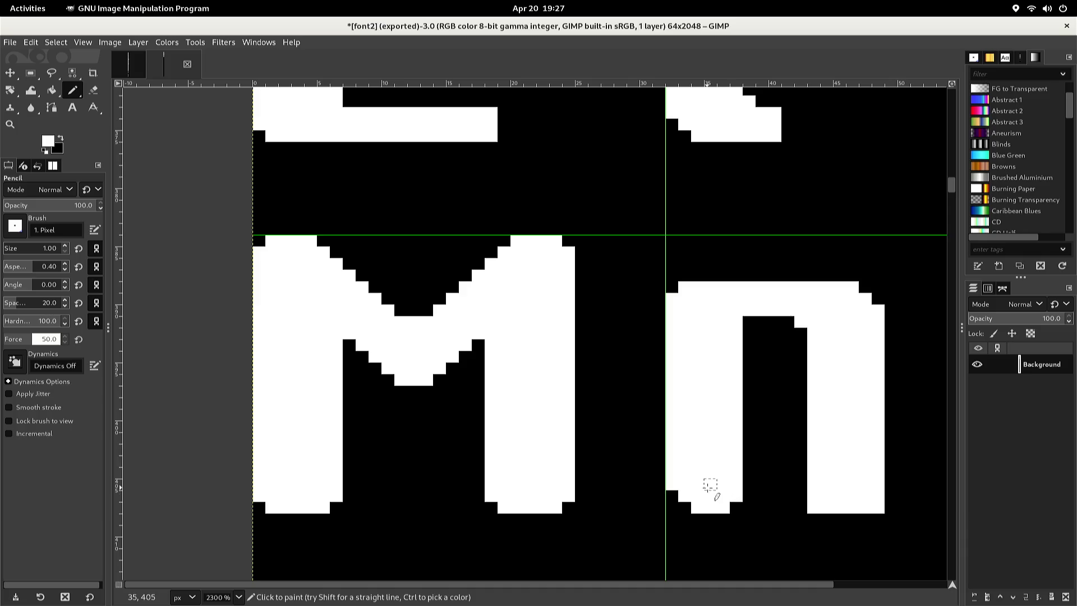
pyautogui.click(685, 506)
pyautogui.click(673, 492)
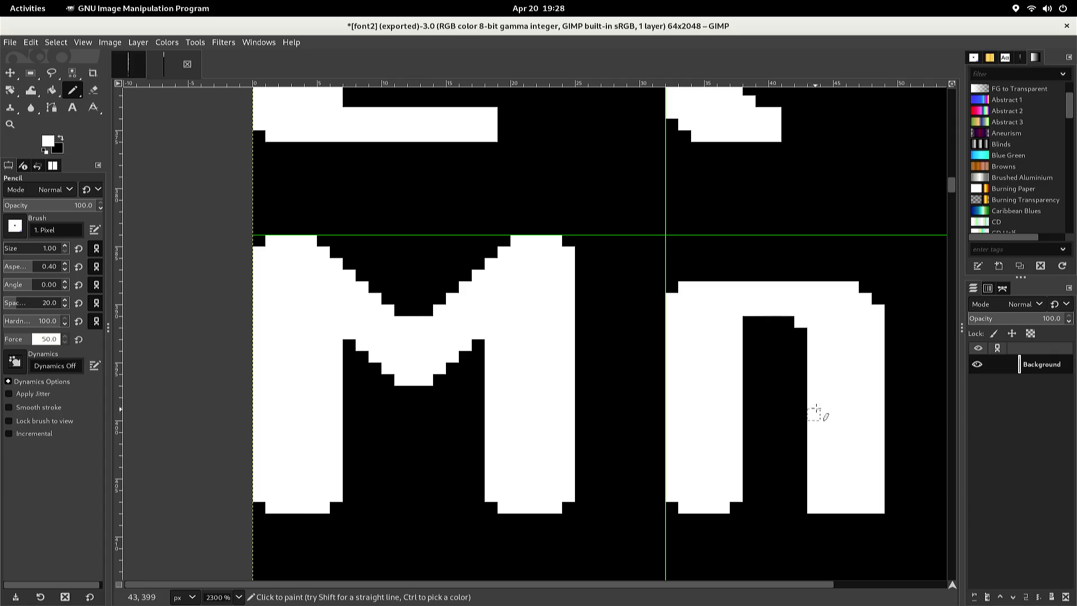
# Copy the n's right-hand stroke and paste it as a floating layer
pyautogui.press('r')
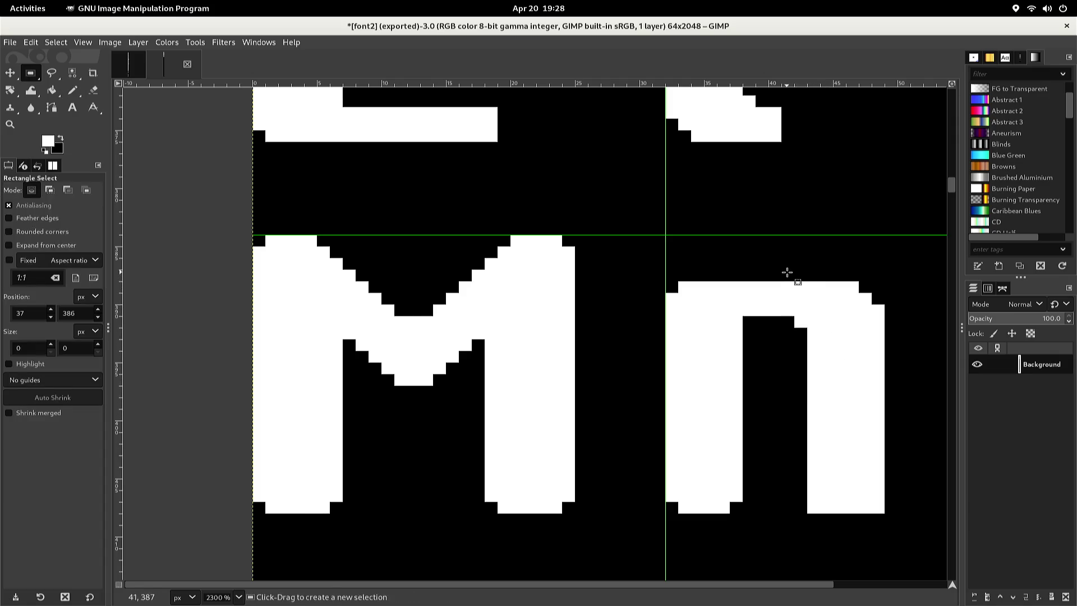
pyautogui.moveTo(782, 271)
pyautogui.mouseDown()
pyautogui.moveTo(798, 473)
pyautogui.moveTo(832, 509)
pyautogui.moveTo(894, 517)
pyautogui.mouseUp()
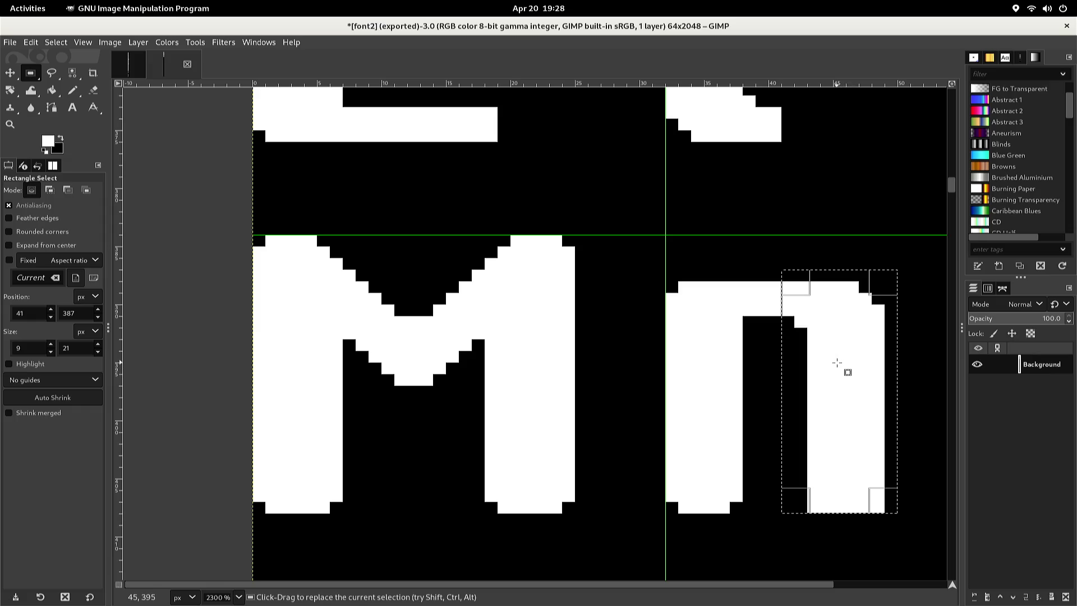
pyautogui.hotkey('ctrl', 'c')
pyautogui.press('Left')
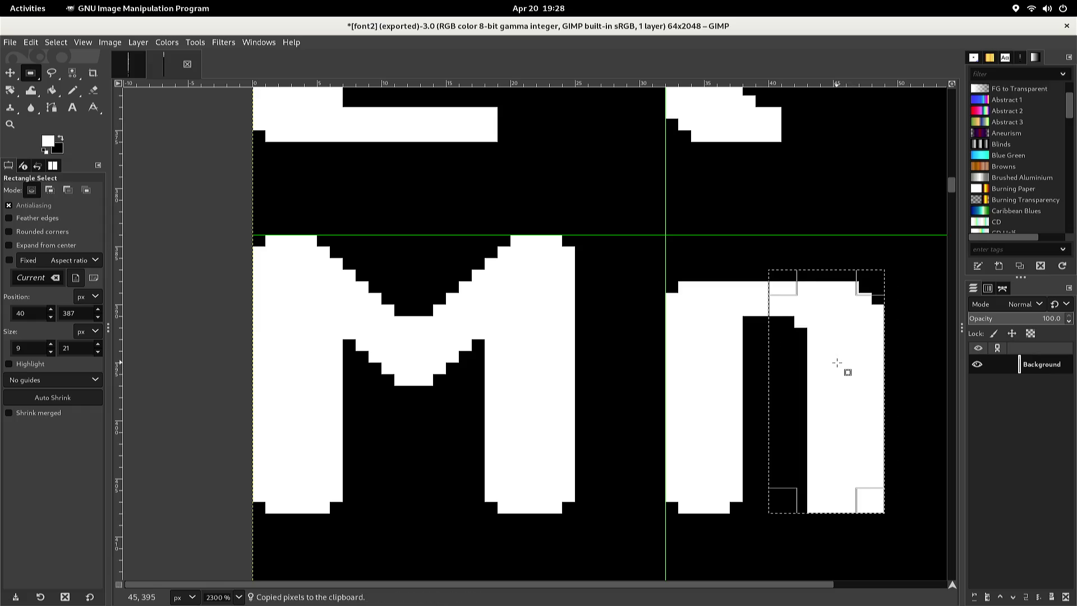
pyautogui.hotkey('ctrl', 'v')
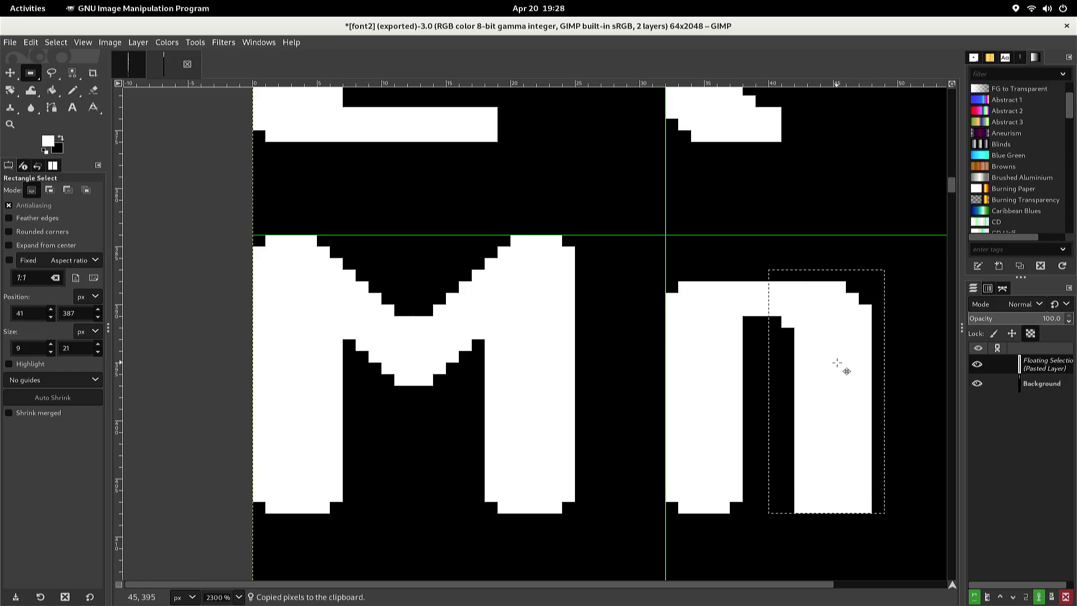
# Shift the pasted stroke about nine pixels right of the n and anchor it
pyautogui.press('Left')
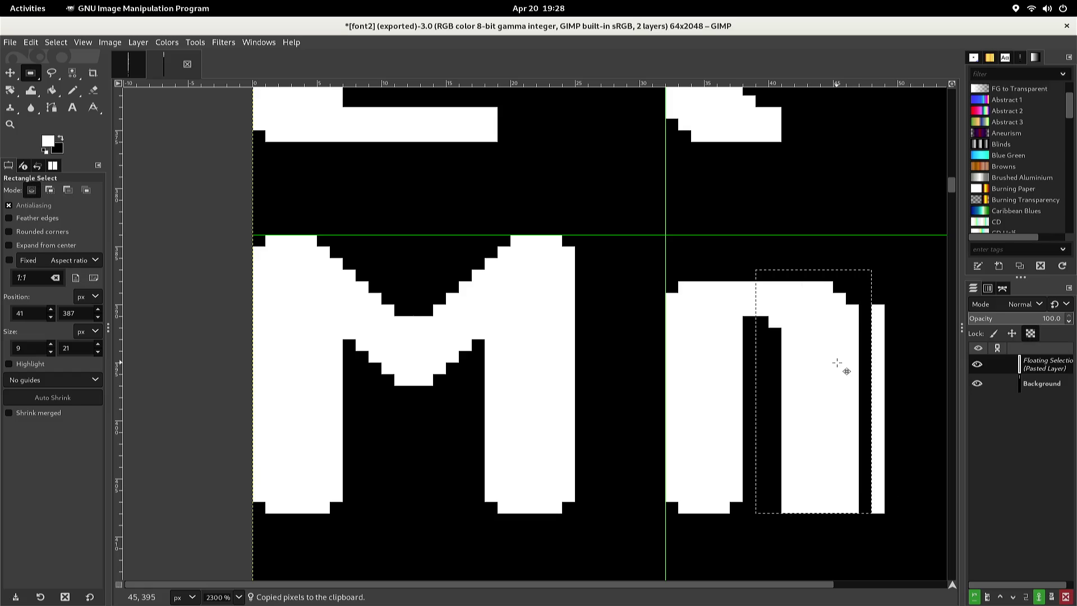
pyautogui.press('Right')
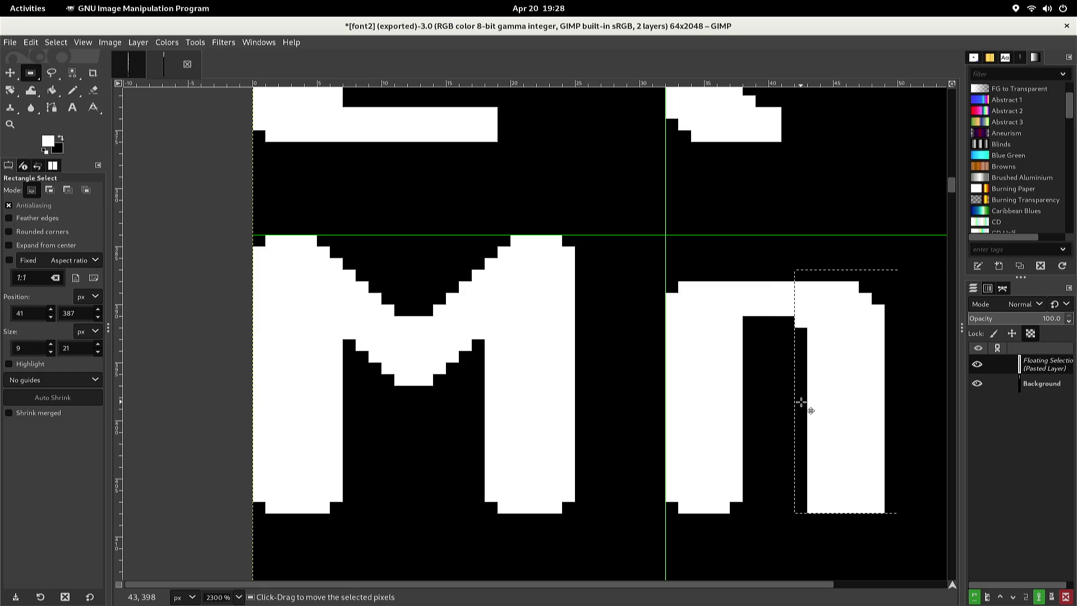
pyautogui.press('Right')
pyautogui.press('Right')
pyautogui.press('Right')
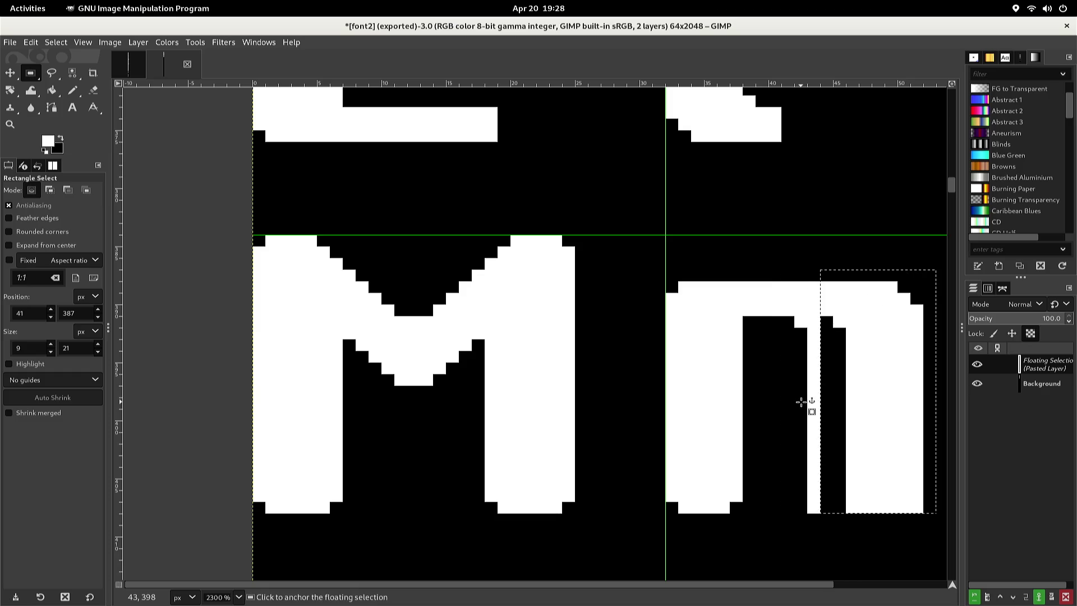
pyautogui.press('Left')
pyautogui.press('Left')
pyautogui.press('Left')
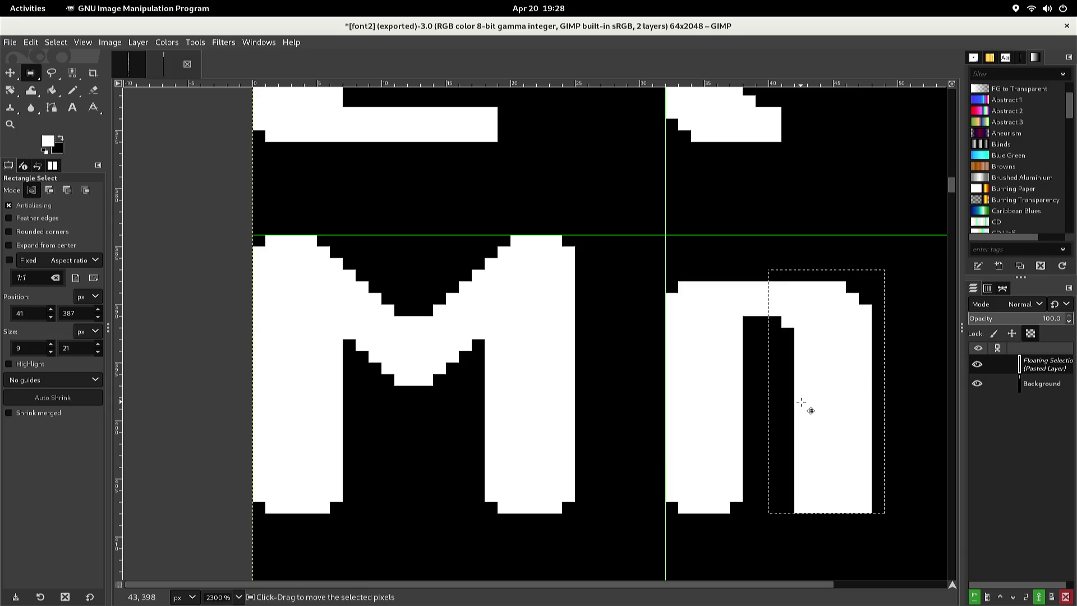
pyautogui.press('ctrl')
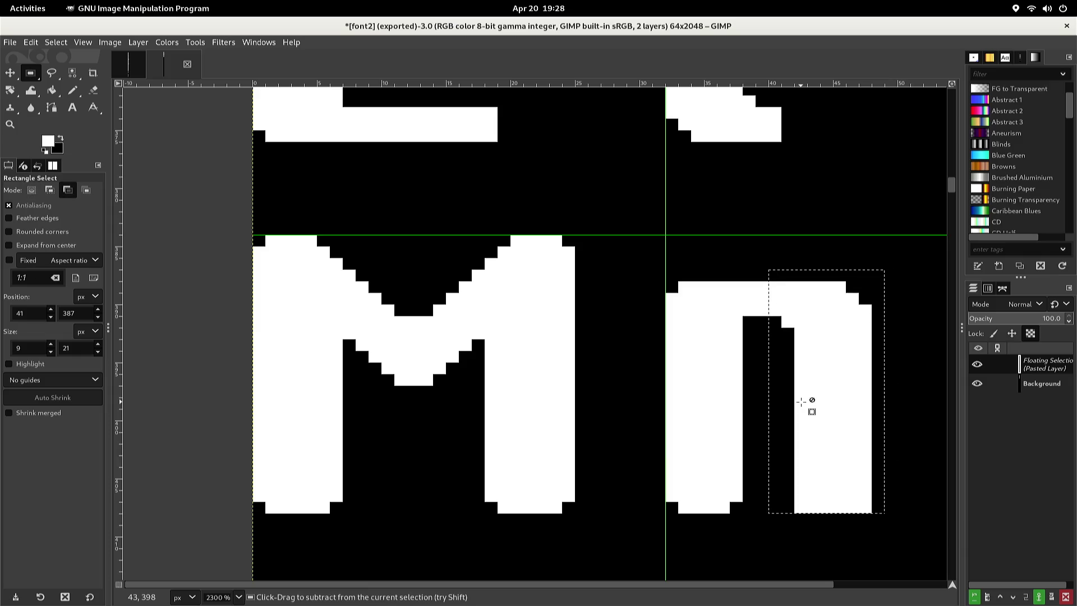
pyautogui.press('Right')
pyautogui.press('Right')
pyautogui.press('Right')
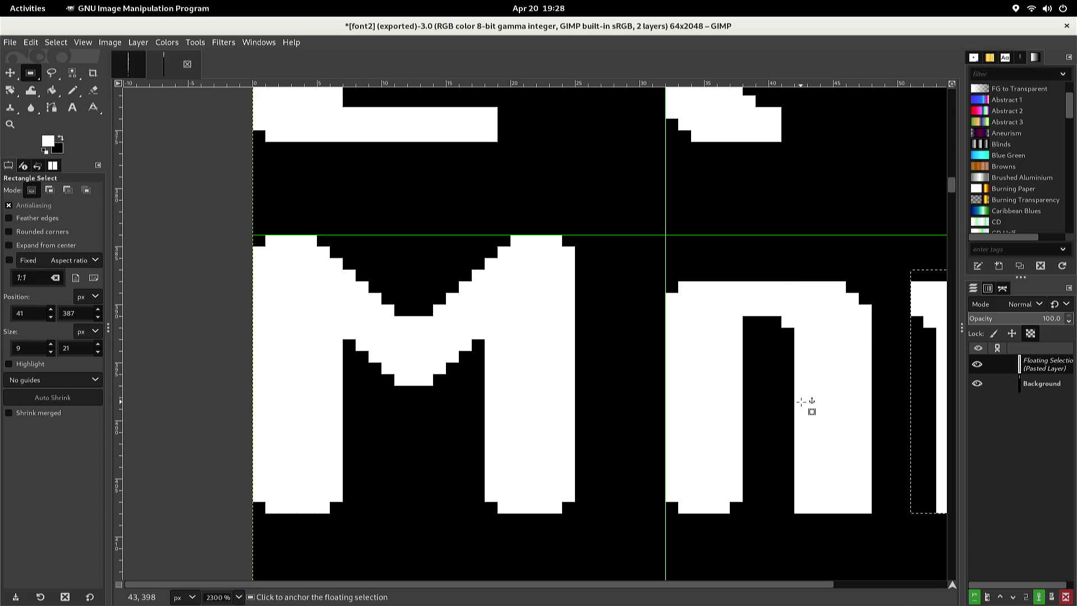
pyautogui.press('Right')
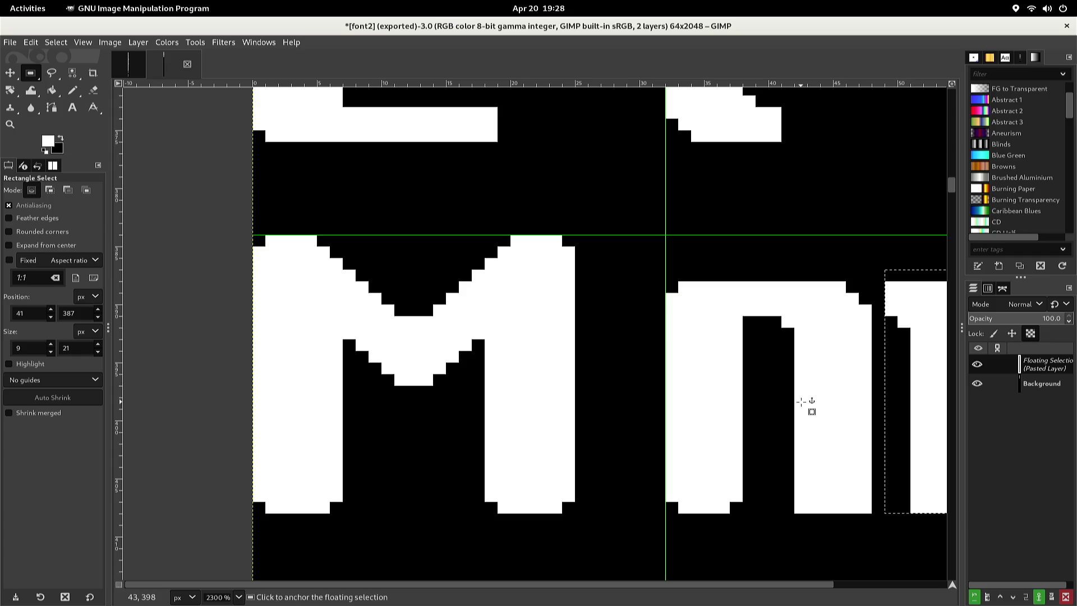
pyautogui.press('Right')
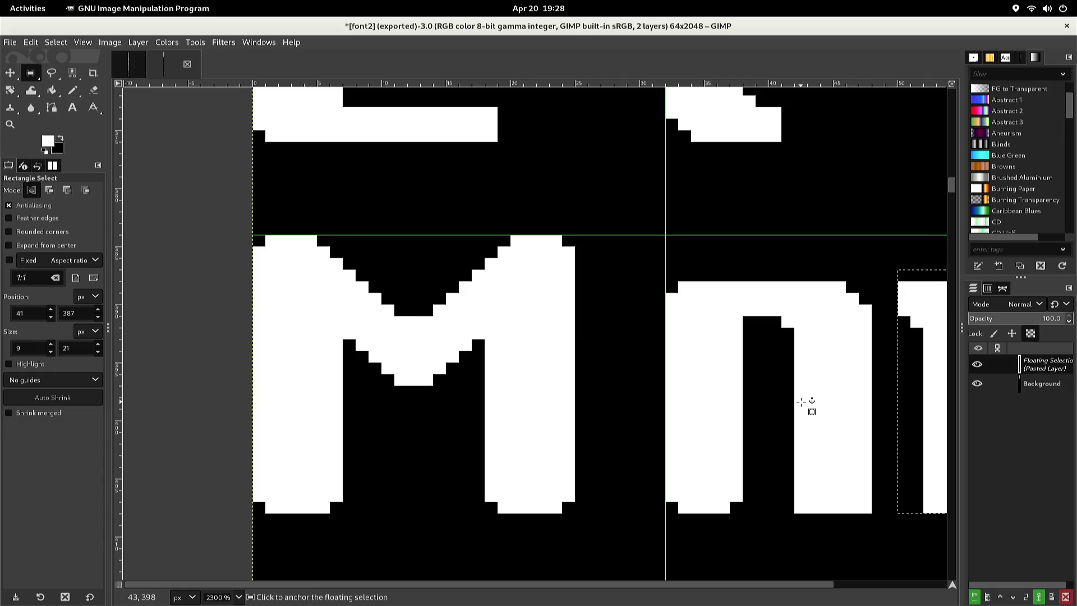
pyautogui.click(786, 338)
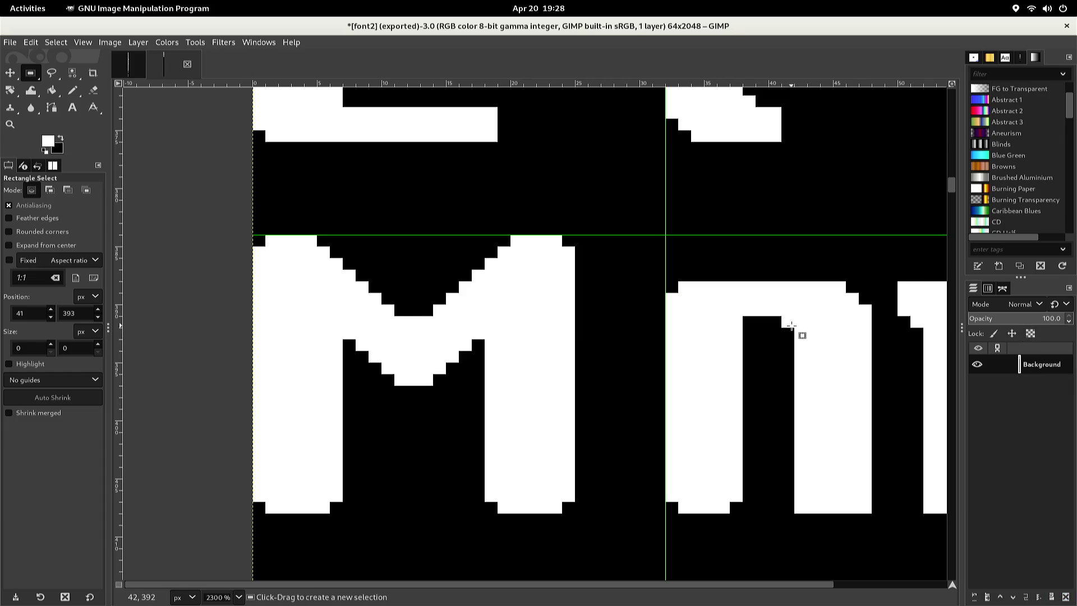
# Blacken the bottom corner pixels of the n's right stem and the pasted stroke with a 1-pixel Pencil
pyautogui.moveTo(806, 334)
pyautogui.mouseDown()
pyautogui.moveTo(733, 313)
pyautogui.moveTo(691, 313)
pyautogui.mouseUp()
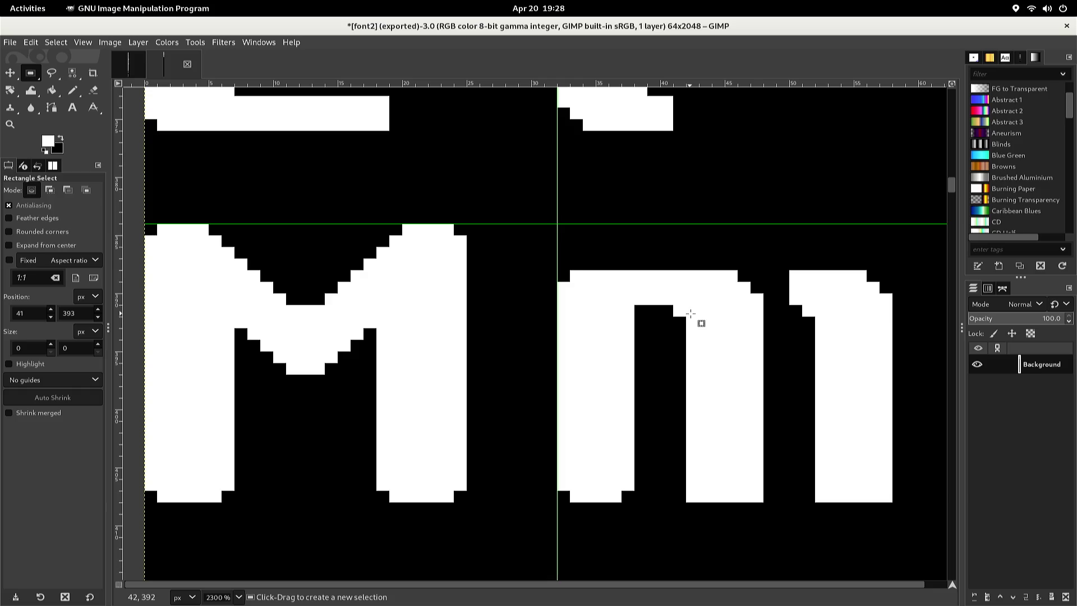
pyautogui.press('ctrl')
pyautogui.keyDown('ctrl'); pyautogui.click(655, 448); pyautogui.keyUp('ctrl')
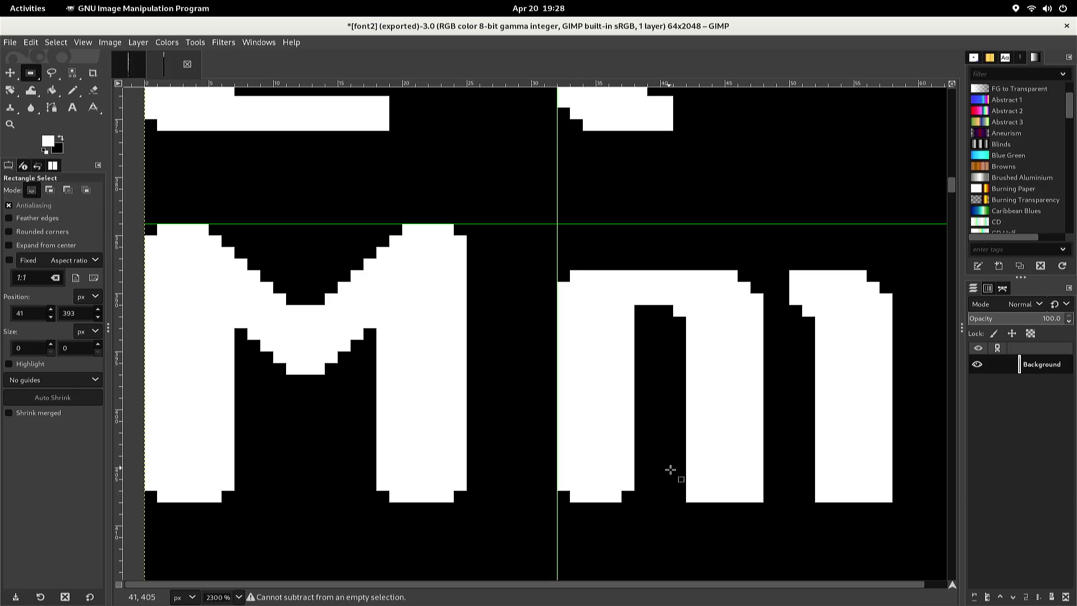
pyautogui.click(689, 496)
pyautogui.press('n')
pyautogui.press('x')
pyautogui.click(691, 497)
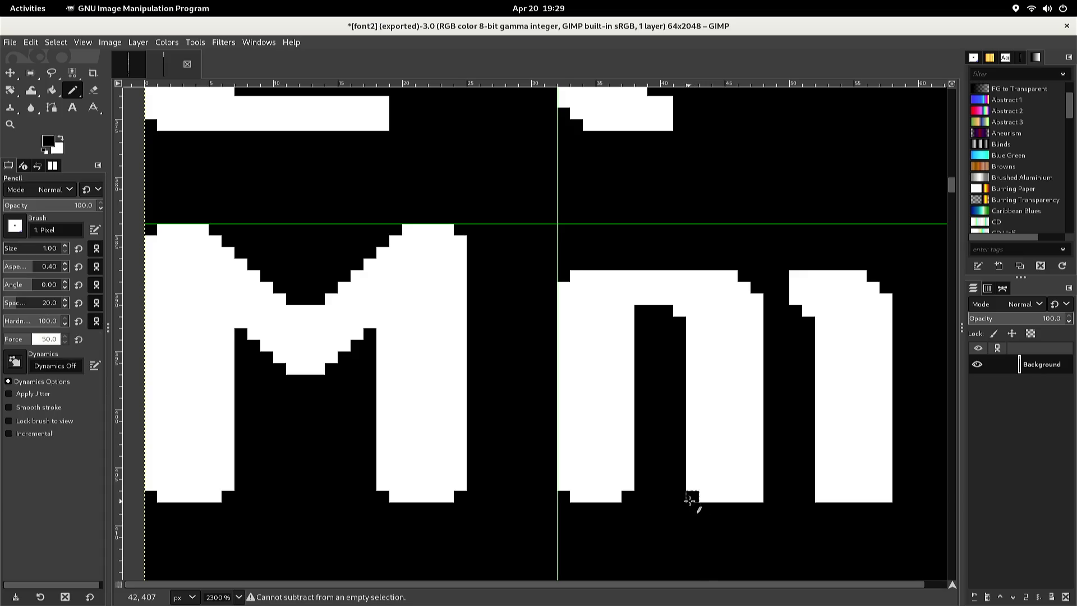
pyautogui.click(758, 497)
pyautogui.click(822, 497)
pyautogui.click(886, 496)
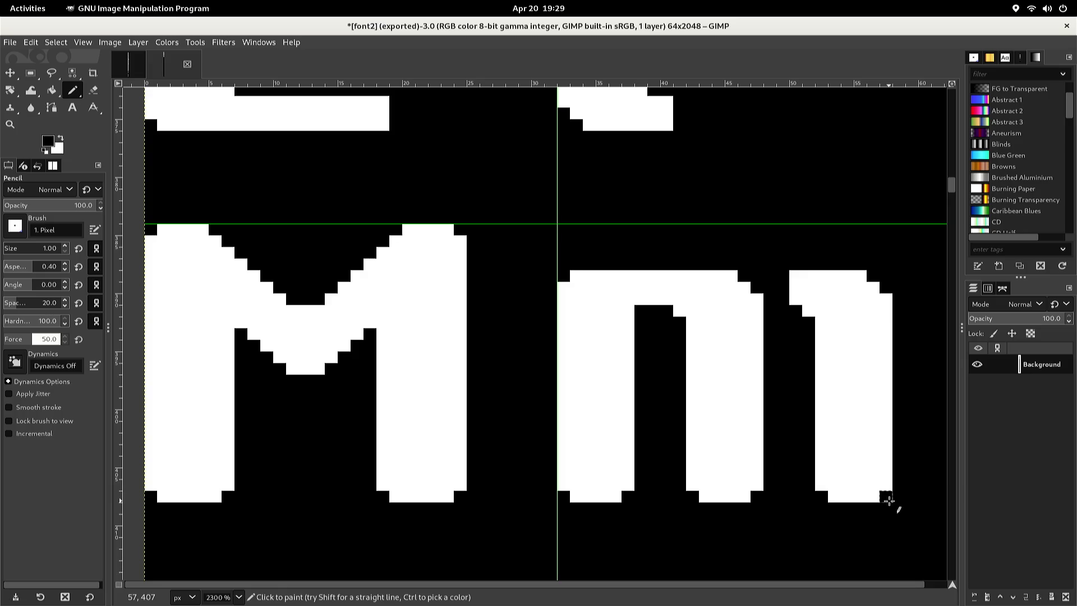
# Fill the gap between the n and the stroke with white to join them into an m
pyautogui.keyDown('ctrl'); pyautogui.click(808, 298); pyautogui.keyUp('ctrl')
pyautogui.moveTo(808, 299)
pyautogui.mouseDown()
pyautogui.moveTo(752, 280)
pyautogui.moveTo(765, 299)
pyautogui.moveTo(782, 298)
pyautogui.moveTo(793, 277)
pyautogui.moveTo(744, 276)
pyautogui.moveTo(760, 260)
pyautogui.moveTo(736, 258)
pyautogui.mouseUp()
pyautogui.keyDown('ctrl'); pyautogui.click(769, 254); pyautogui.keyUp('ctrl')
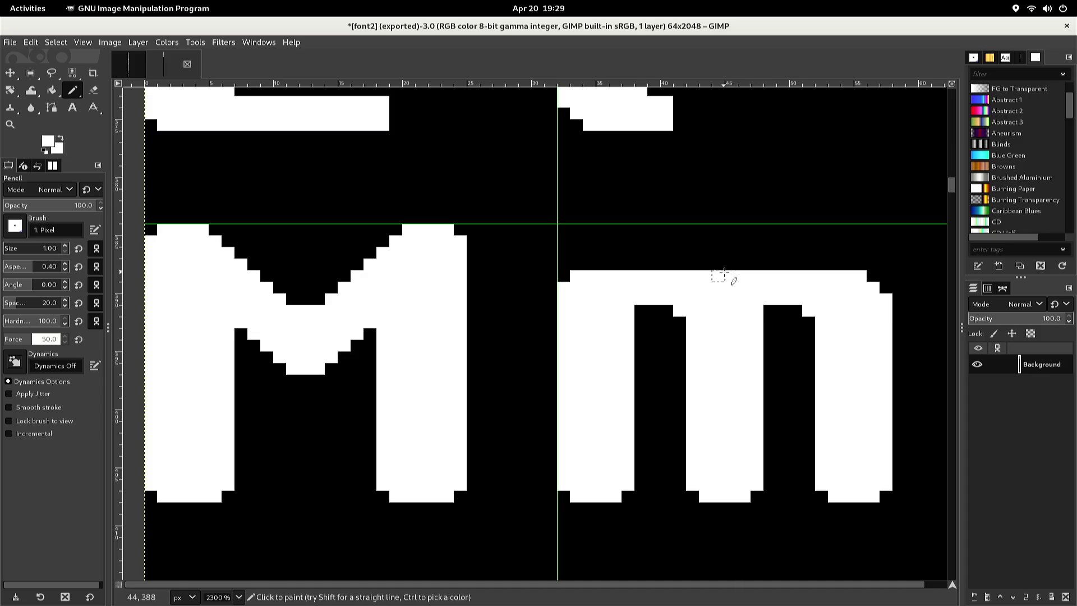
pyautogui.click(726, 272)
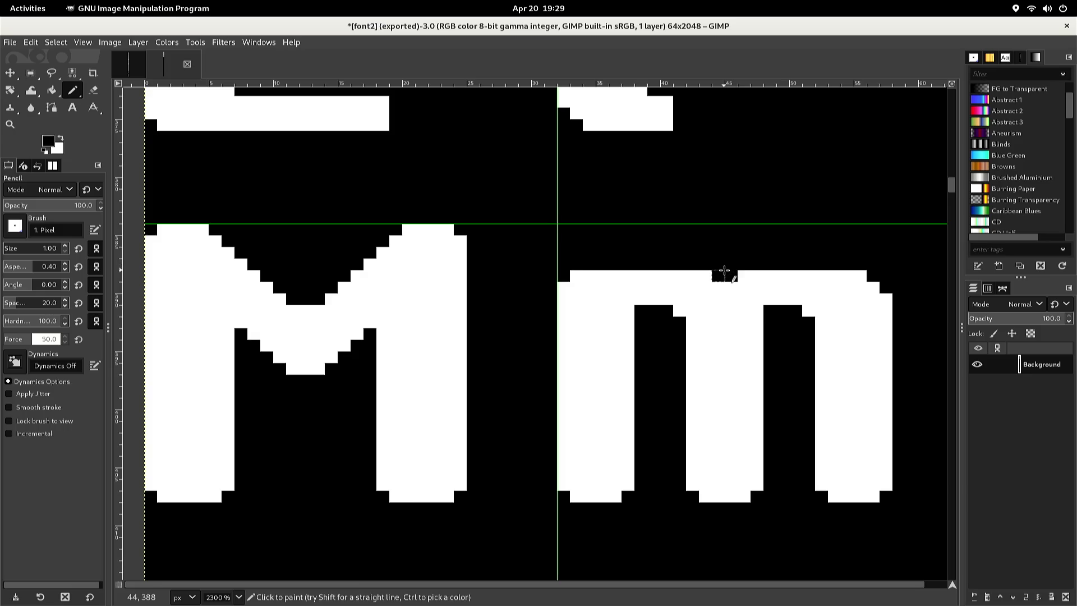
pyautogui.click(716, 277)
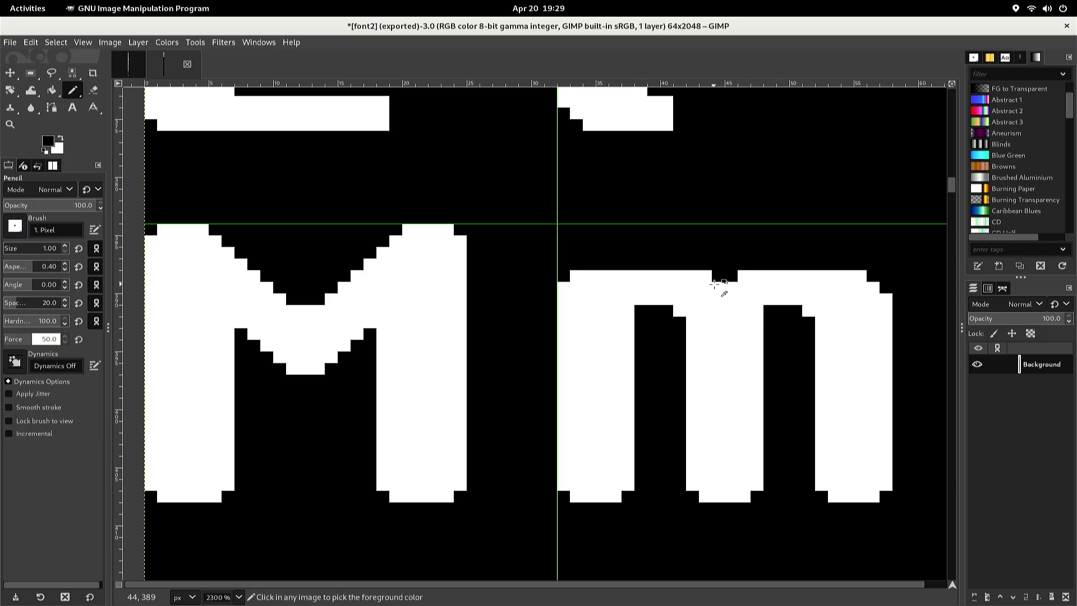
# Whiten the right arch's top-left pixel and widen and deepen the black notch on top of the m
pyautogui.press('x')
pyautogui.click(718, 277)
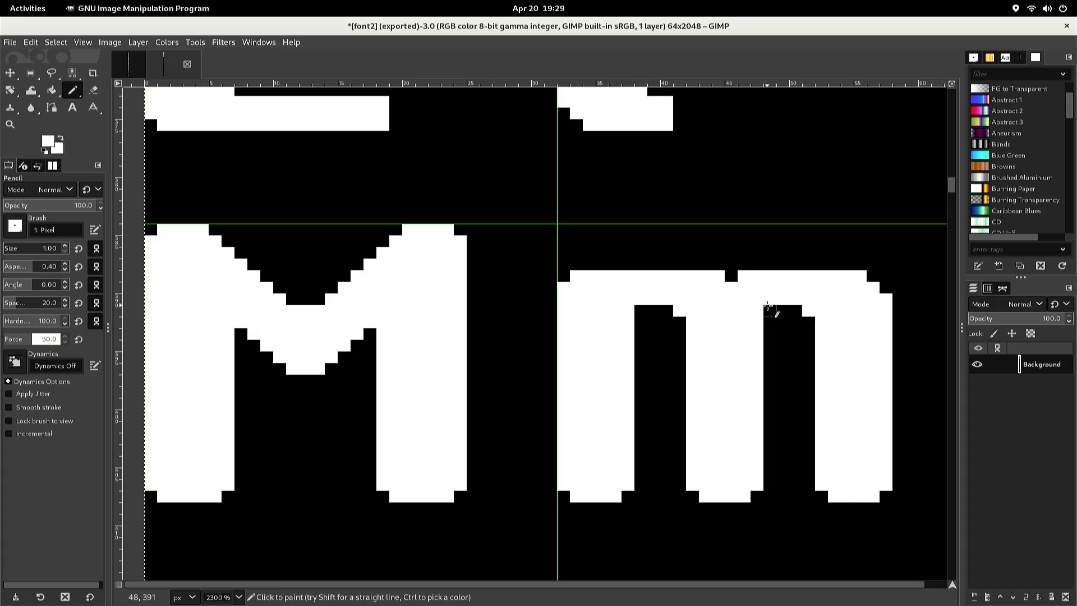
pyautogui.keyDown('ctrl'); pyautogui.click(766, 307); pyautogui.keyUp('ctrl')
pyautogui.keyDown('ctrl'); pyautogui.click(752, 315); pyautogui.keyUp('ctrl')
pyautogui.click(770, 310)
pyautogui.keyDown('ctrl'); pyautogui.click(736, 270); pyautogui.keyUp('ctrl')
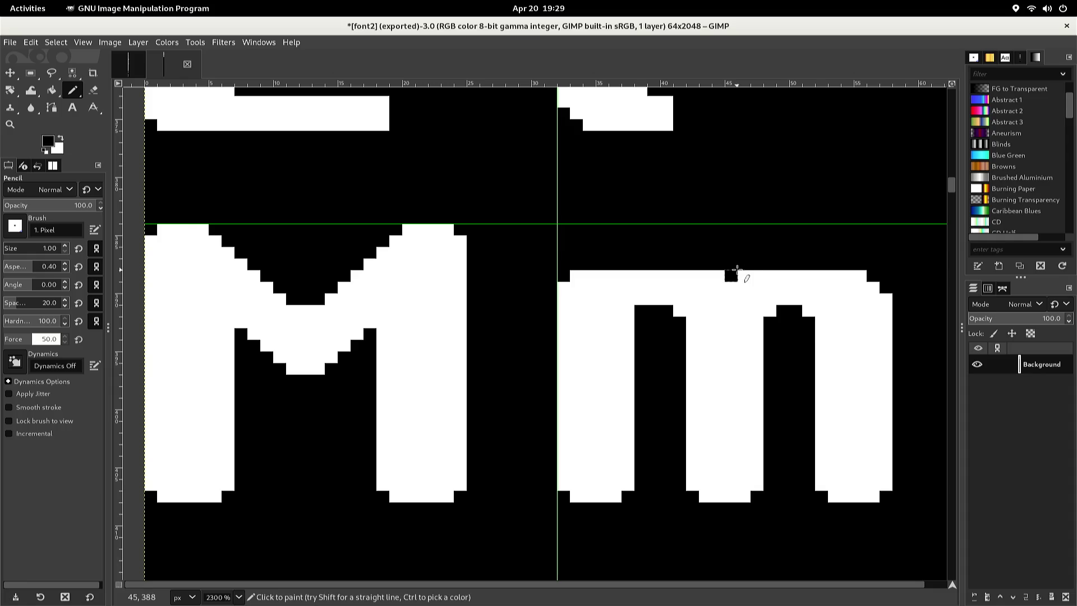
pyautogui.click(745, 276)
pyautogui.click(718, 276)
pyautogui.click(731, 287)
# Export the sheet to font2.png, then switch to the original font sheet
pyautogui.press('ctrl')
pyautogui.hotkey('ctrl', 'e')
pyautogui.hotkey('ctrl', 'pageup')
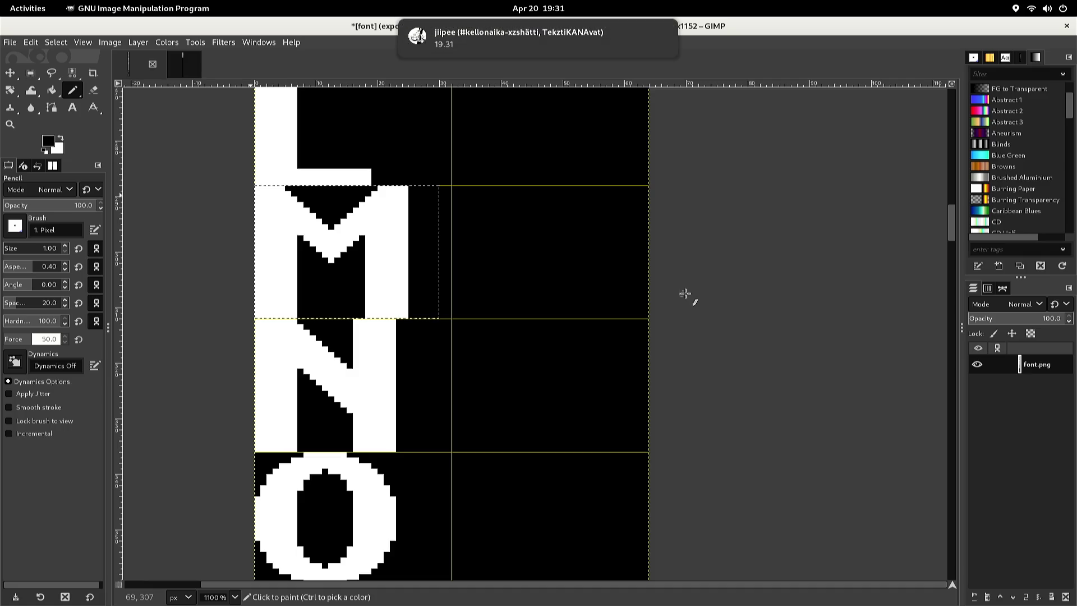
# Select the uppercase N's cell in the original sheet and copy it
pyautogui.press('r')
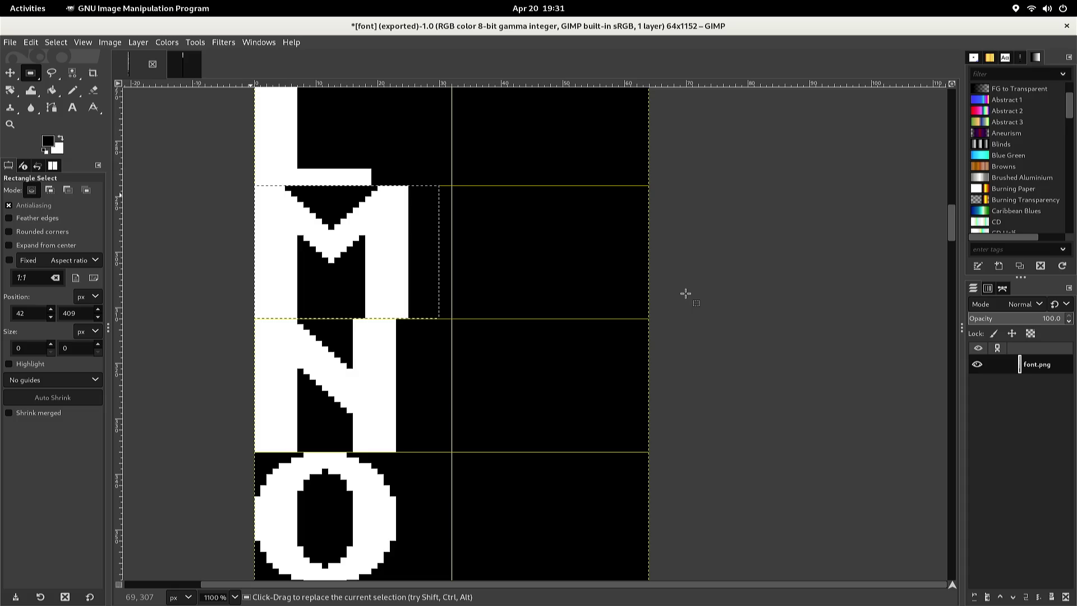
pyautogui.scroll(3, 685, 293)
pyautogui.scroll(-3, 673, 300)
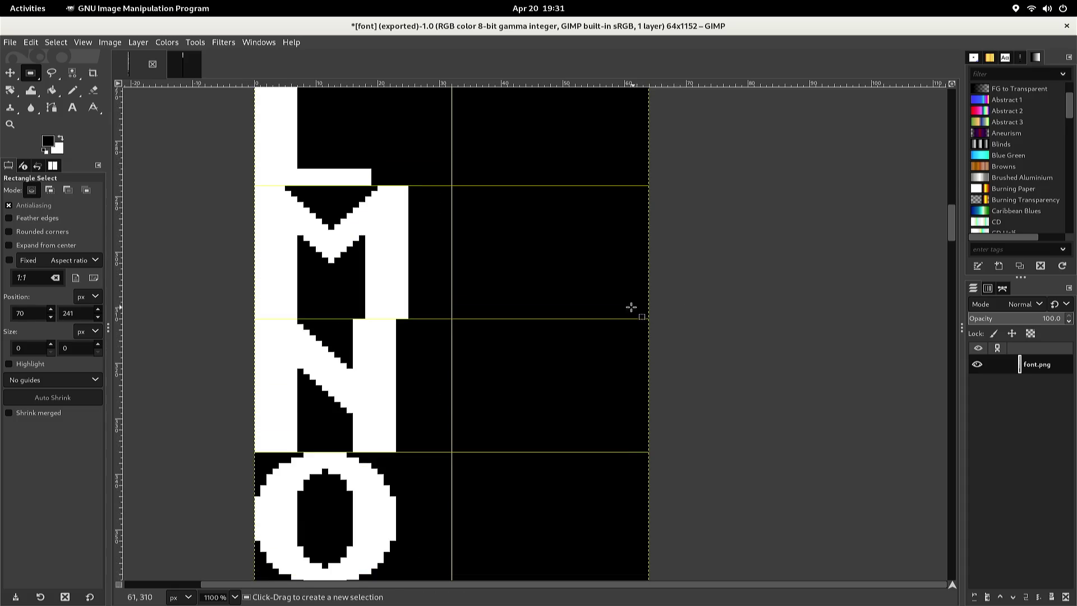
pyautogui.moveTo(489, 318)
pyautogui.mouseDown()
pyautogui.moveTo(236, 361)
pyautogui.moveTo(242, 452)
pyautogui.mouseUp()
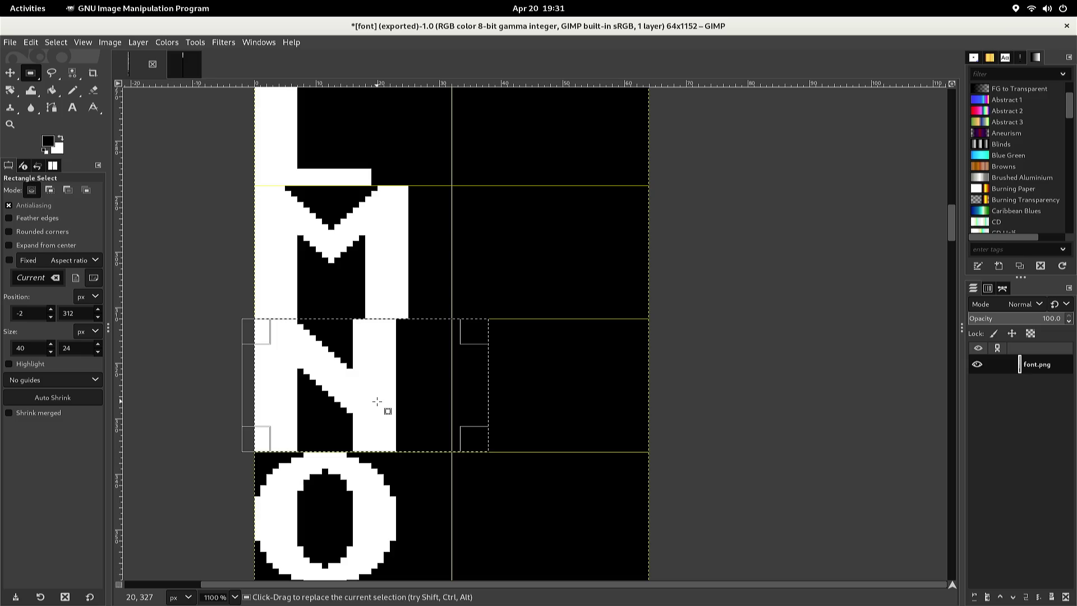
pyautogui.hotkey('ctrl', 'c')
# Paste the N into font2, nudge it into the cell below the M, and anchor it
pyautogui.hotkey('ctrl', 'Tab')
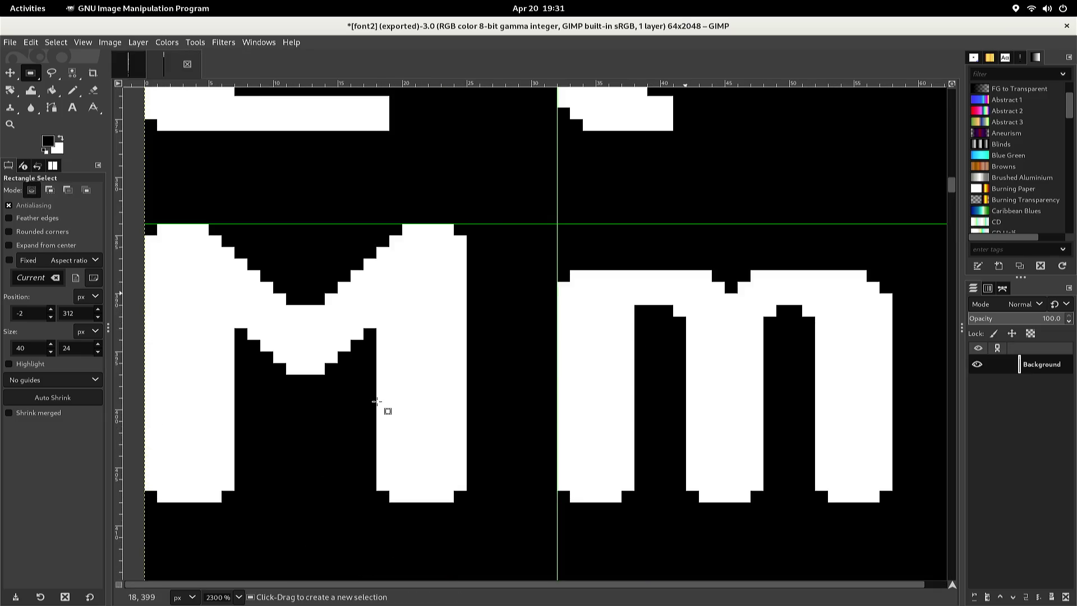
pyautogui.hotkey('ctrl', 'v')
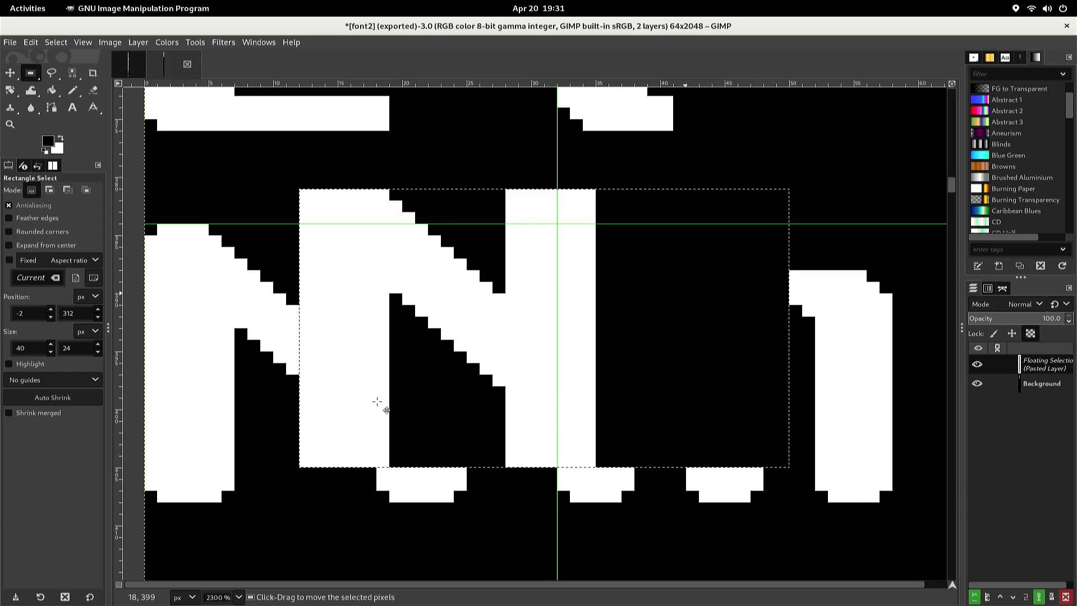
pyautogui.press('Down')
pyautogui.press('Down')
pyautogui.press('Down')
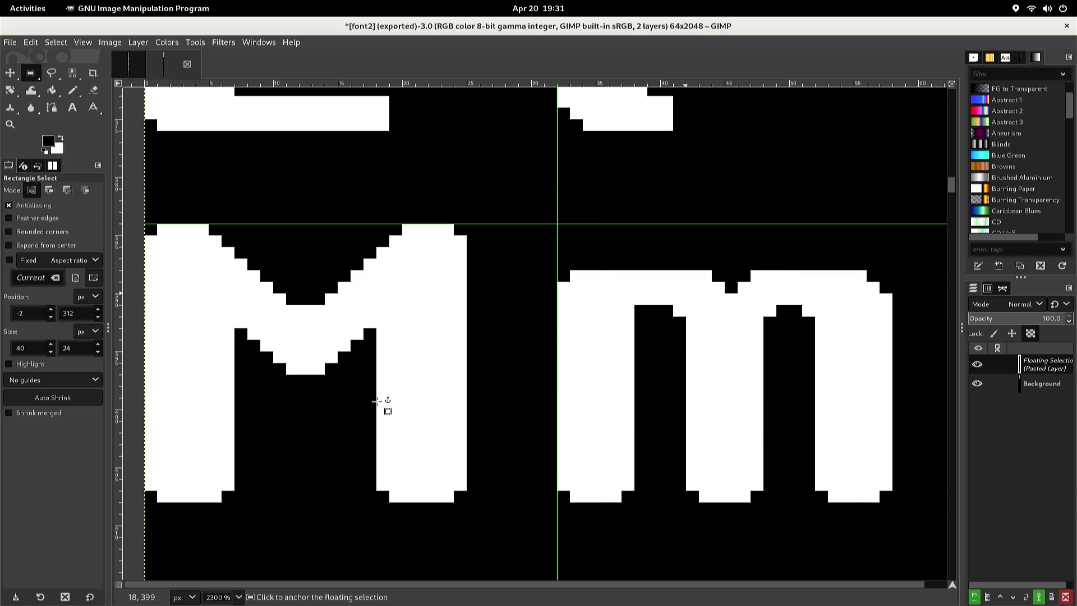
pyautogui.scroll(-5, 375, 400)
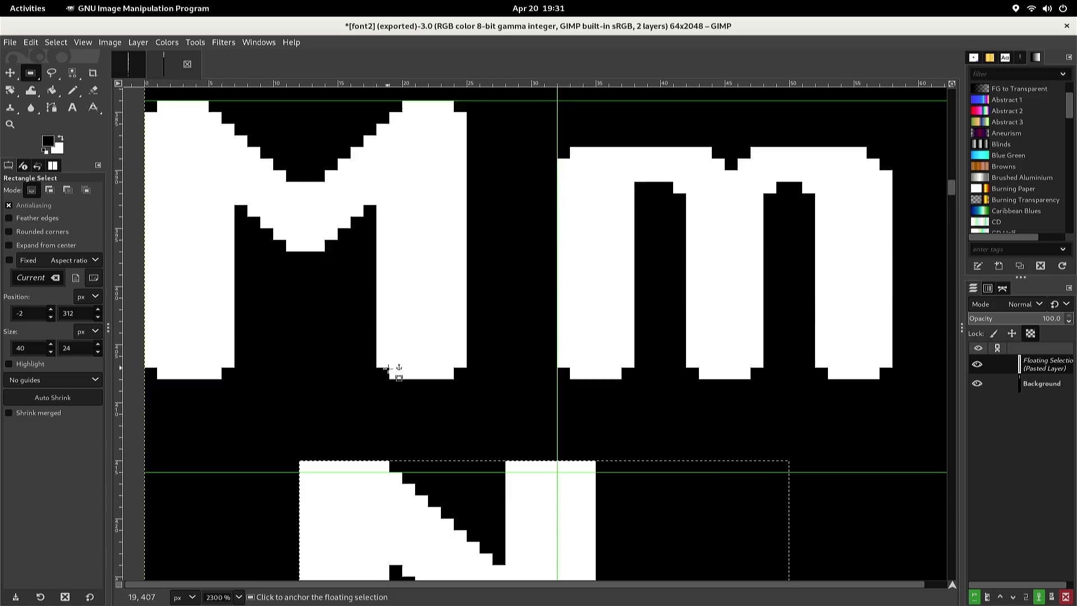
pyautogui.press('Down')
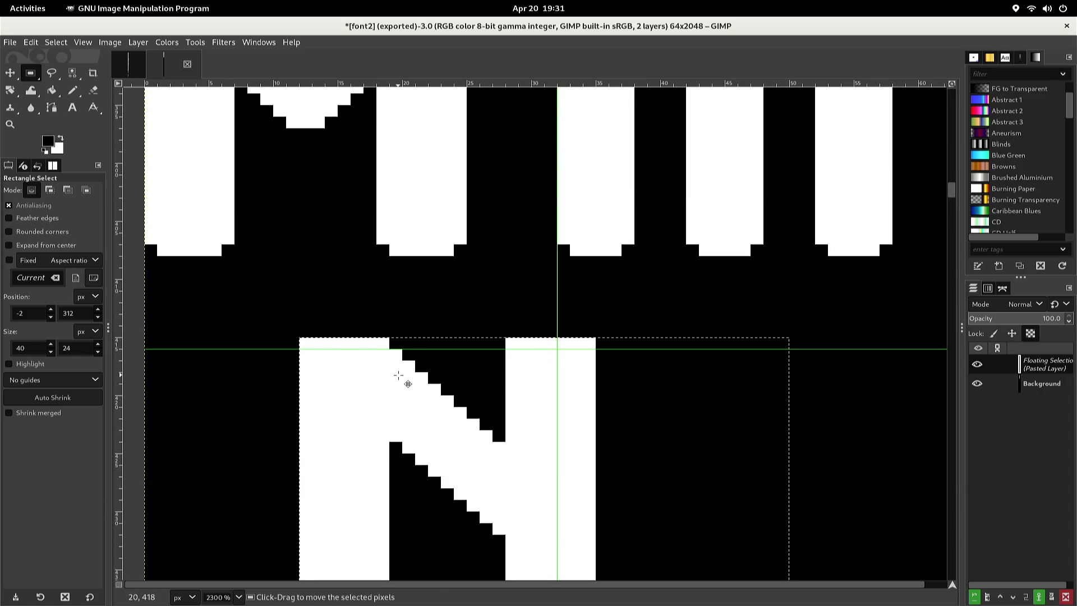
pyautogui.press('Left')
pyautogui.press('Left')
pyautogui.press('Left')
pyautogui.press('Left')
pyautogui.press('Left')
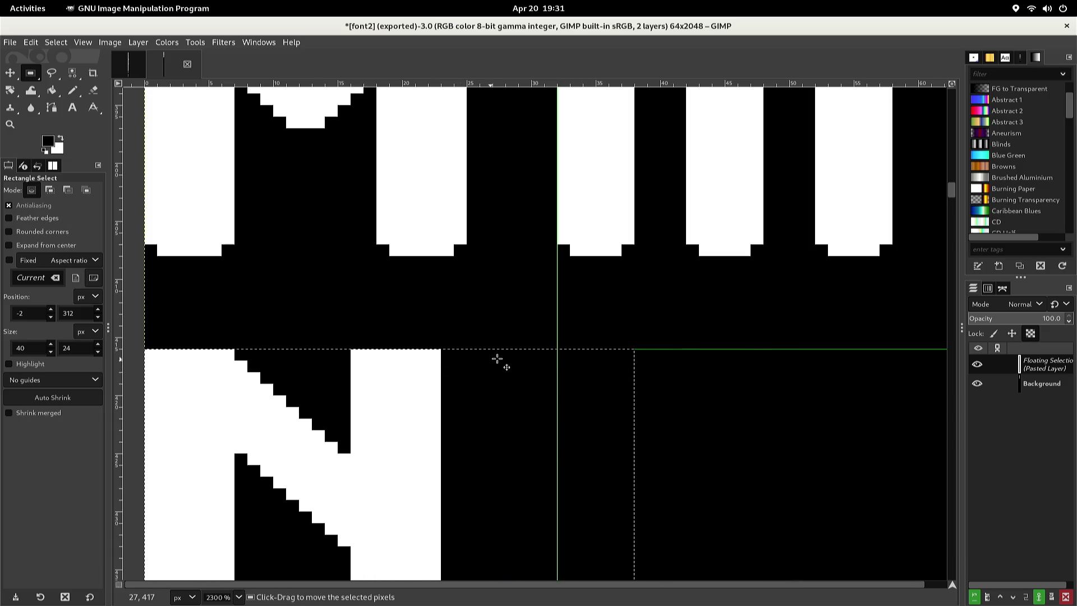
pyautogui.click(569, 340)
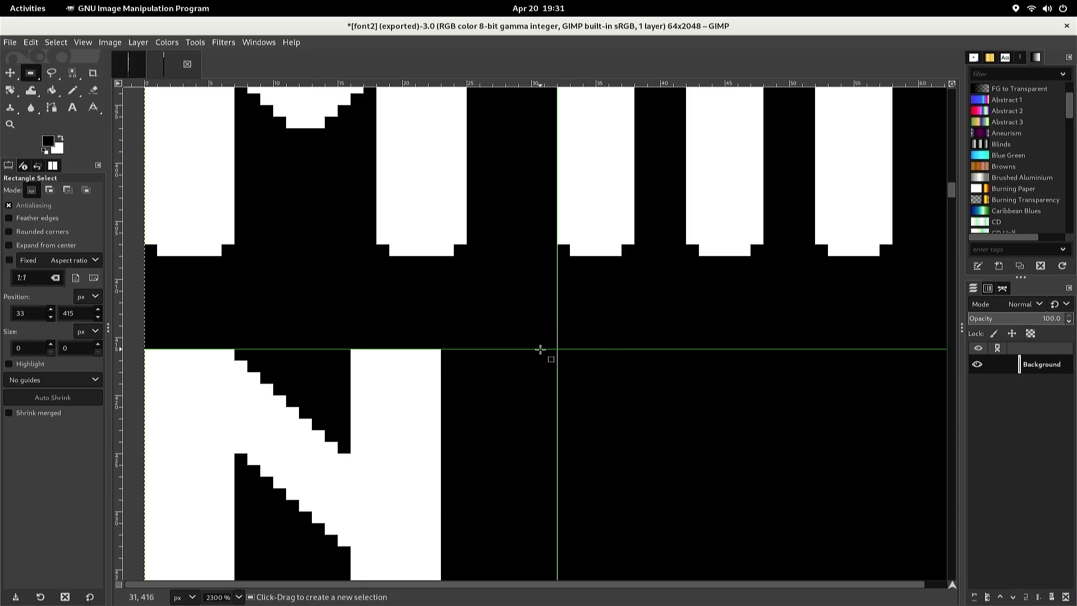
# Blacken the top and bottom corner pixels of the N's left and right legs
pyautogui.press('n')
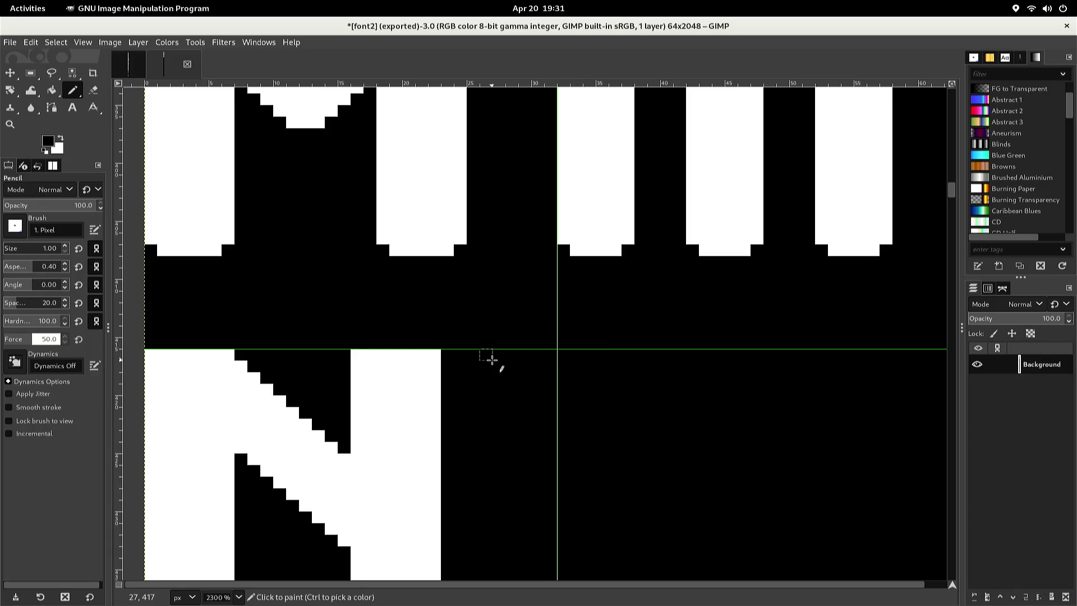
pyautogui.click(434, 355)
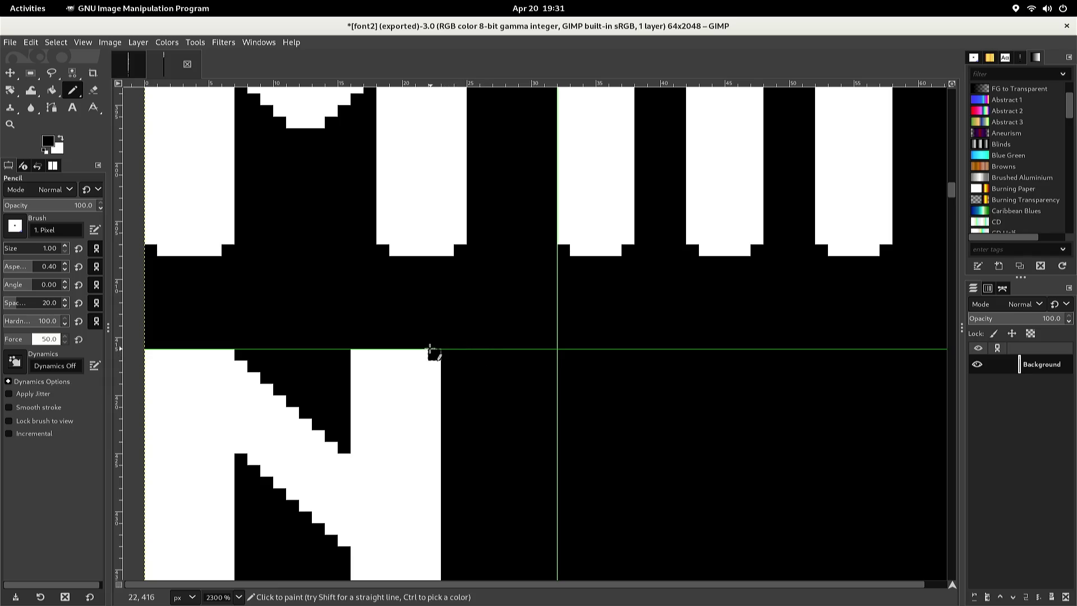
pyautogui.click(357, 355)
pyautogui.click(152, 354)
pyautogui.scroll(-2, 163, 348)
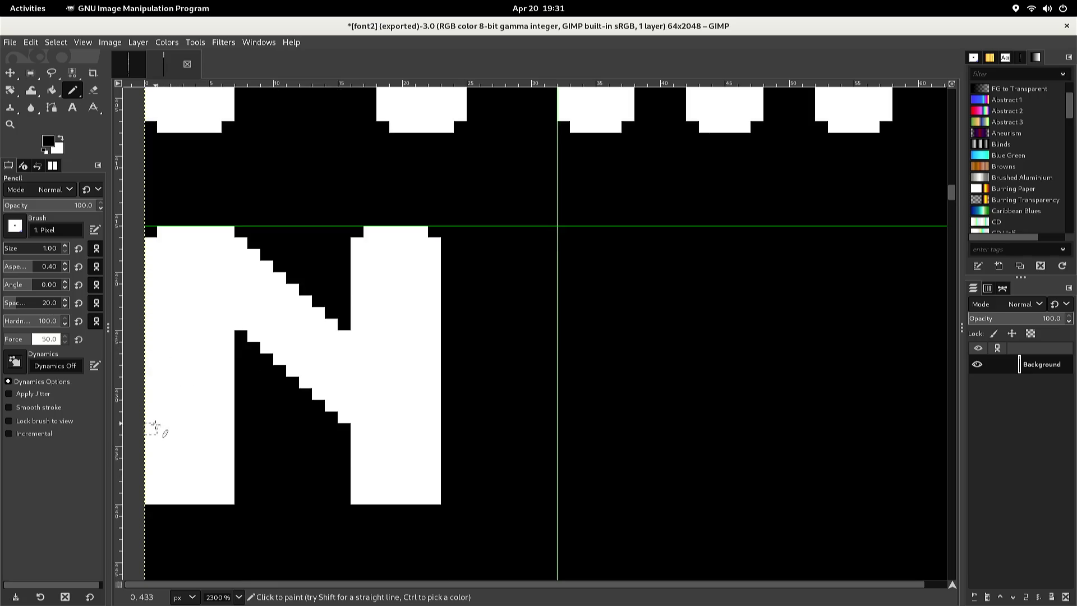
pyautogui.click(151, 498)
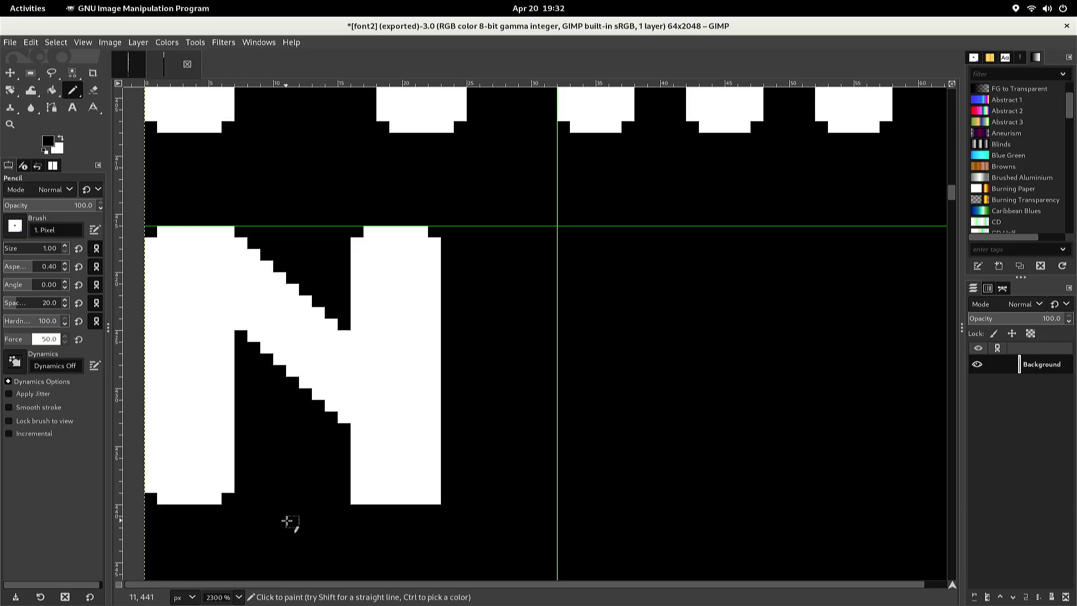
pyautogui.click(357, 498)
pyautogui.click(436, 500)
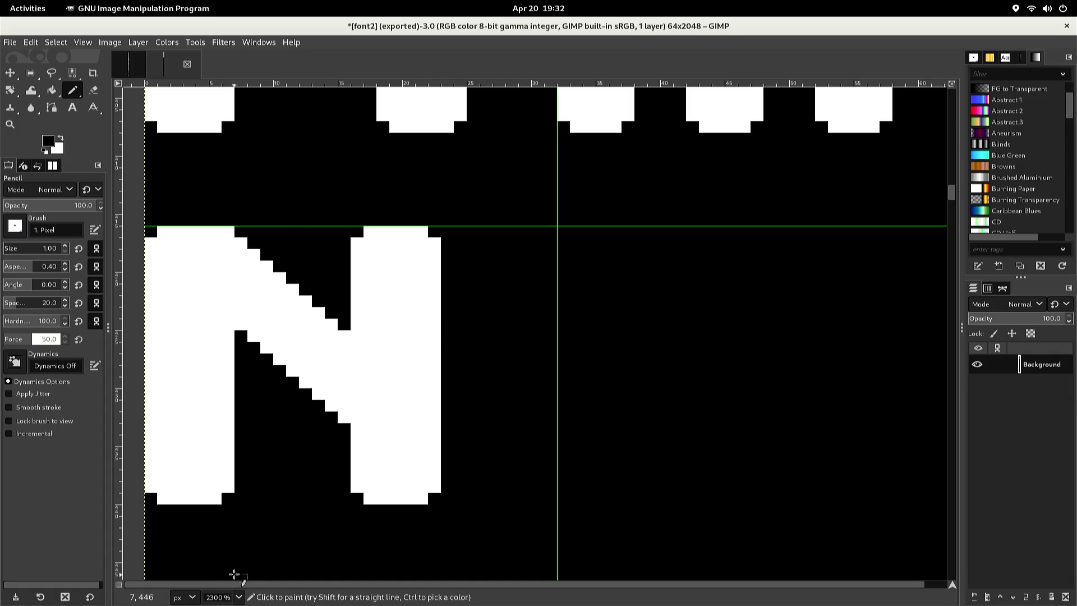
pyautogui.scroll(5, 230, 544)
pyautogui.scroll(2, 241, 512)
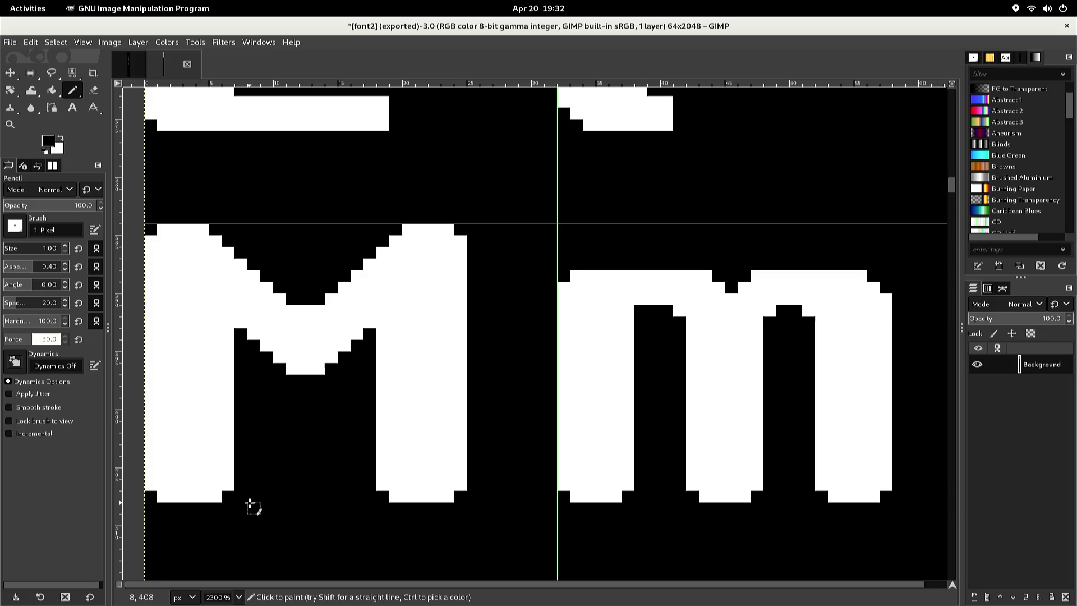
pyautogui.press('r')
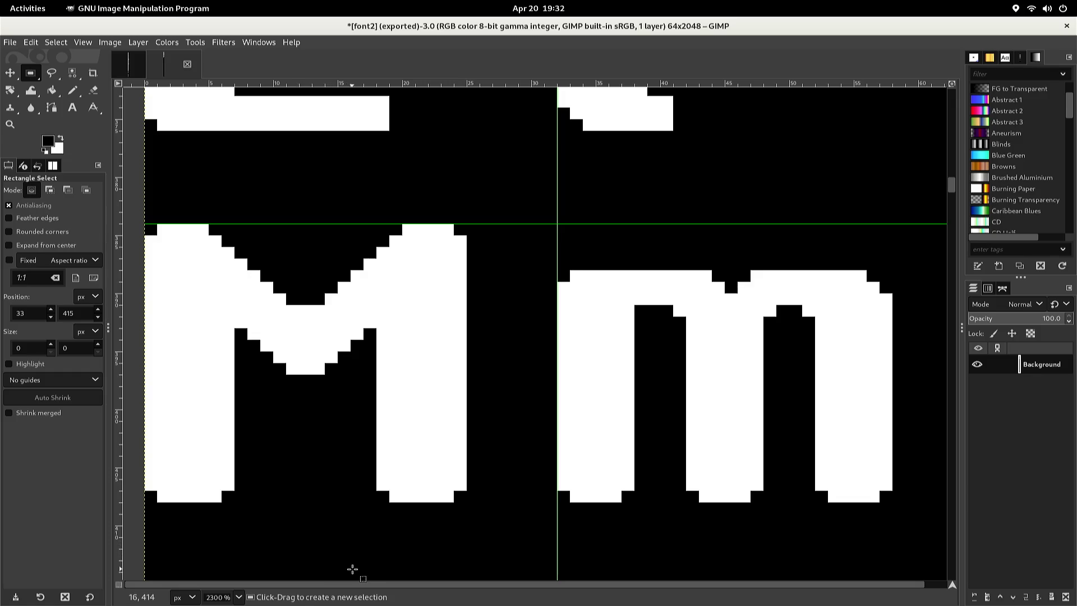
# Copy the m's first two strokes and anchor them beside the N as a lowercase n
pyautogui.moveTo(518, 526)
pyautogui.mouseDown()
pyautogui.moveTo(714, 405)
pyautogui.moveTo(890, 262)
pyautogui.mouseUp()
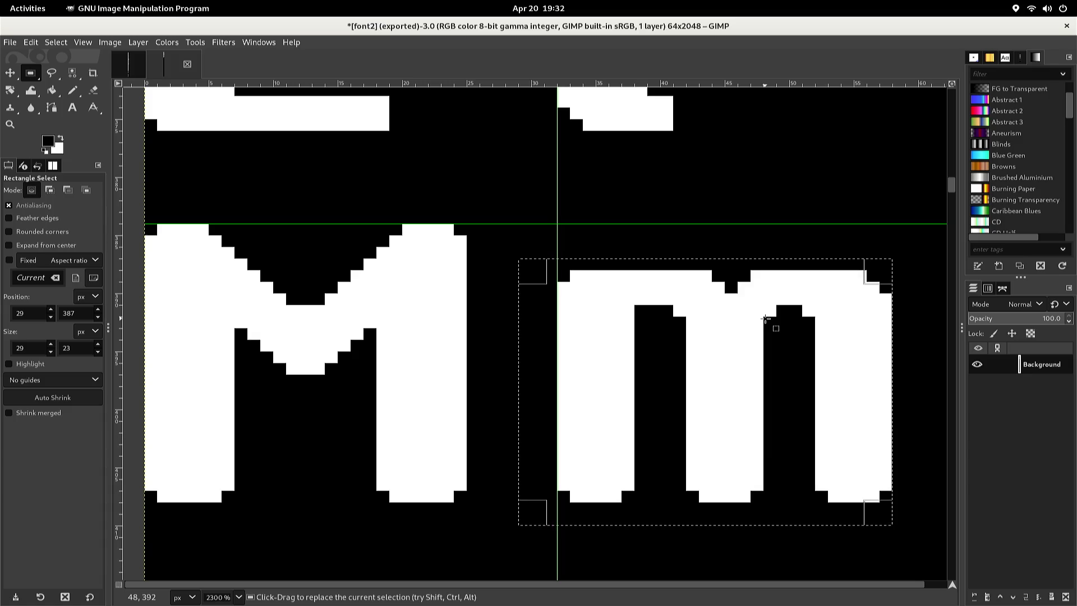
pyautogui.moveTo(871, 280); pyautogui.dragTo(752, 280)
pyautogui.press('ctrl')
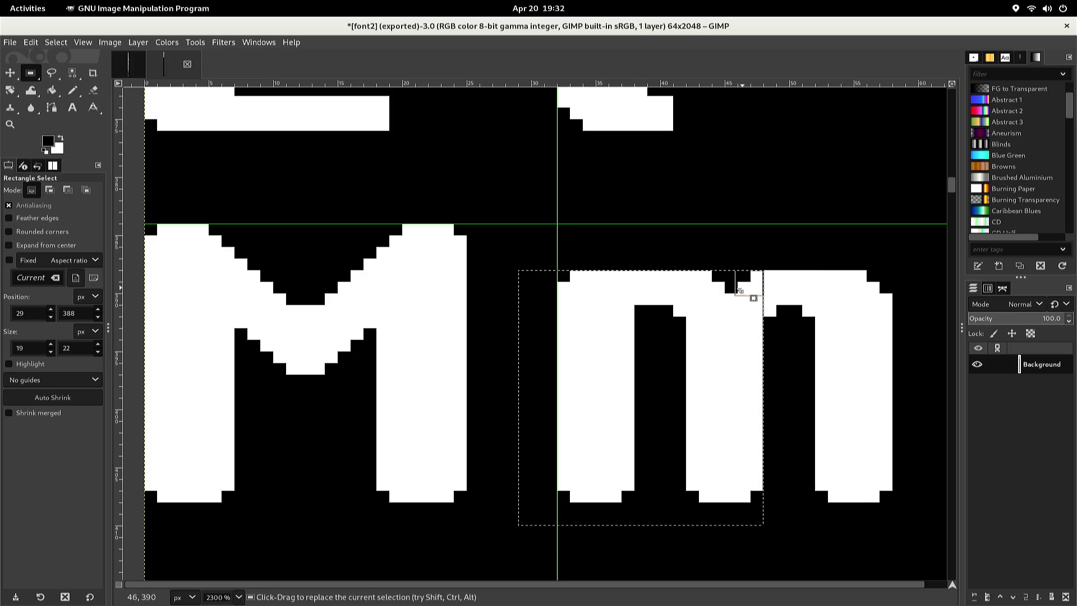
pyautogui.hotkey('ctrl', 'c')
pyautogui.hotkey('ctrl', 'v')
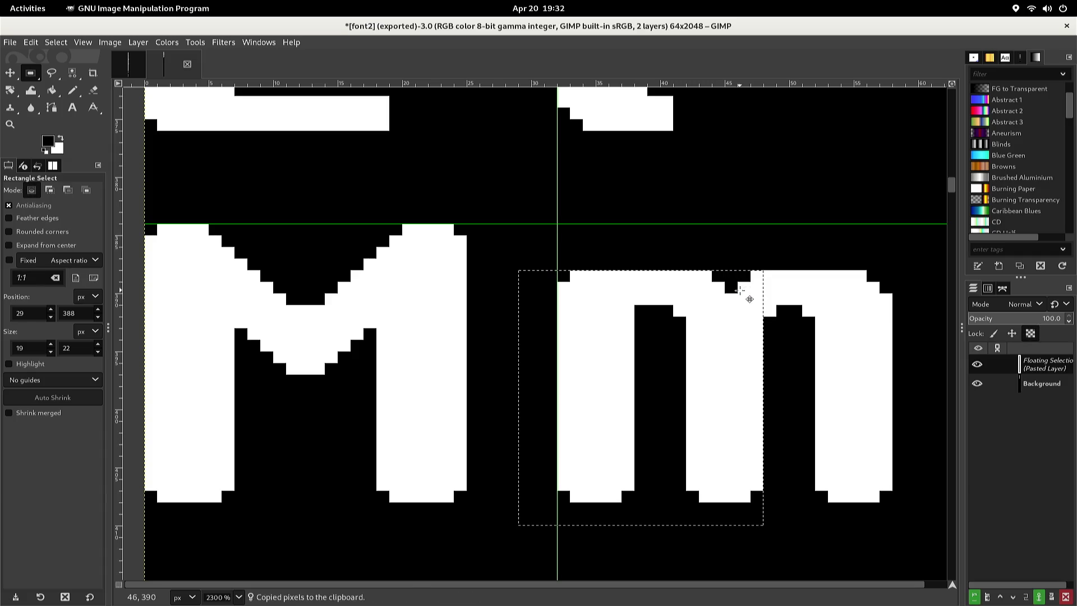
pyautogui.scroll(-8, 735, 291)
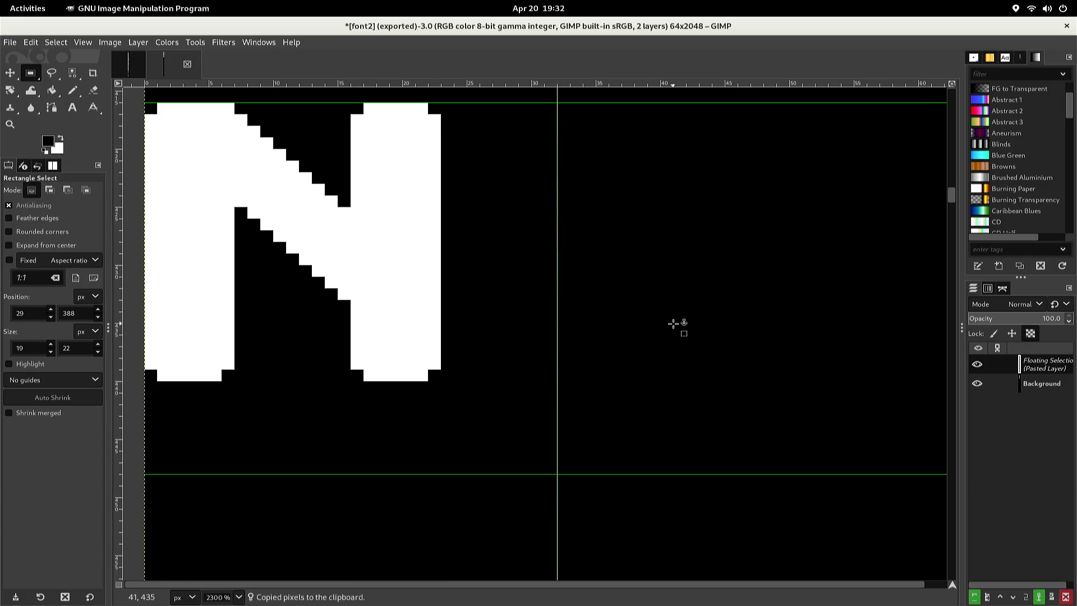
pyautogui.press('Down')
pyautogui.press('Down')
pyautogui.press('Down')
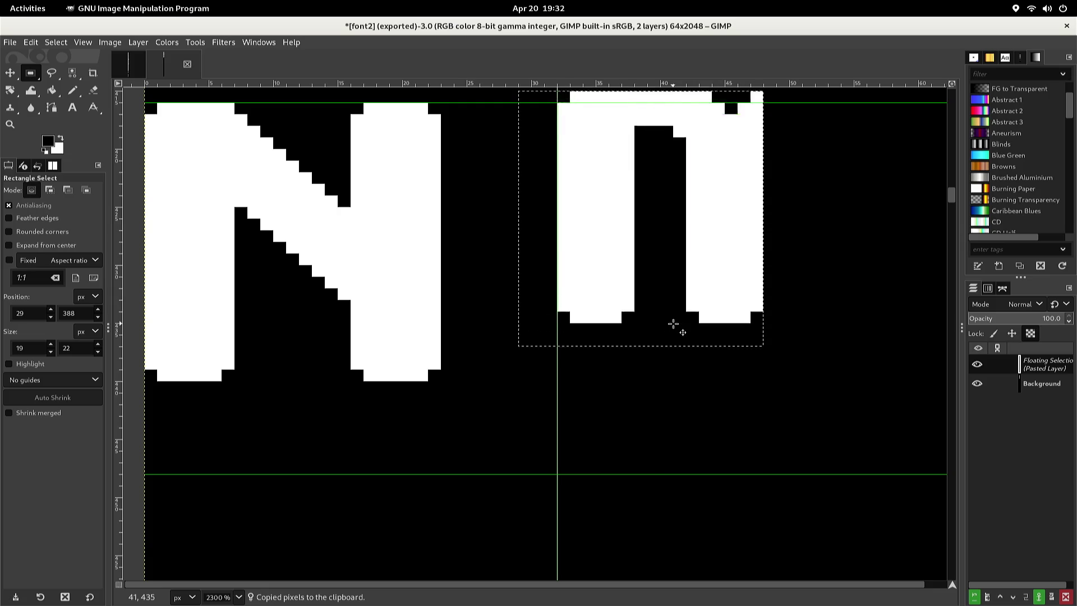
pyautogui.press('Up')
pyautogui.press('Up')
pyautogui.press('Up')
pyautogui.press('Up')
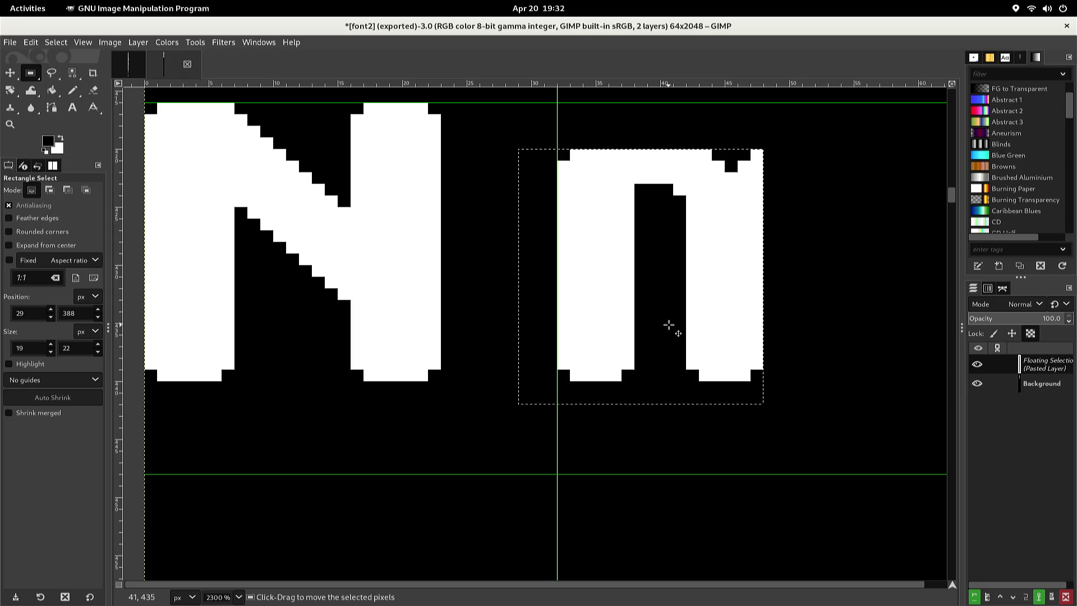
pyautogui.click(771, 307)
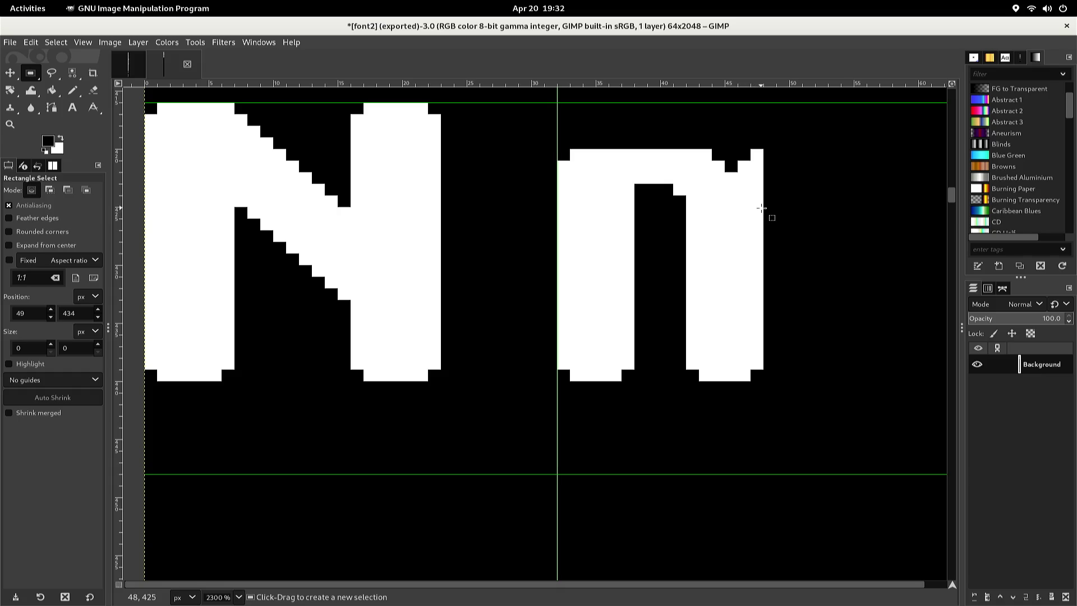
# Fix the n's top-right corner pixels and fill the notch in its top edge with white
pyautogui.press('n')
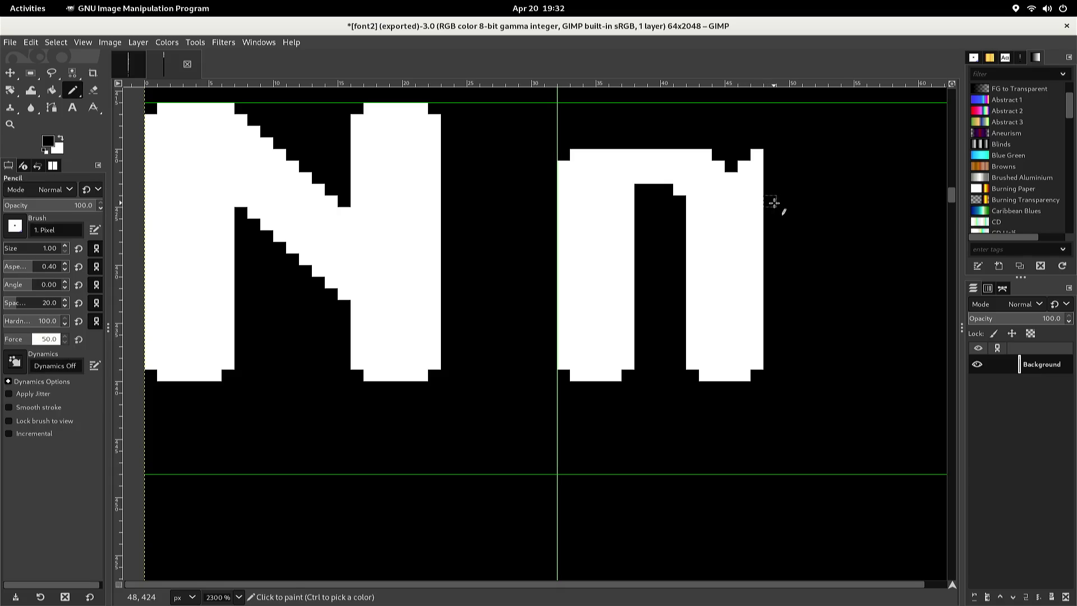
pyautogui.click(757, 155)
pyautogui.keyDown('ctrl'); pyautogui.click(747, 168); pyautogui.keyUp('ctrl')
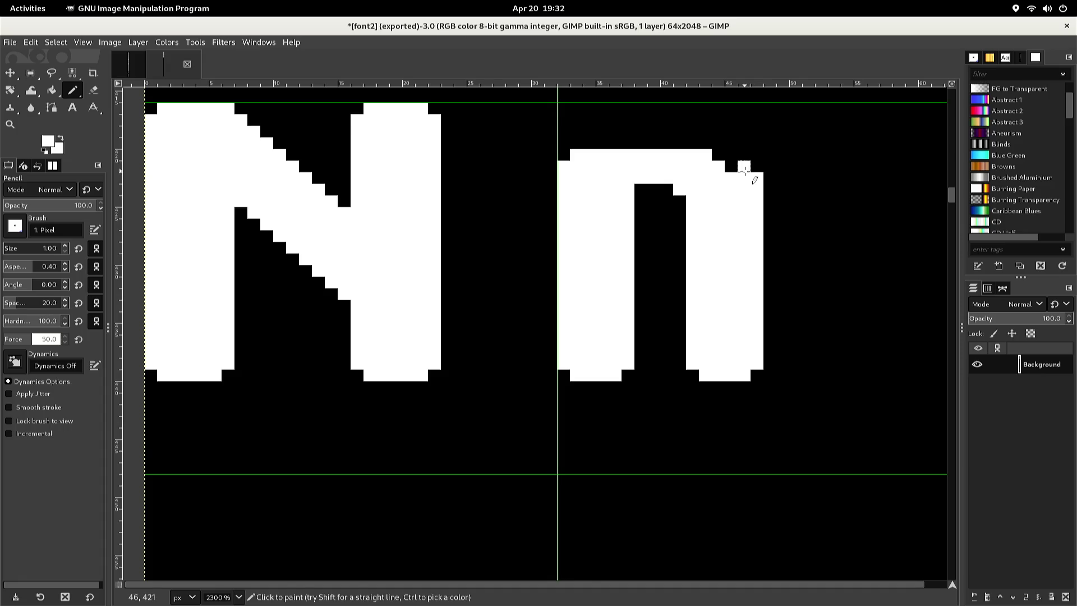
pyautogui.click(731, 167)
pyautogui.click(731, 155)
pyautogui.click(717, 155)
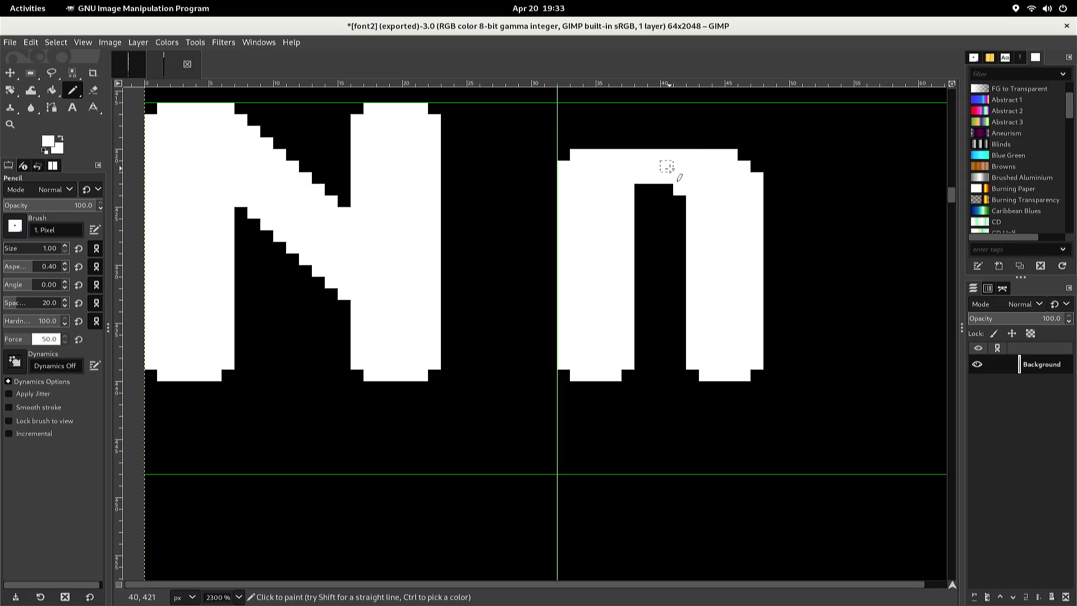
# Widen the n by copying its right leg and shifting it two pixels right
pyautogui.press('r')
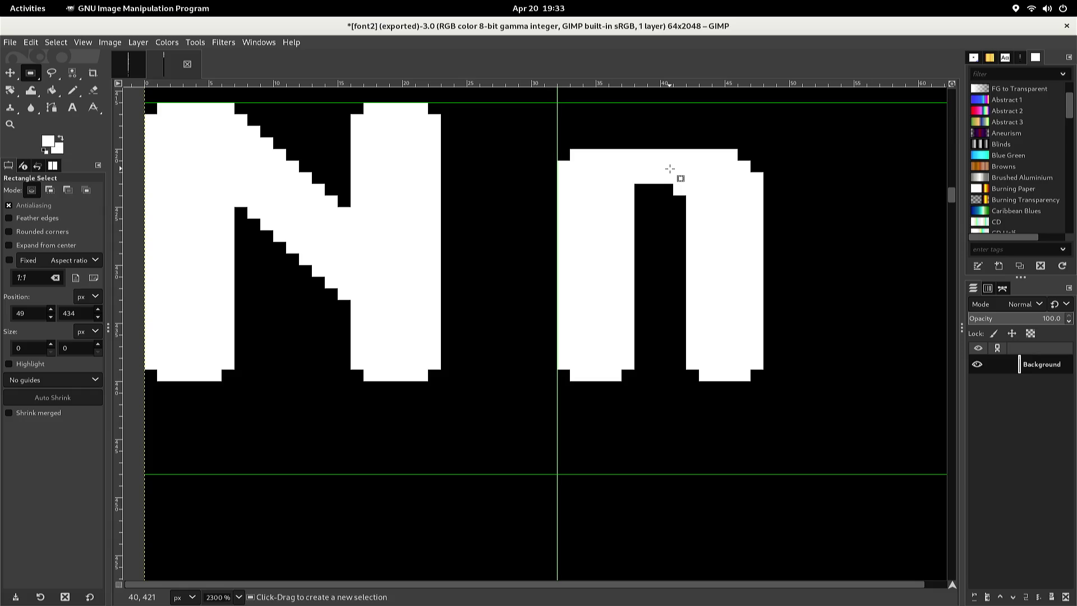
pyautogui.moveTo(651, 150)
pyautogui.mouseDown()
pyautogui.moveTo(664, 315)
pyautogui.moveTo(759, 382)
pyautogui.mouseUp()
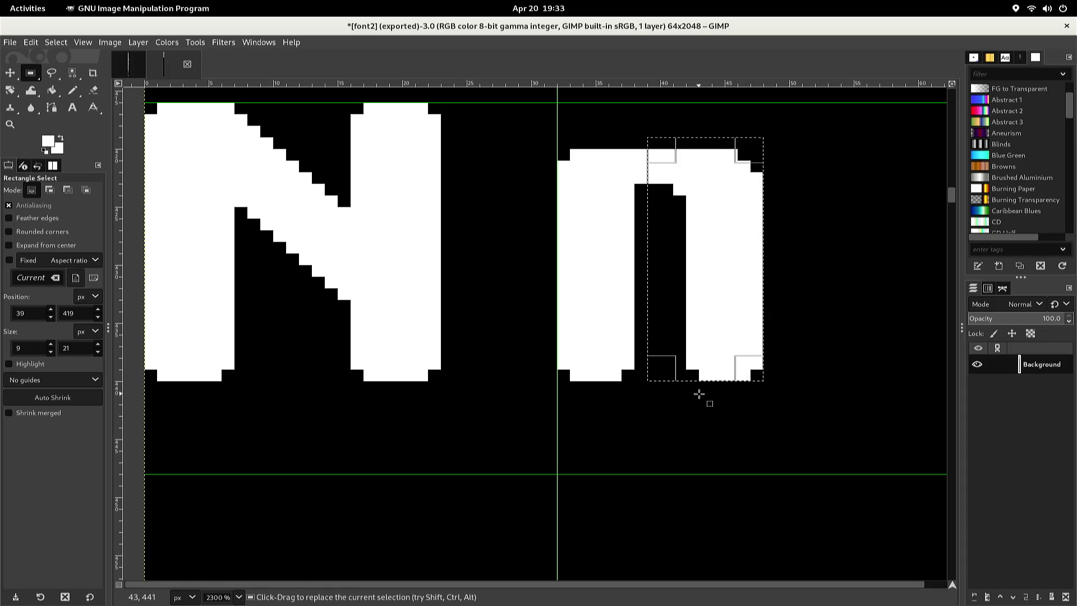
pyautogui.hotkey('ctrl', 'c')
pyautogui.hotkey('ctrl', 'v')
pyautogui.press('Right')
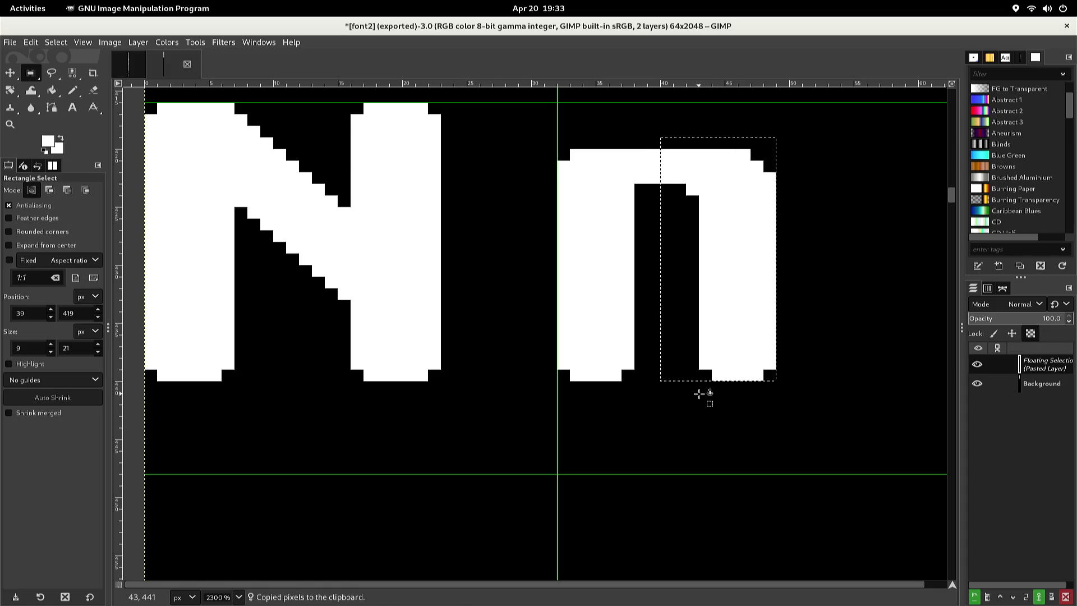
pyautogui.press('Right')
pyautogui.click(699, 393)
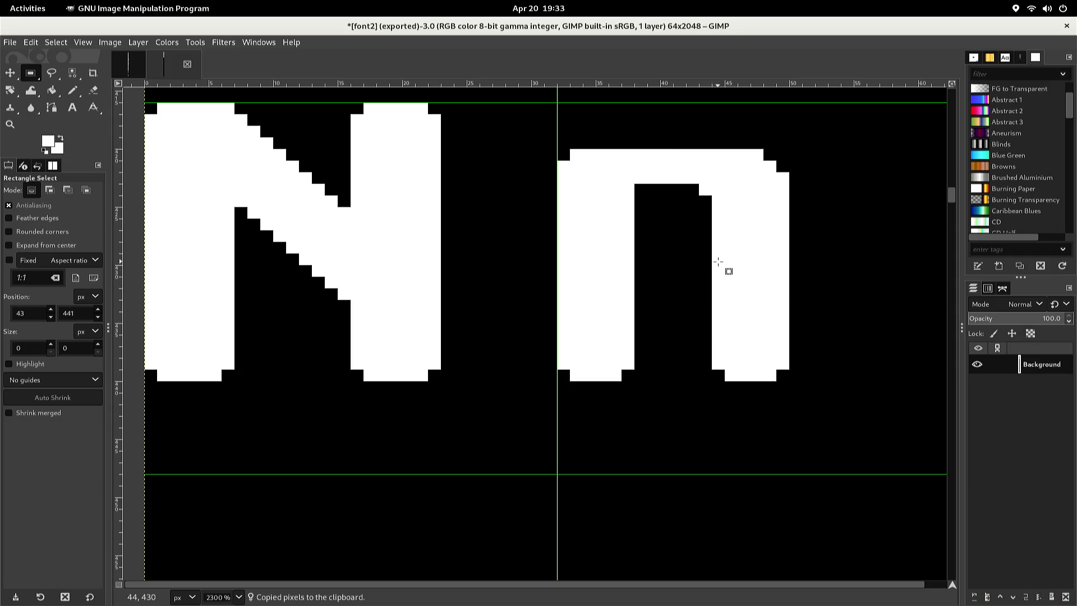
# Export the sheet to font2.png and switch to the original font image
pyautogui.scroll(5, 718, 262)
pyautogui.scroll(3, 718, 262)
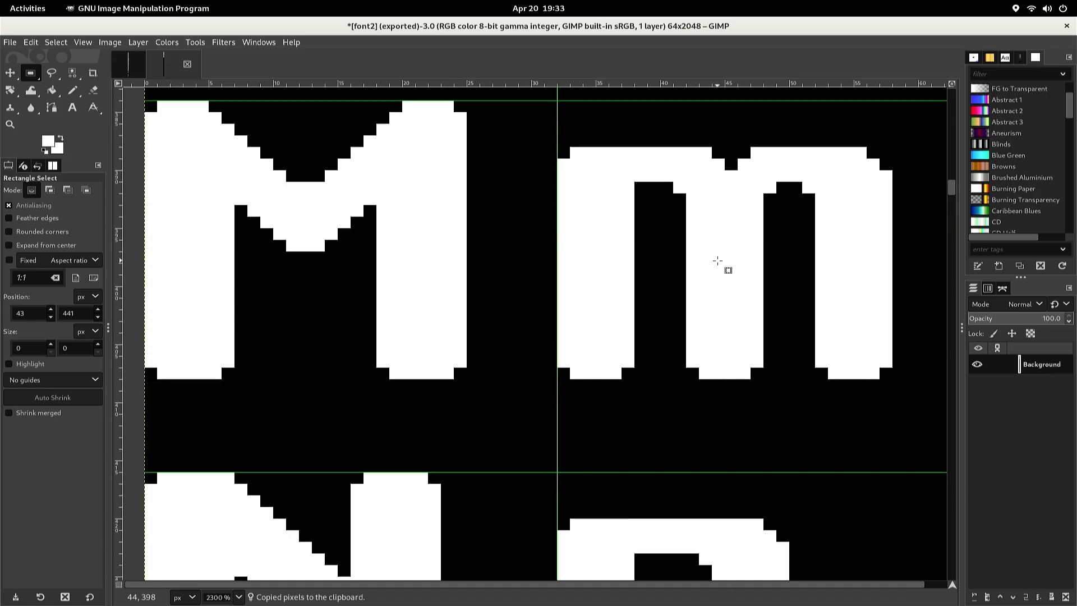
pyautogui.scroll(3, 716, 259)
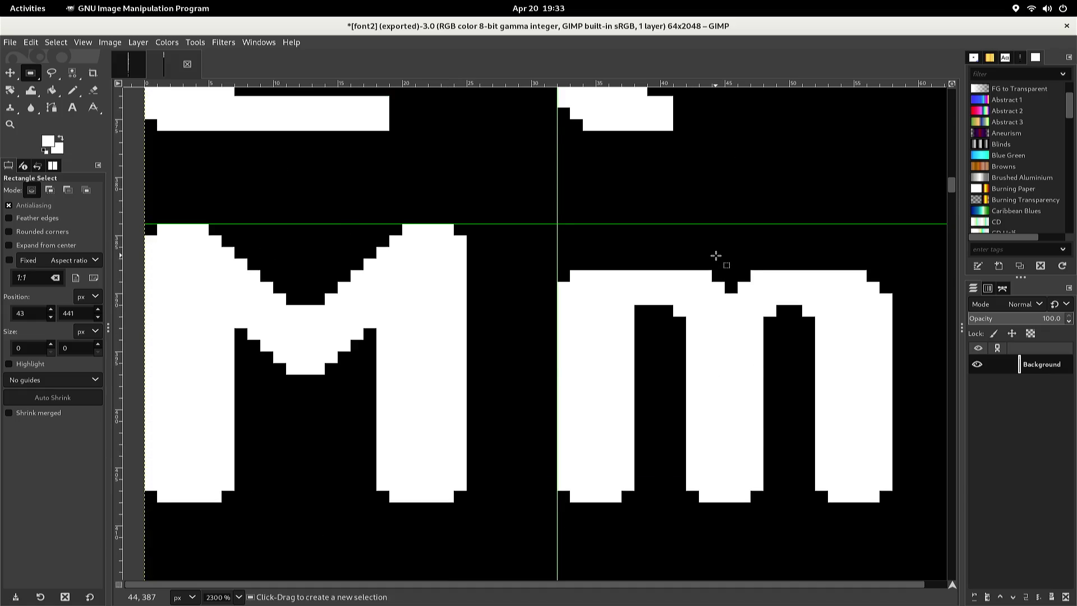
pyautogui.scroll(-3, 716, 256)
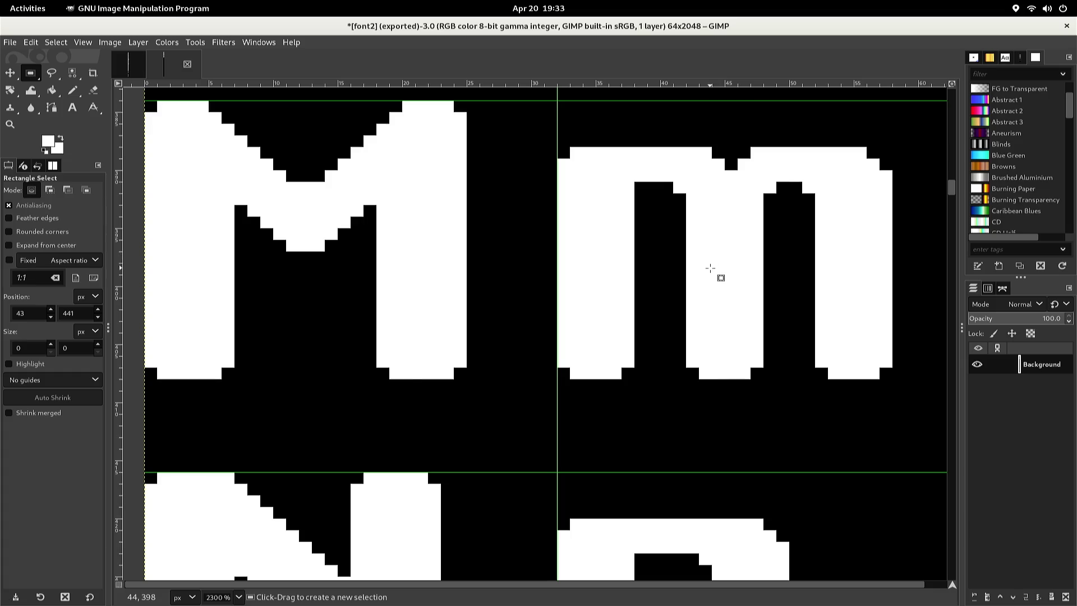
pyautogui.hotkey('ctrl', 'e')
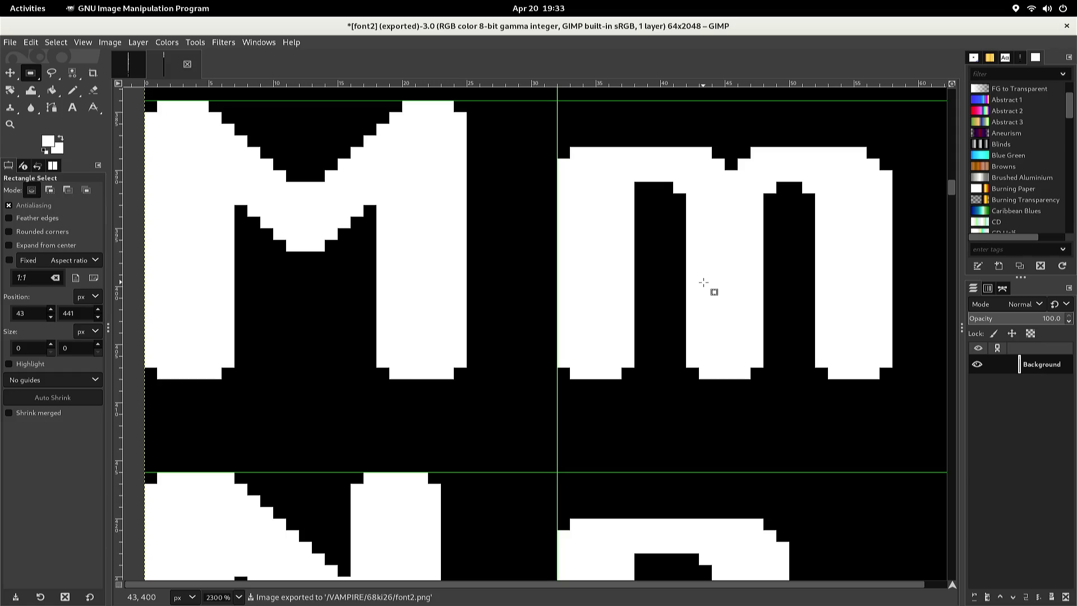
pyautogui.hotkey('alt', '1')
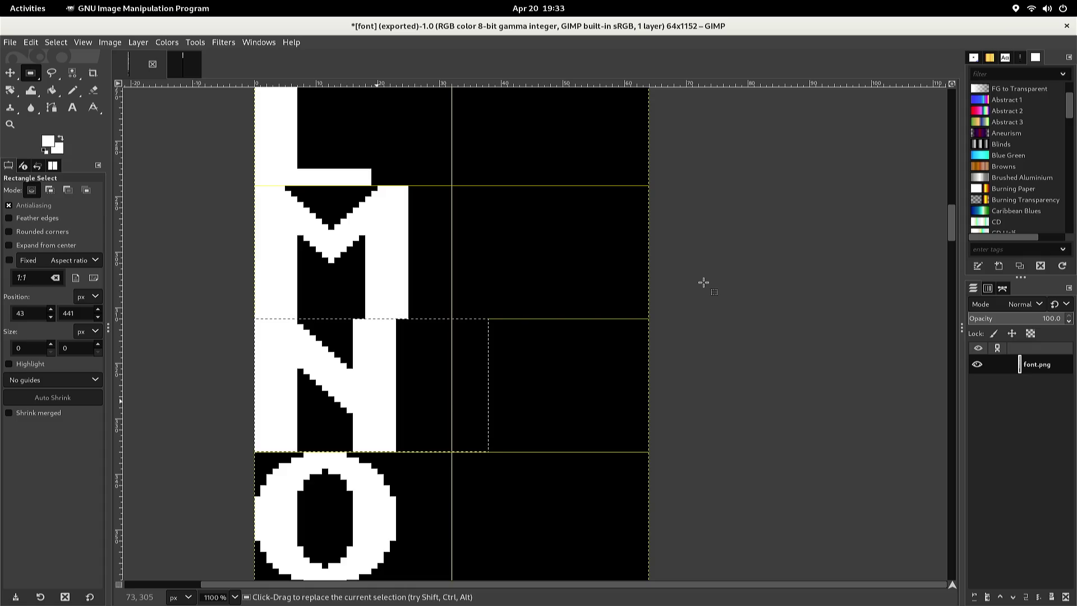
# Select the uppercase O in the original font sheet and copy it
pyautogui.click(703, 282)
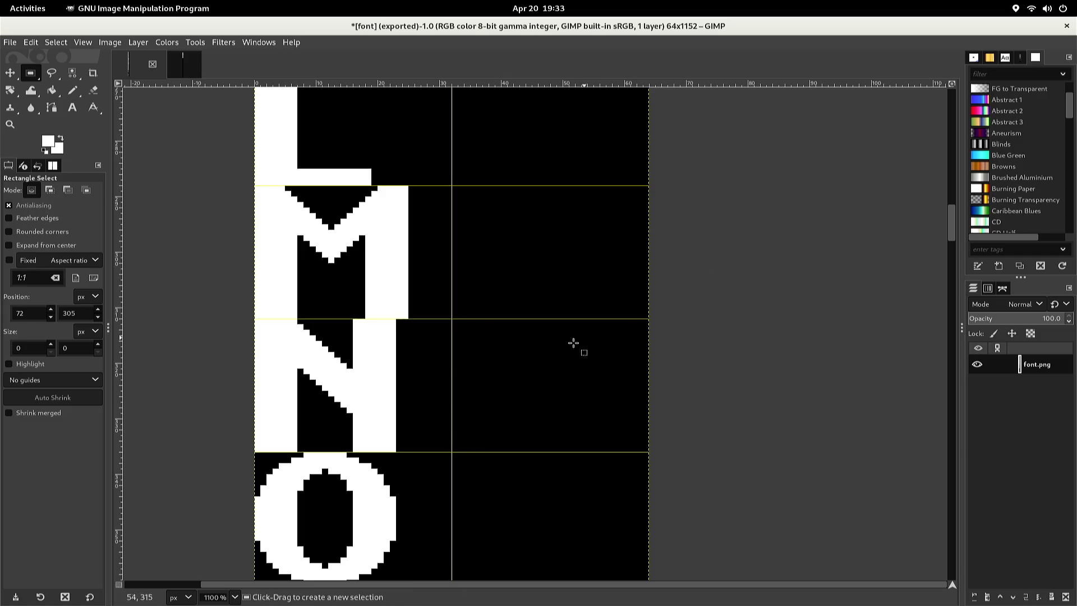
pyautogui.moveTo(451, 452)
pyautogui.mouseDown()
pyautogui.moveTo(297, 534)
pyautogui.moveTo(375, 505)
pyautogui.moveTo(292, 530)
pyautogui.moveTo(238, 582)
pyautogui.moveTo(249, 560)
pyautogui.mouseUp()
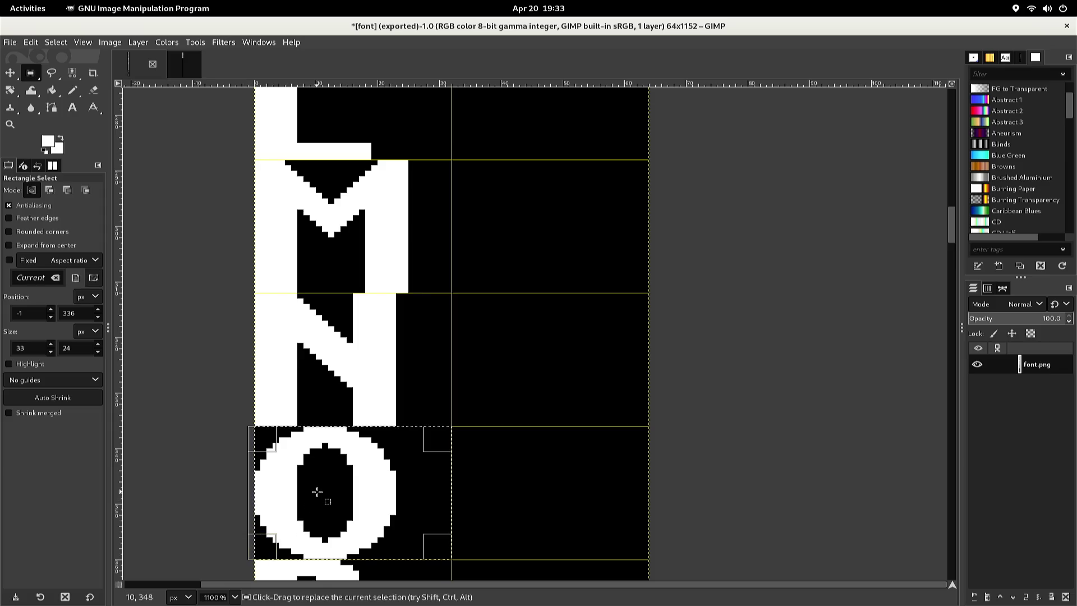
pyautogui.hotkey('ctrl', 'c')
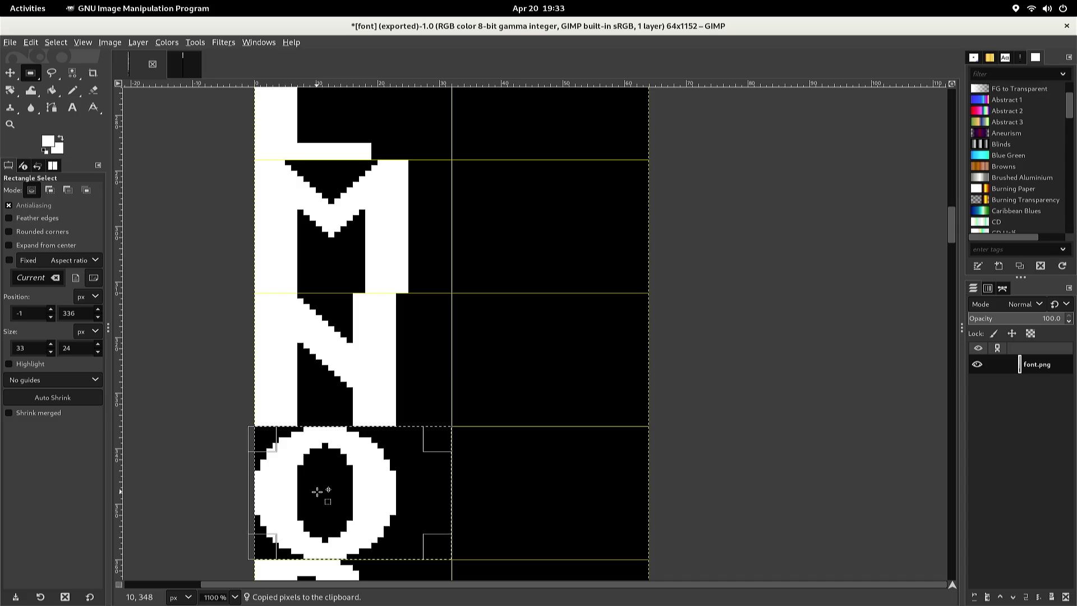
# Paste the O into font2, nudge it into the row below the N, and anchor it
pyautogui.hotkey('ctrl', 'pagedown')
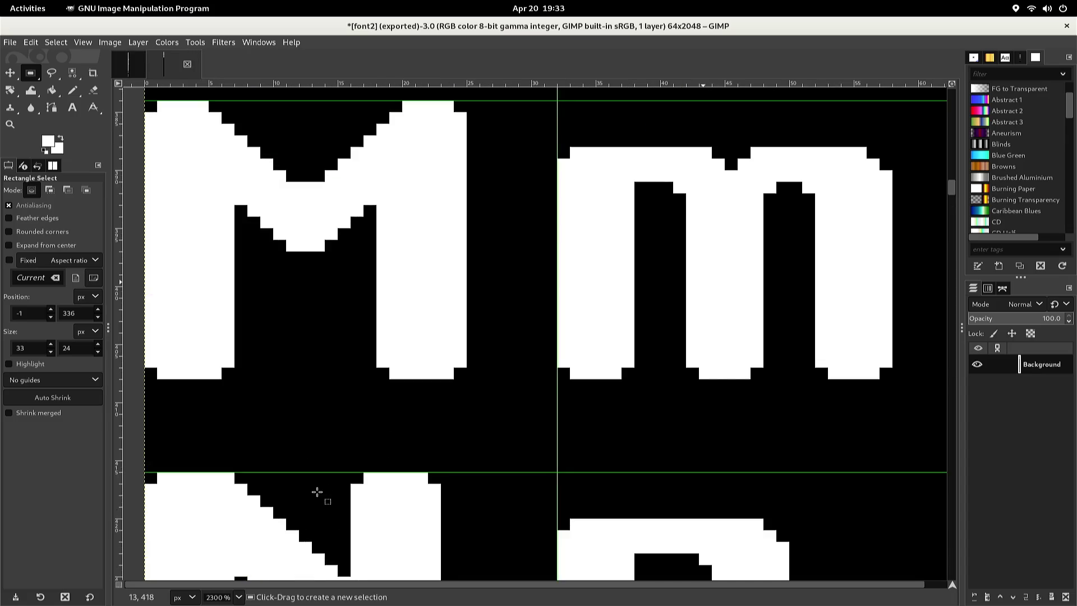
pyautogui.hotkey('ctrl', 'v')
pyautogui.press('Down')
pyautogui.press('Down')
pyautogui.press('Down')
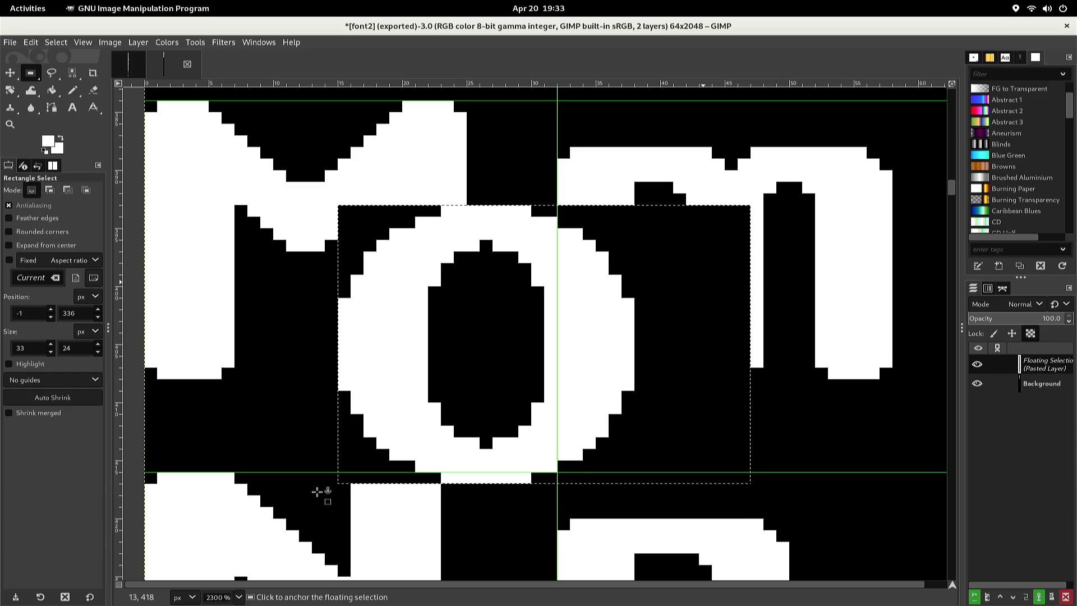
pyautogui.press('Down')
pyautogui.press('Down')
pyautogui.press('Down')
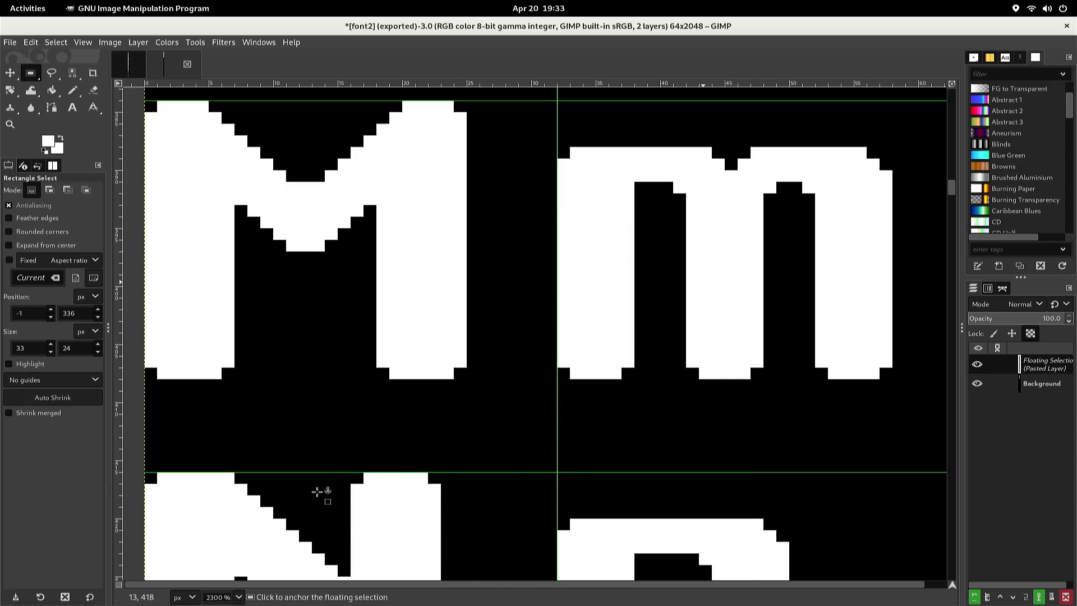
pyautogui.scroll(-10, 315, 499)
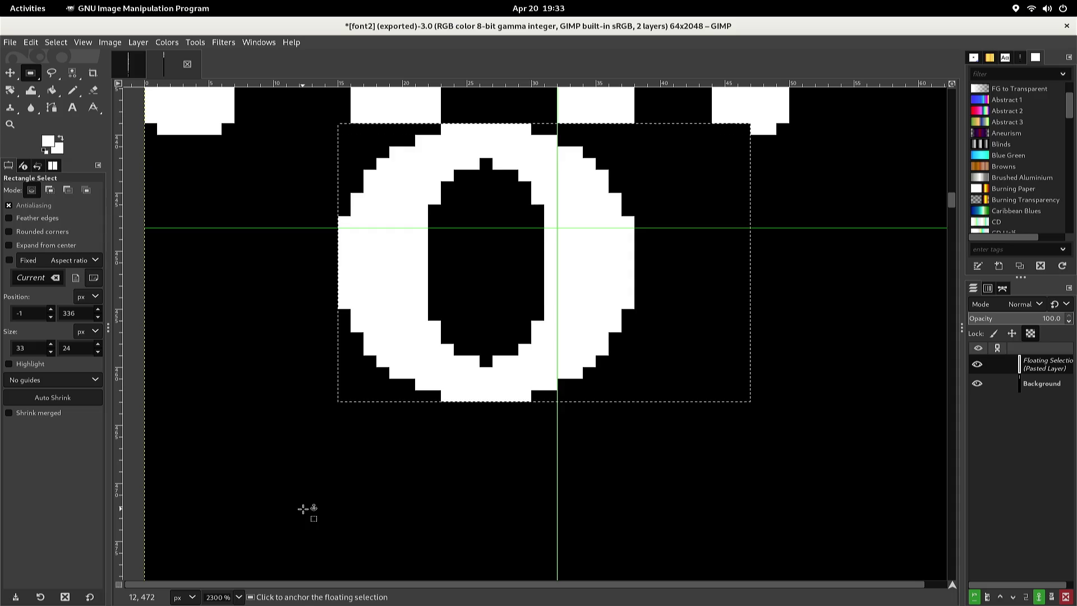
pyautogui.press('Down')
pyautogui.press('Down')
pyautogui.press('Down')
pyautogui.press('Up')
pyautogui.press('Left')
pyautogui.press('Left')
pyautogui.press('Left')
pyautogui.press('Right')
pyautogui.press('Right')
pyautogui.press('Right')
pyautogui.press('Left')
pyautogui.press('Left')
pyautogui.press('Left')
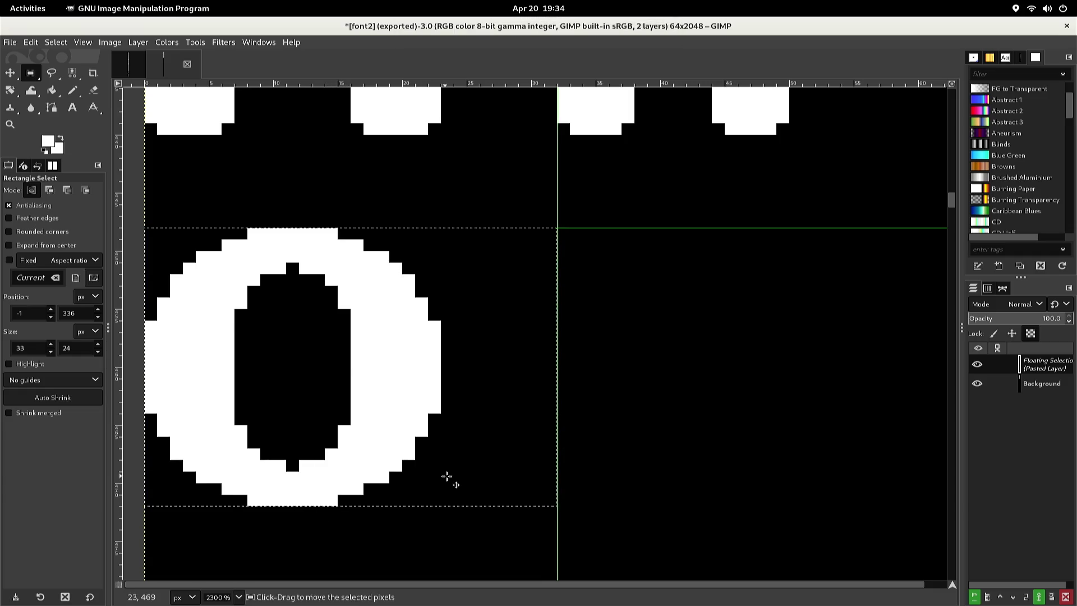
pyautogui.click(583, 474)
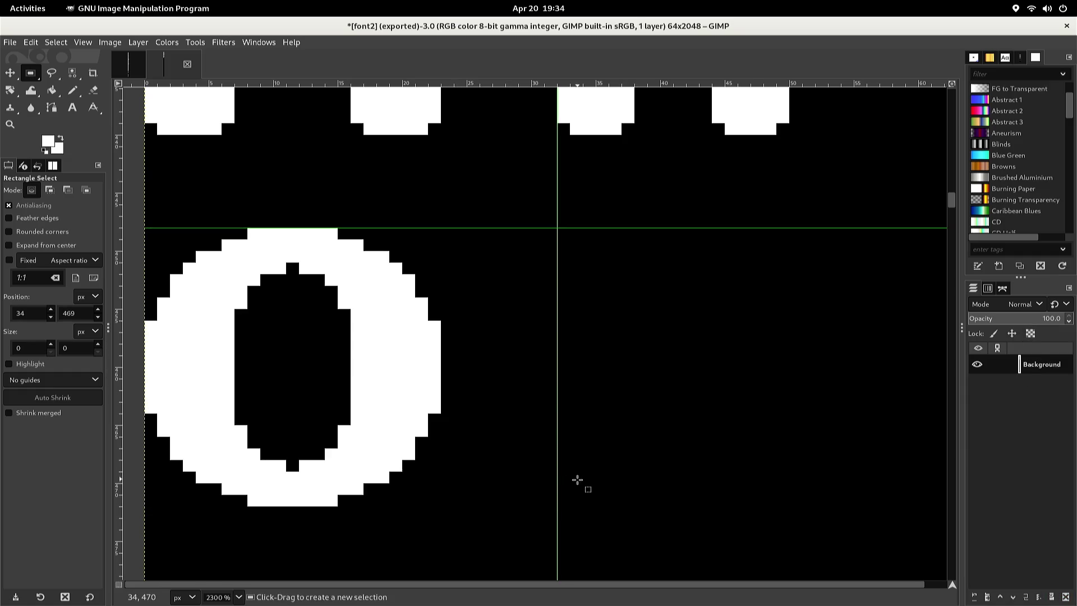
# Select the left curve of font2's lowercase c in the C/c row and copy it
pyautogui.scroll(5, 564, 481)
pyautogui.scroll(15, 552, 486)
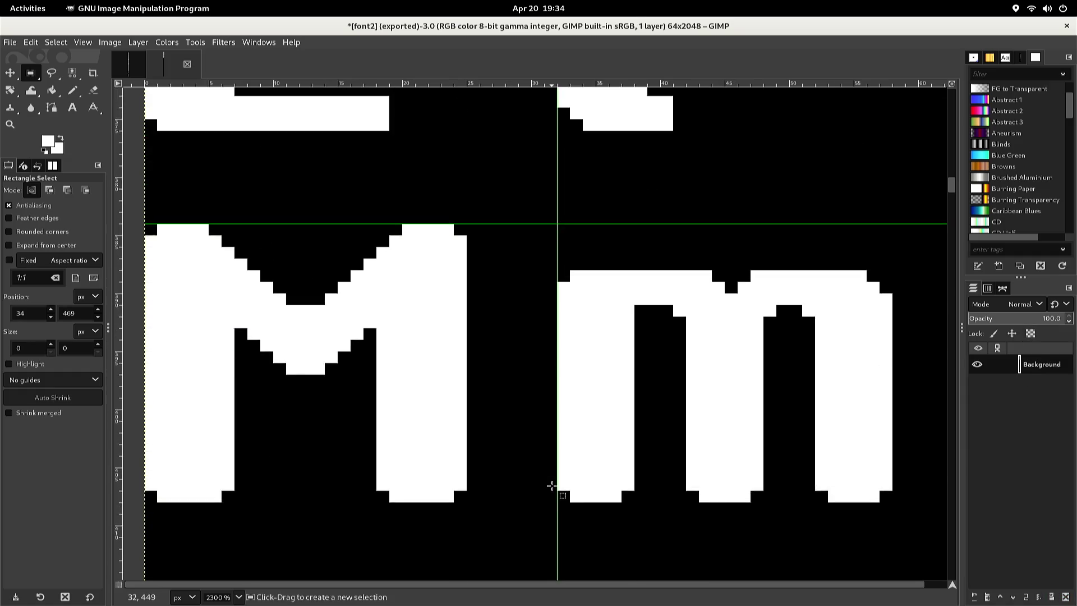
pyautogui.scroll(12, 537, 490)
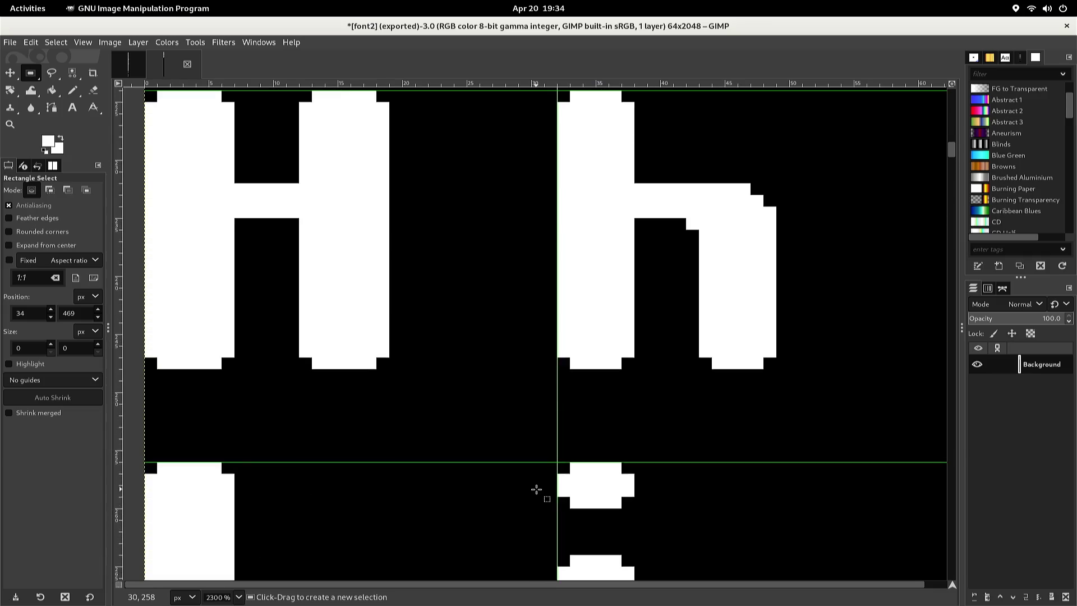
pyautogui.scroll(12, 536, 489)
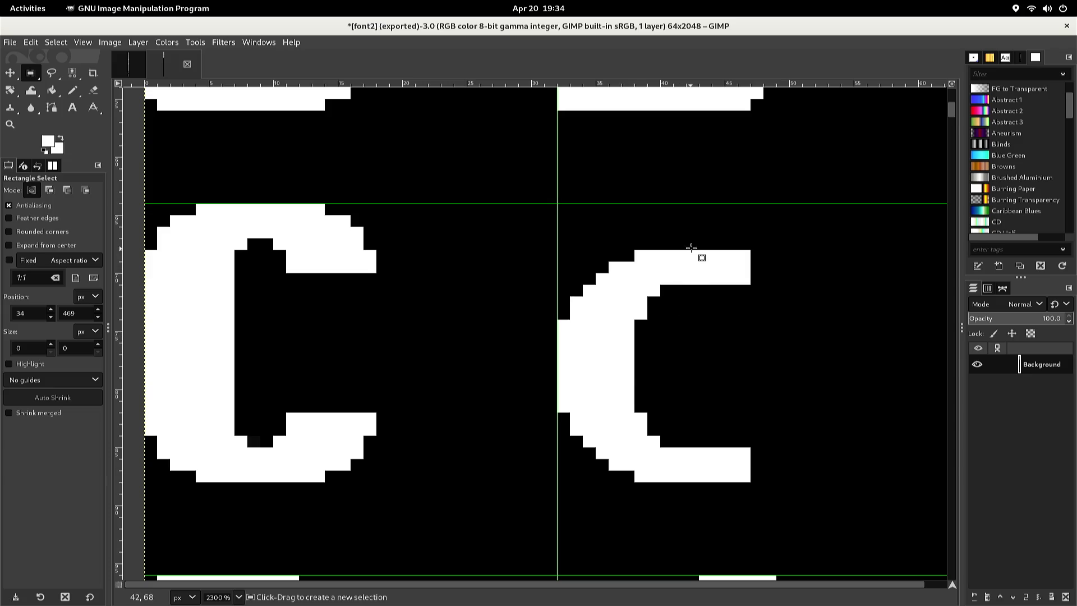
pyautogui.moveTo(685, 251)
pyautogui.mouseDown()
pyautogui.moveTo(652, 370)
pyautogui.moveTo(560, 481)
pyautogui.mouseUp()
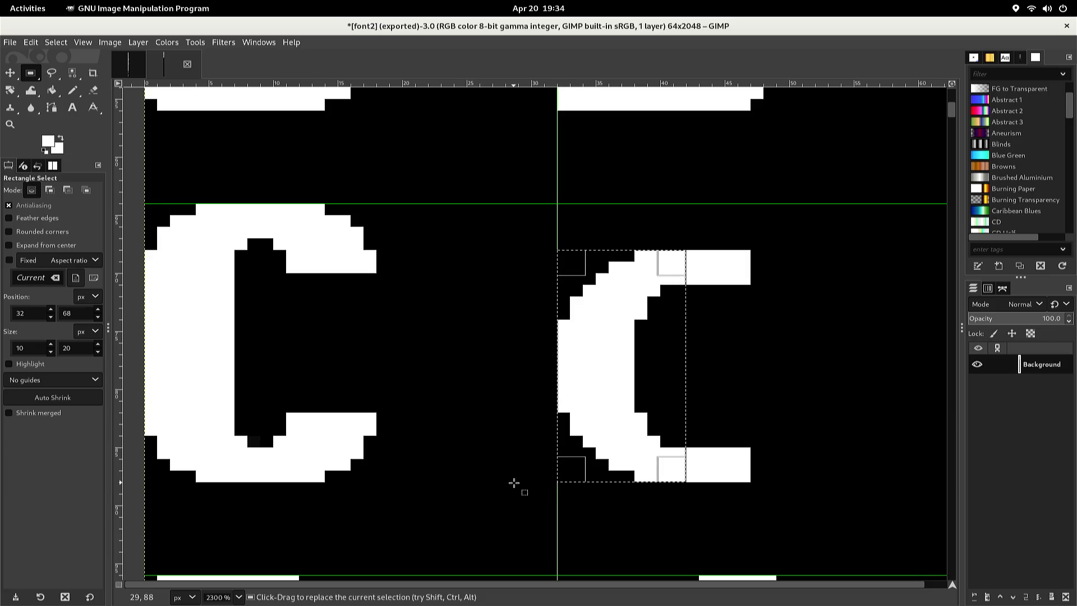
pyautogui.press('ctrl')
pyautogui.hotkey('ctrl', 'c')
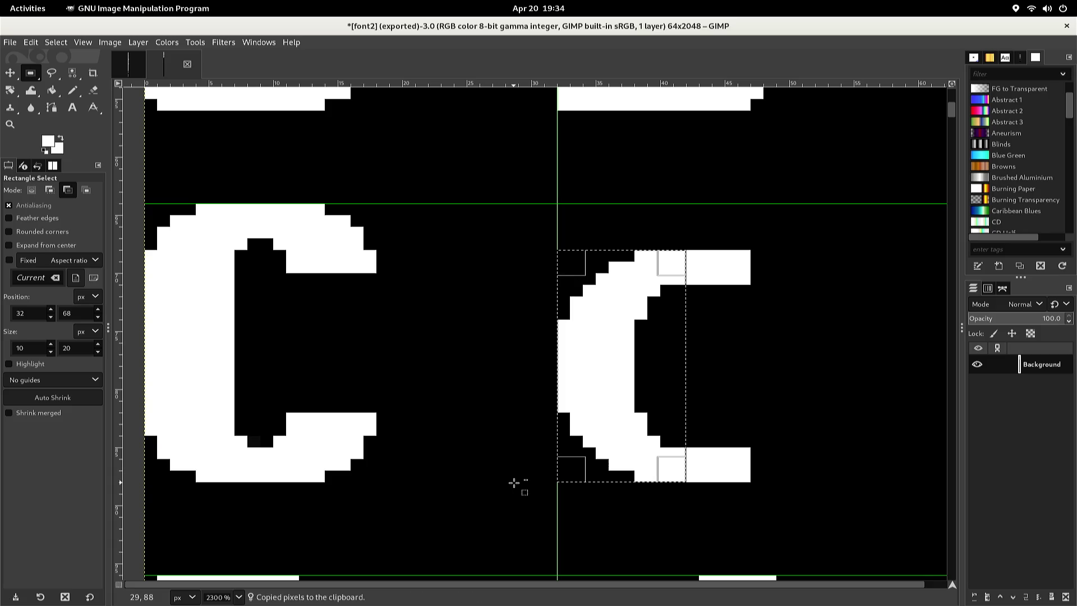
pyautogui.scroll(-15, 513, 482)
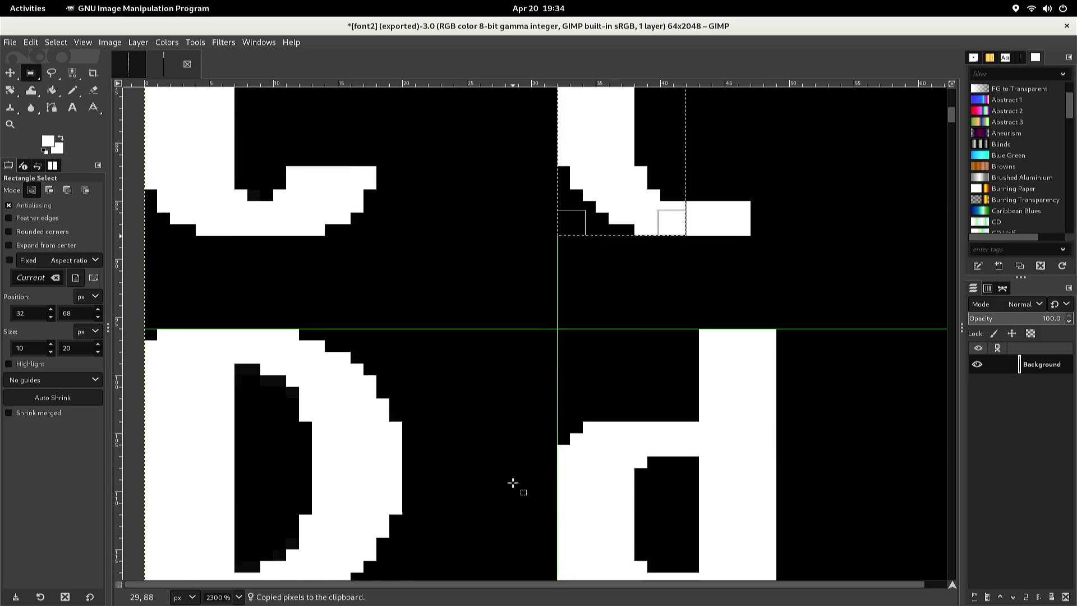
pyautogui.scroll(-12, 508, 482)
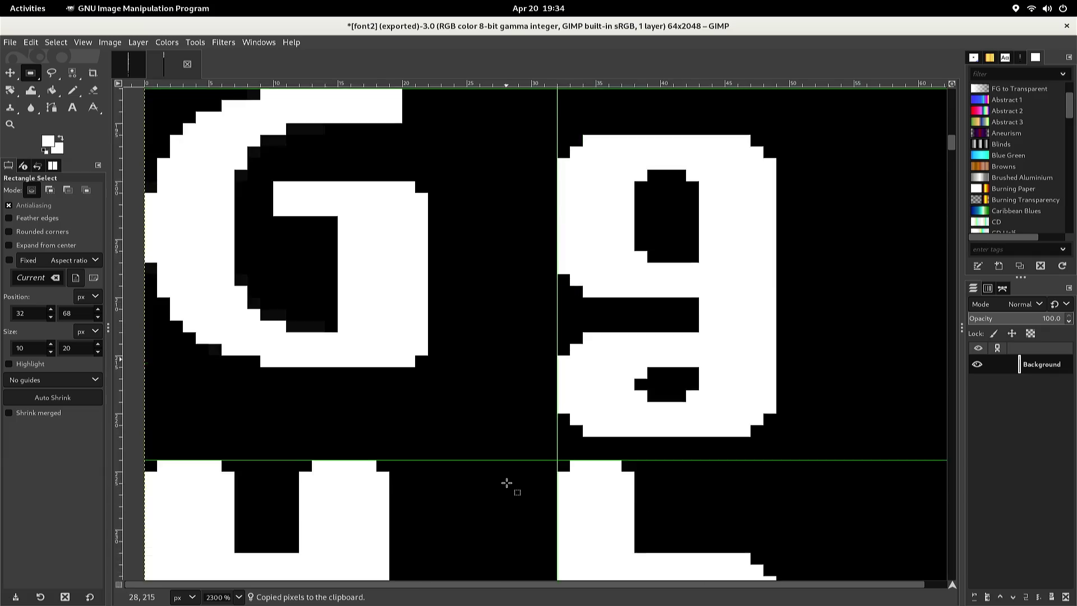
pyautogui.scroll(-20, 504, 483)
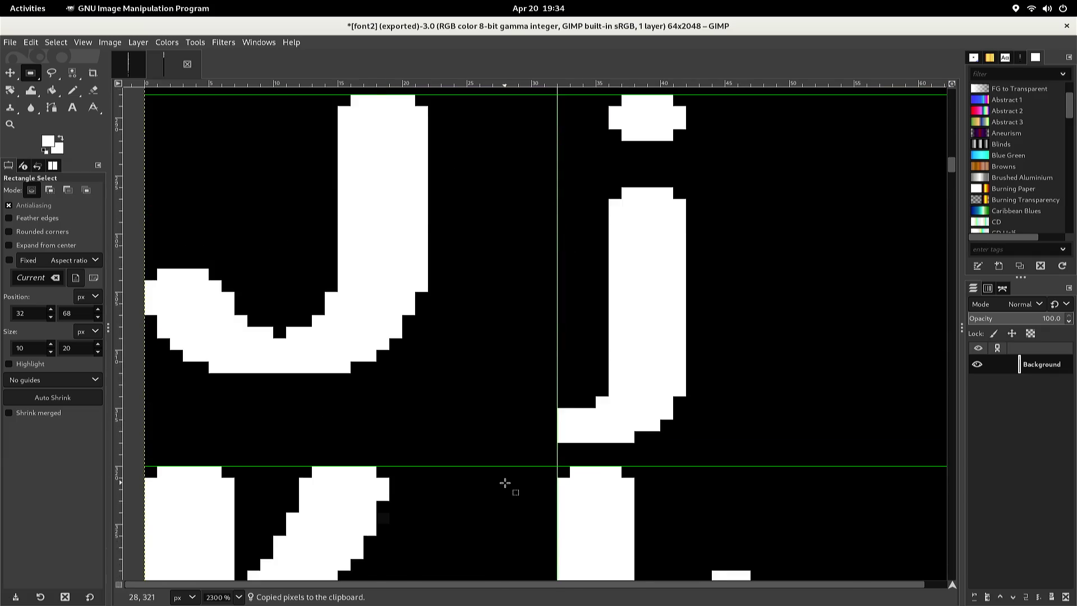
pyautogui.scroll(-8, 504, 483)
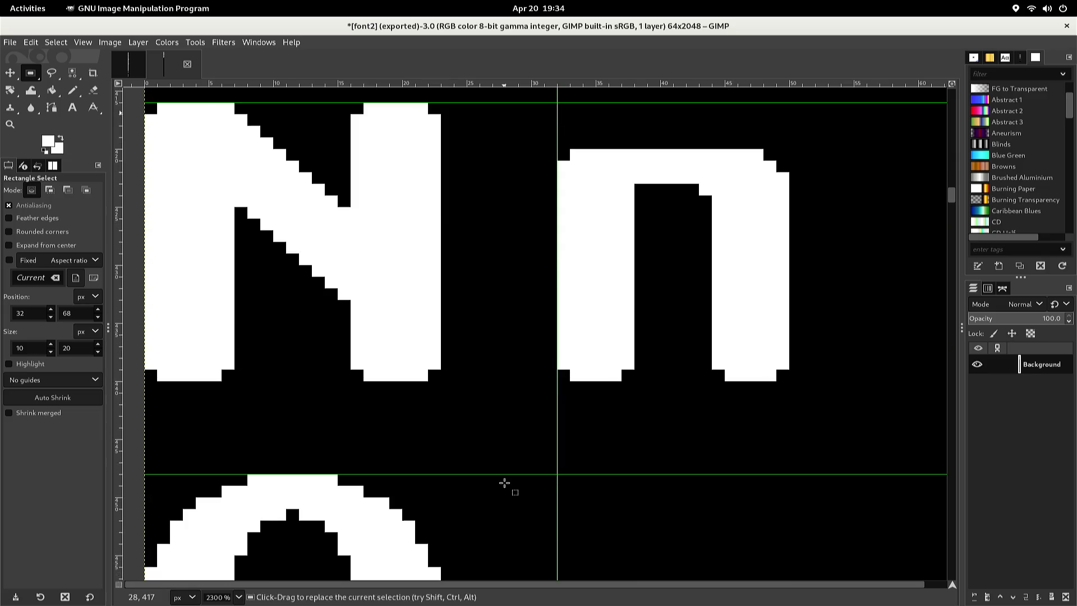
# Paste the c curve beside the O and nudge it into position
pyautogui.click(505, 472)
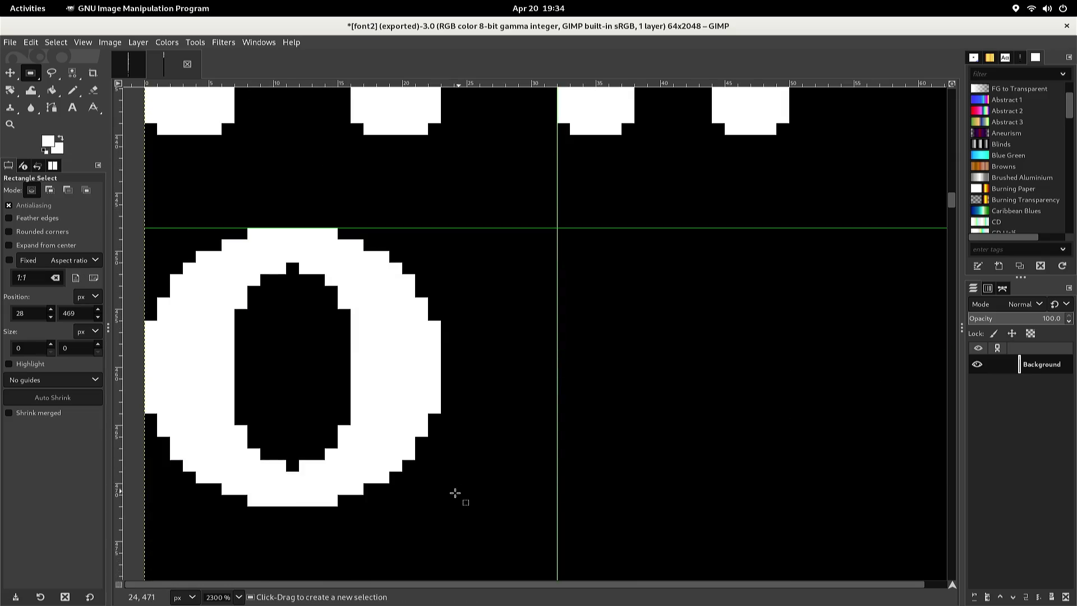
pyautogui.hotkey('ctrl', 'v')
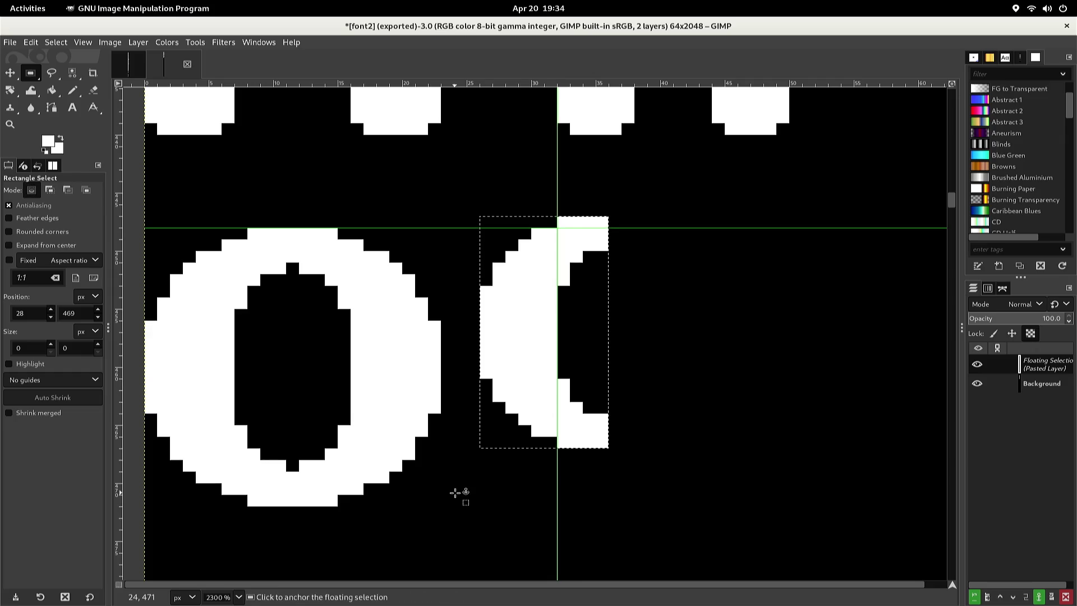
pyautogui.press('Left')
pyautogui.press('Down')
pyautogui.press('Down')
pyautogui.press('Down')
pyautogui.press('Down')
pyautogui.press('Down')
pyautogui.press('Left')
pyautogui.press('Left')
pyautogui.press('Left')
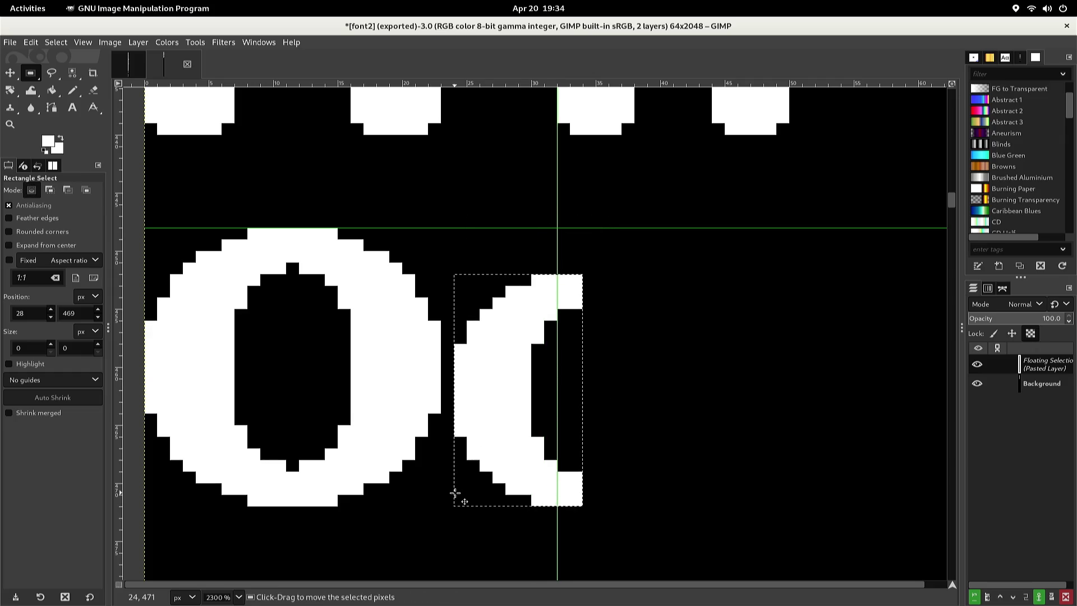
pyautogui.press('Up')
pyautogui.press('Down')
pyautogui.press('Right')
# Paste a second copy of the curve, flip it horizontally, and anchor it to close the o
pyautogui.press('Right')
pyautogui.press('Right')
pyautogui.press('Right')
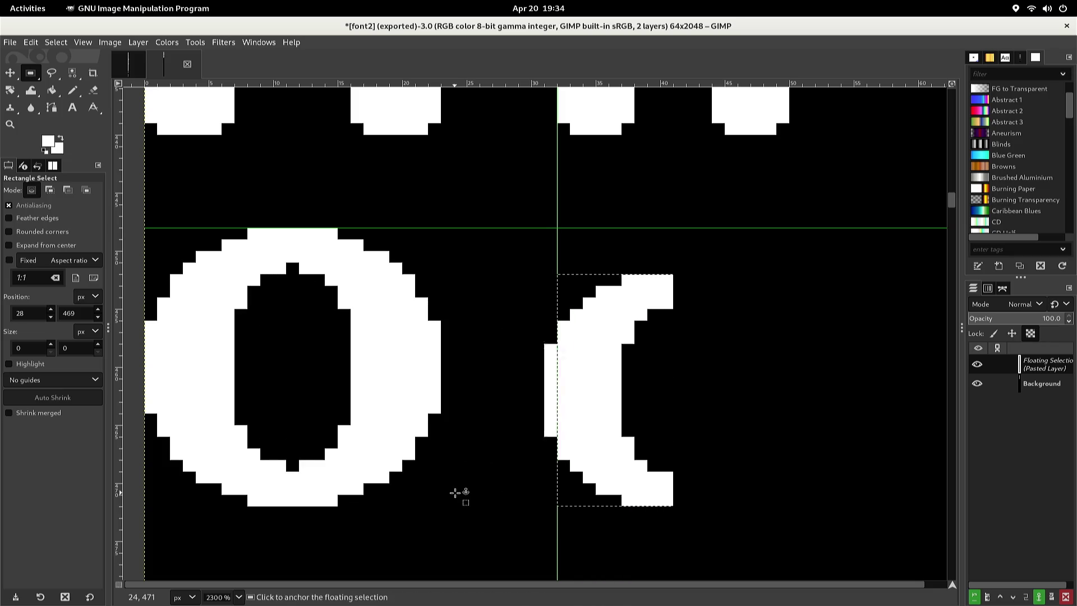
pyautogui.press('Left')
pyautogui.hotkey('ctrl', 'c')
pyautogui.hotkey('ctrl', 'v')
pyautogui.press('Right')
pyautogui.press('Right')
pyautogui.press('Right')
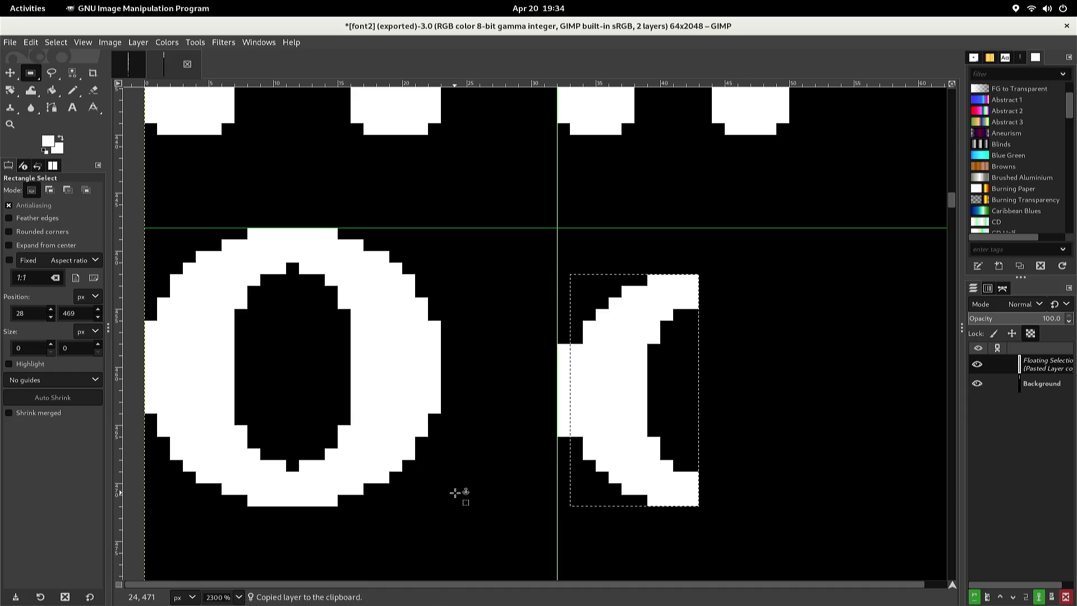
pyautogui.press('Left')
pyautogui.press('Left')
pyautogui.press('Left')
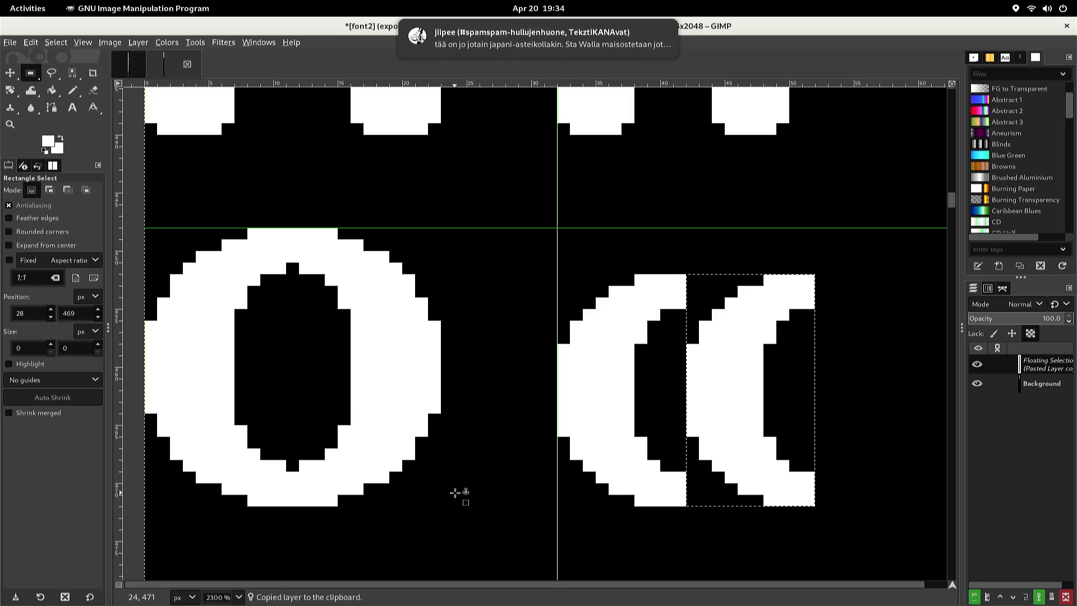
pyautogui.hotkey('alt', 'l')
pyautogui.press('t')
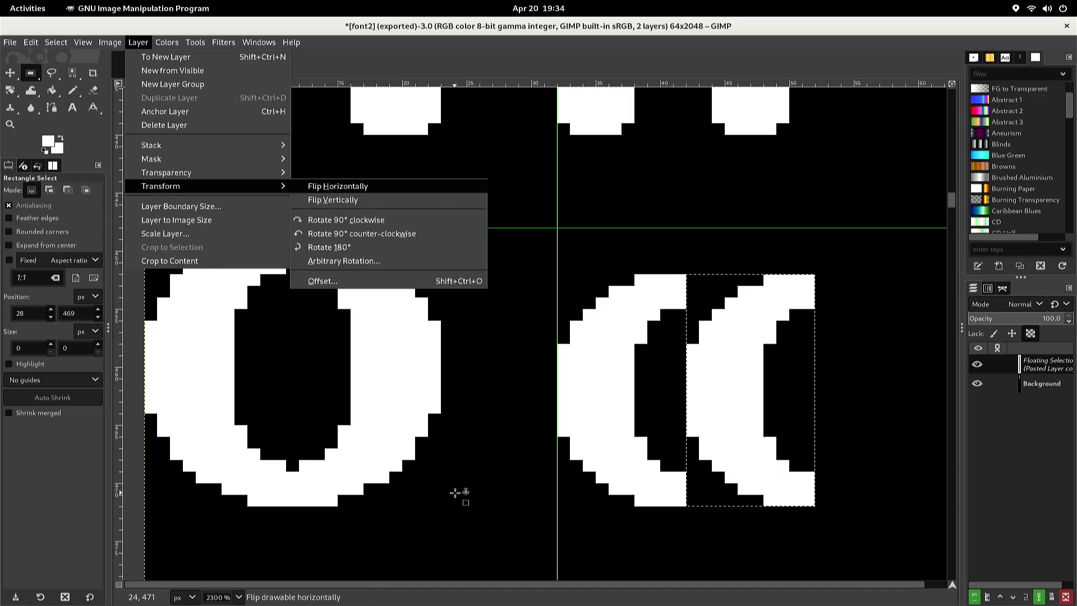
pyautogui.press('Return')
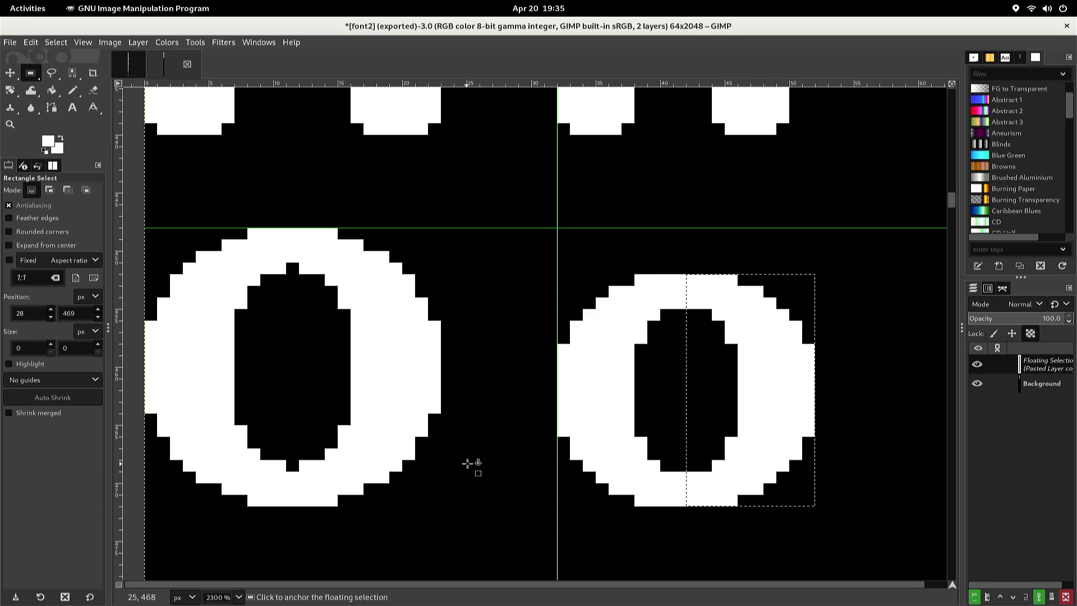
pyautogui.click(481, 438)
# Re-export the updated sheet to font2.png
pyautogui.scroll(-5, 481, 438)
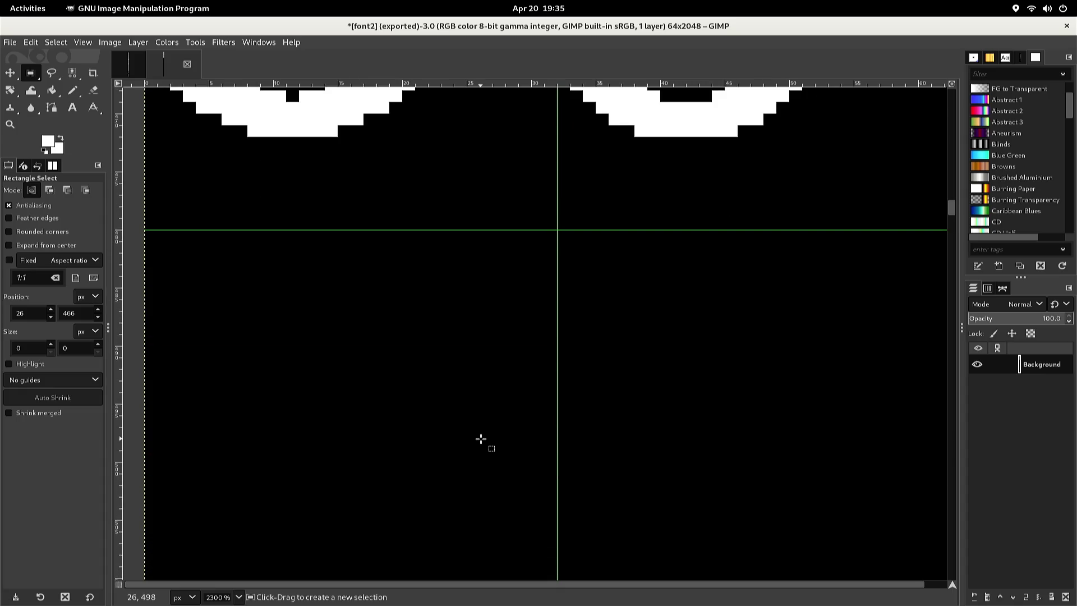
pyautogui.press('ctrl')
pyautogui.hotkey('ctrl', 'e')
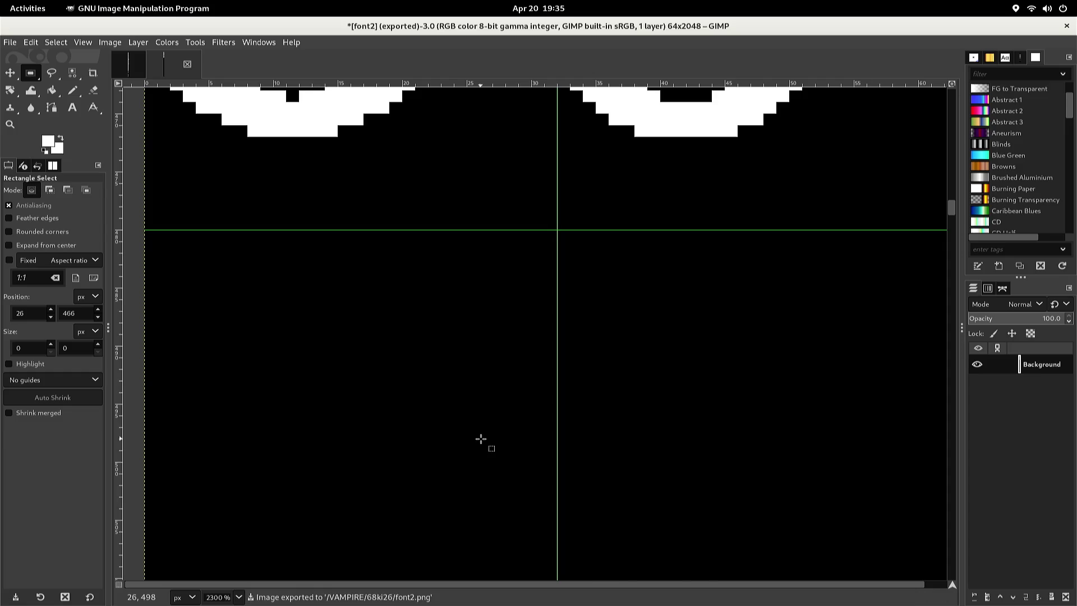
# Select the uppercase P cell in the original font sheet and copy it
pyautogui.hotkey('ctrl', 'Tab')
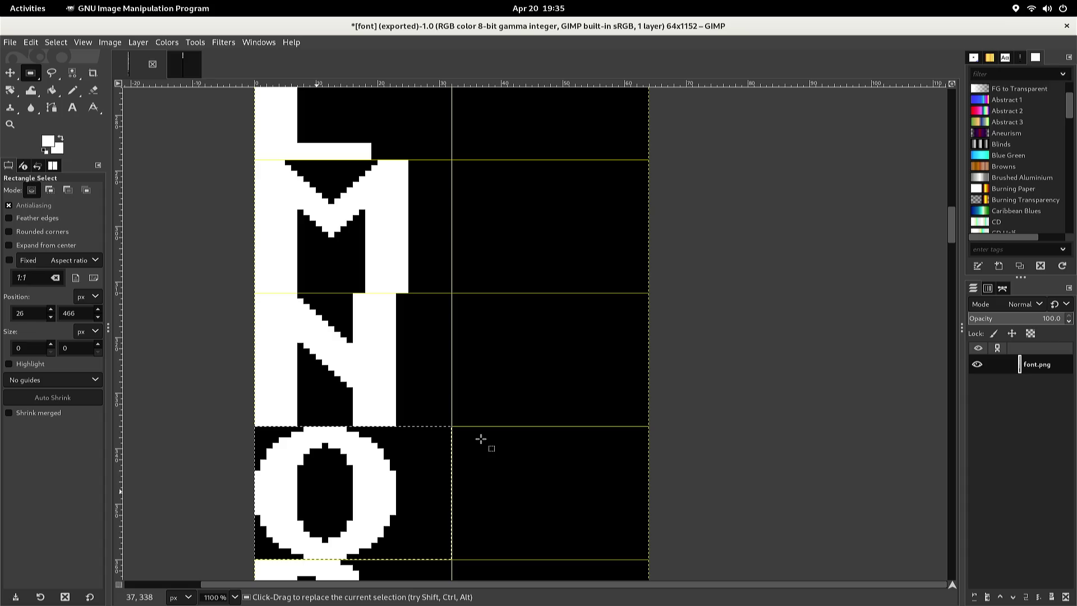
pyautogui.click(478, 433)
pyautogui.scroll(-5, 463, 435)
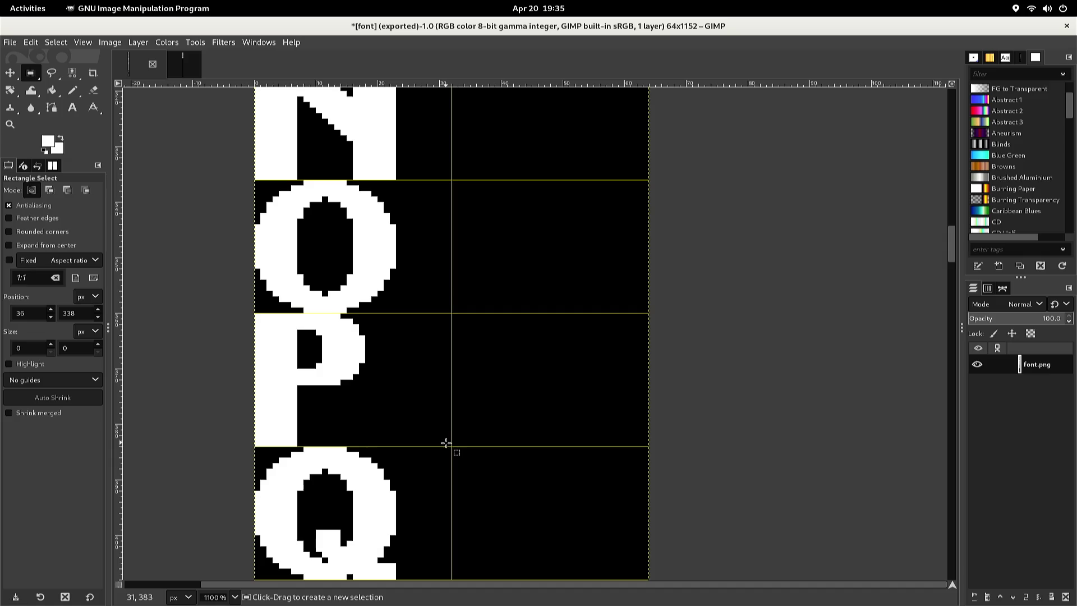
pyautogui.moveTo(444, 445)
pyautogui.mouseDown()
pyautogui.moveTo(377, 375)
pyautogui.moveTo(314, 335)
pyautogui.moveTo(210, 299)
pyautogui.moveTo(206, 313)
pyautogui.mouseUp()
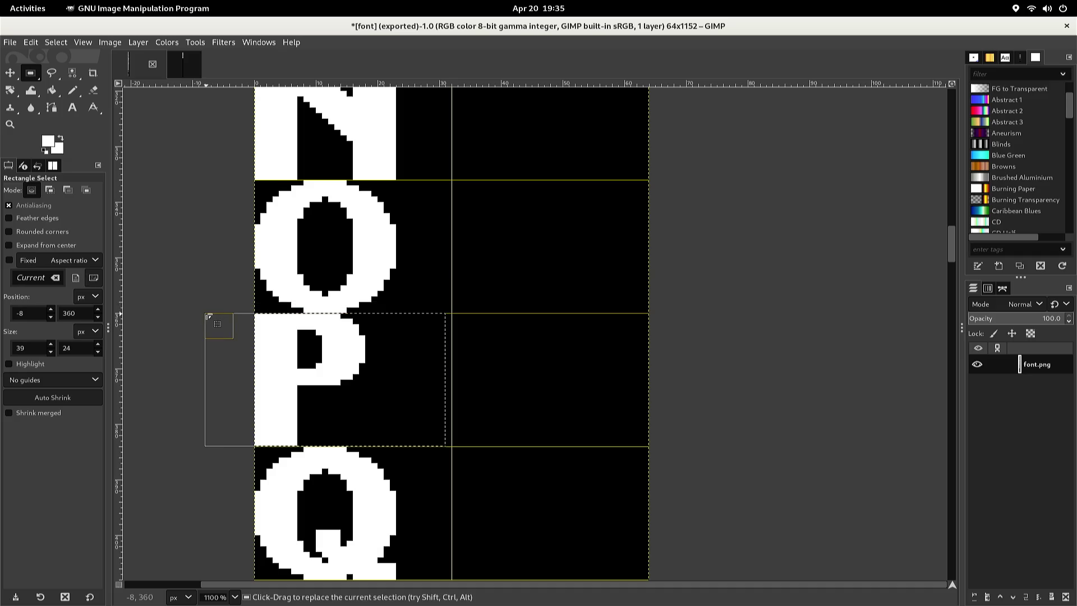
pyautogui.hotkey('ctrl', 'c')
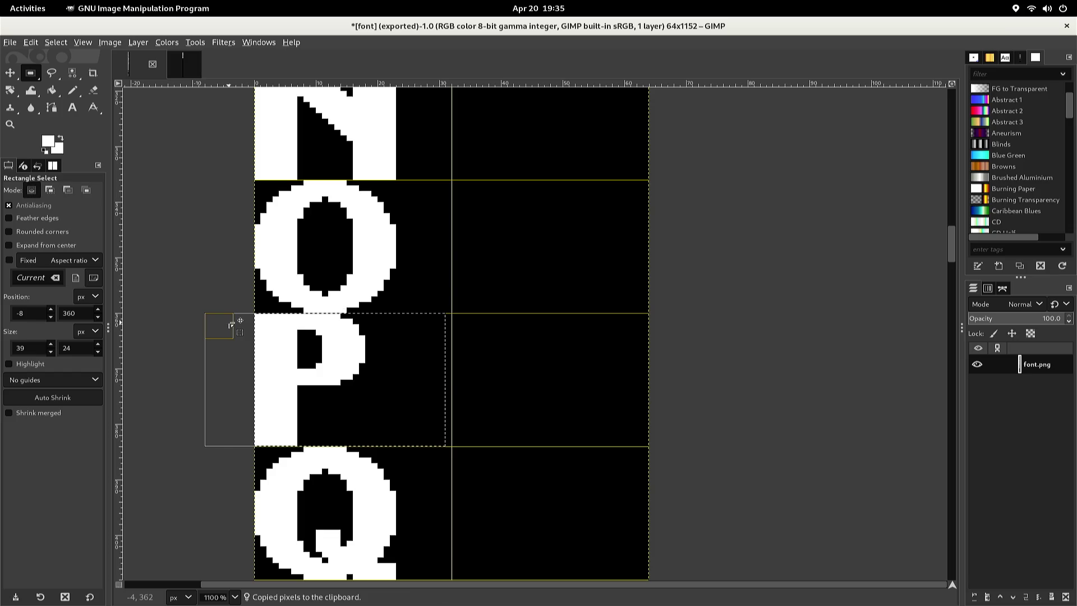
# Paste the P into font2, nudge it into the cell below the O, and anchor it
pyautogui.hotkey('alt', '3')
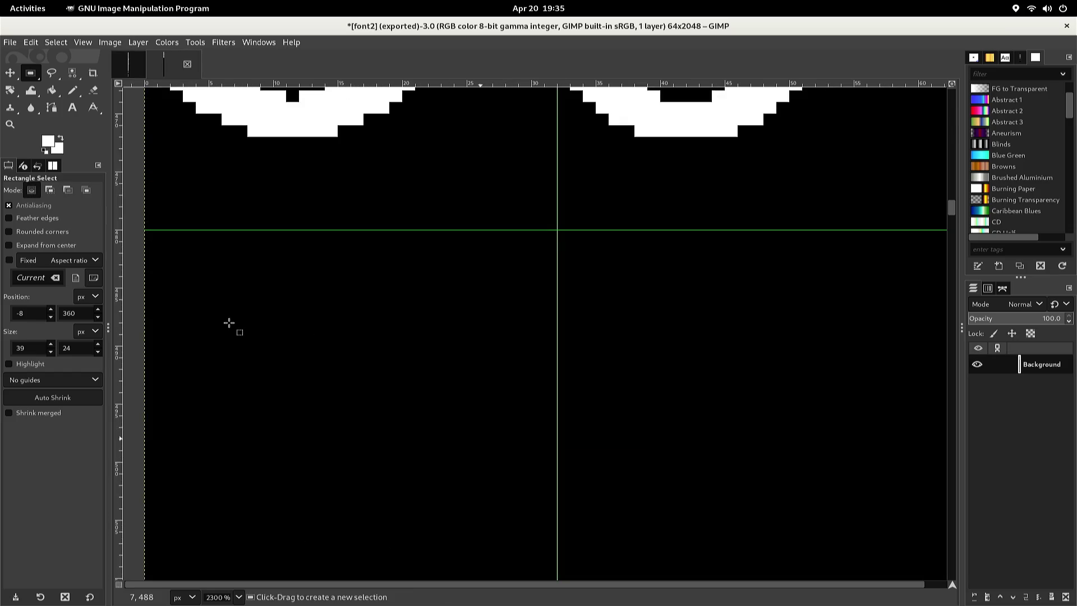
pyautogui.hotkey('ctrl', 'v')
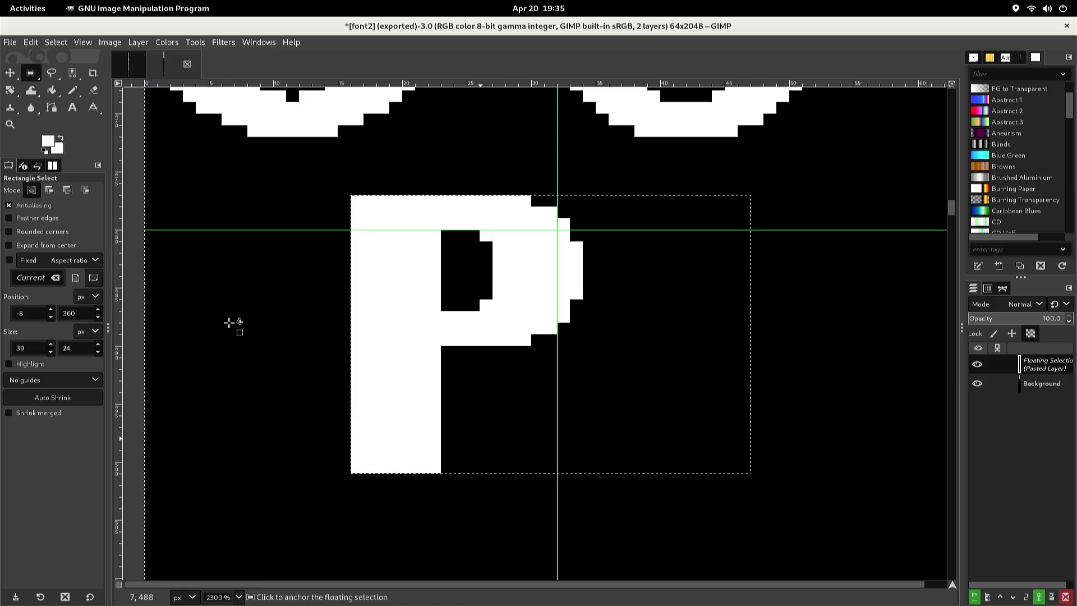
pyautogui.press('Down')
pyautogui.press('Left')
pyautogui.press('Left')
pyautogui.press('Left')
pyautogui.press('Left')
pyautogui.press('Left')
pyautogui.press('Left')
pyautogui.press('Left')
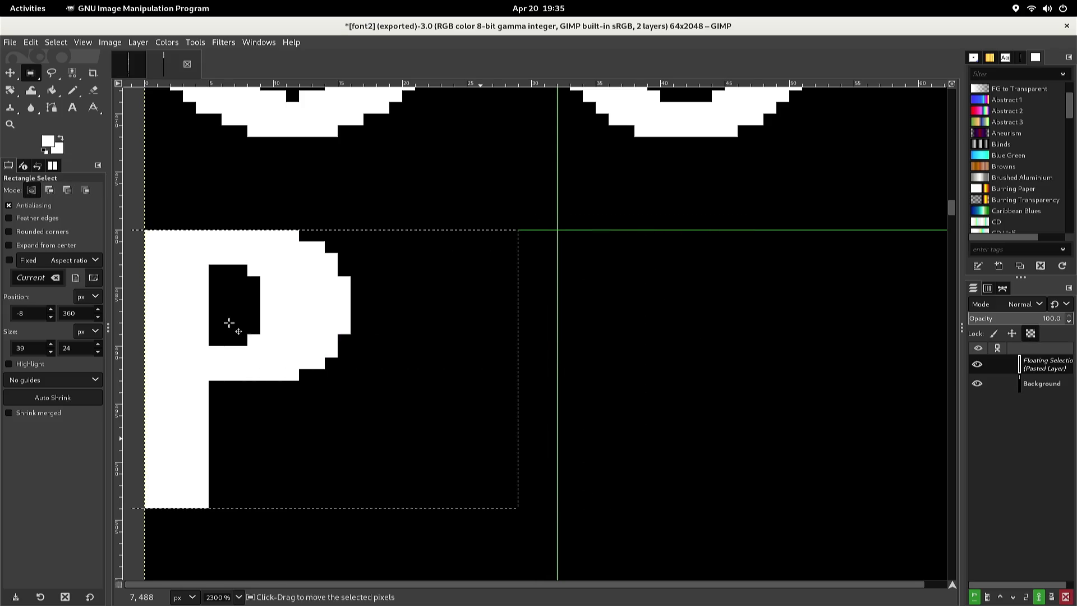
pyautogui.press('Right')
pyautogui.press('Right')
pyautogui.press('Right')
pyautogui.press('Left')
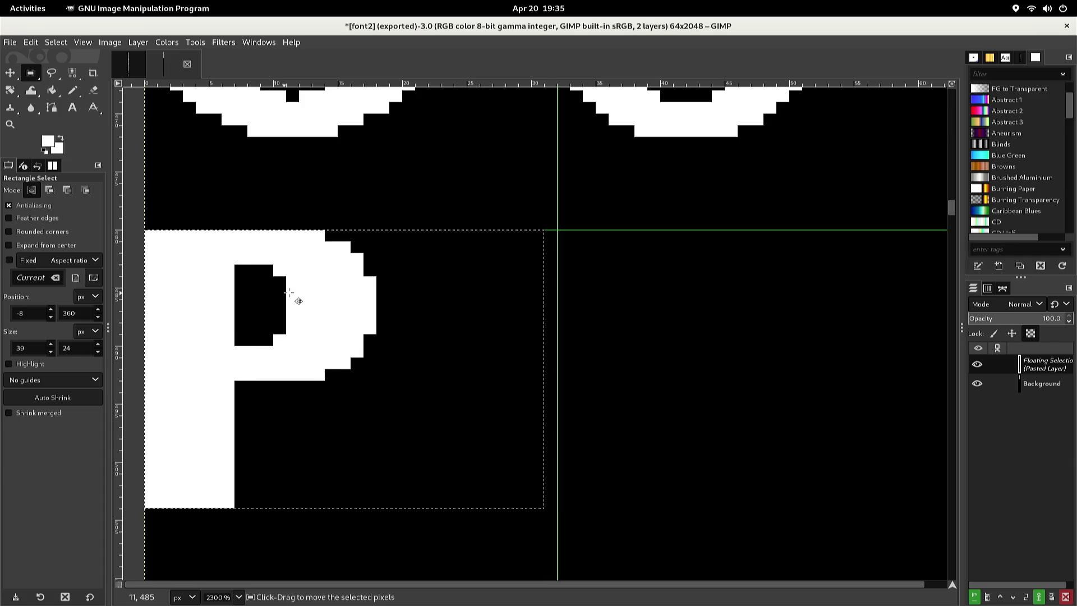
pyautogui.click(564, 291)
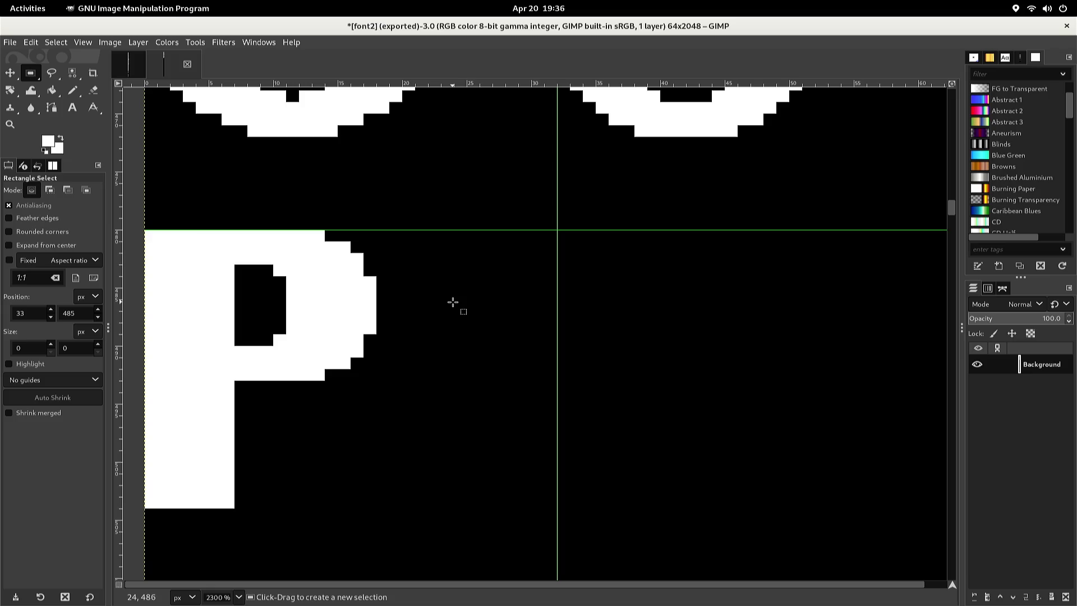
# Scroll up to the E/e row and select the square cell holding the lowercase e
pyautogui.scroll(2, 453, 302)
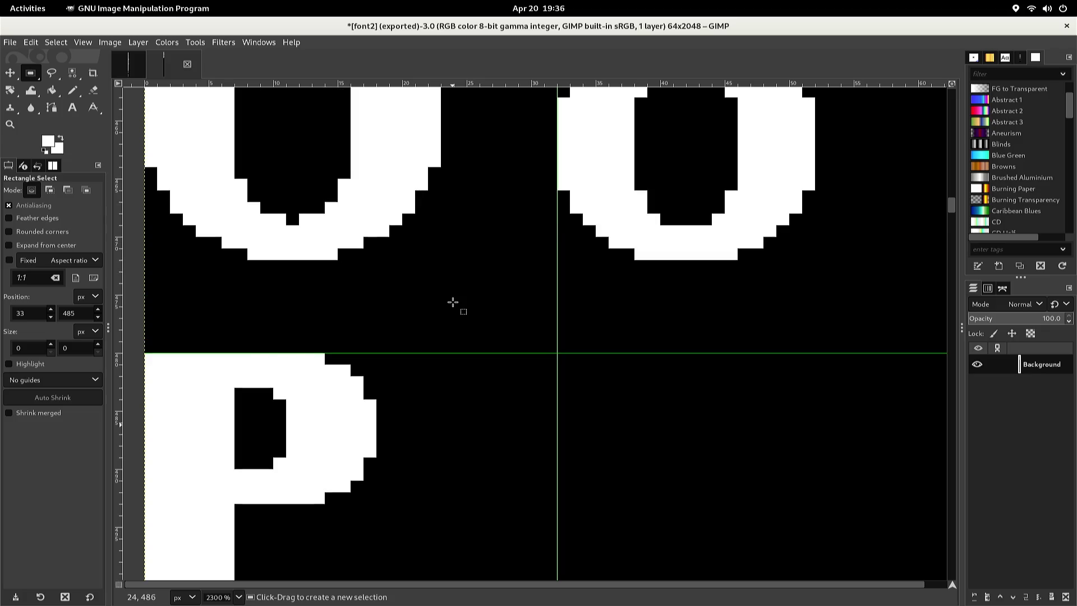
pyautogui.scroll(4, 454, 297)
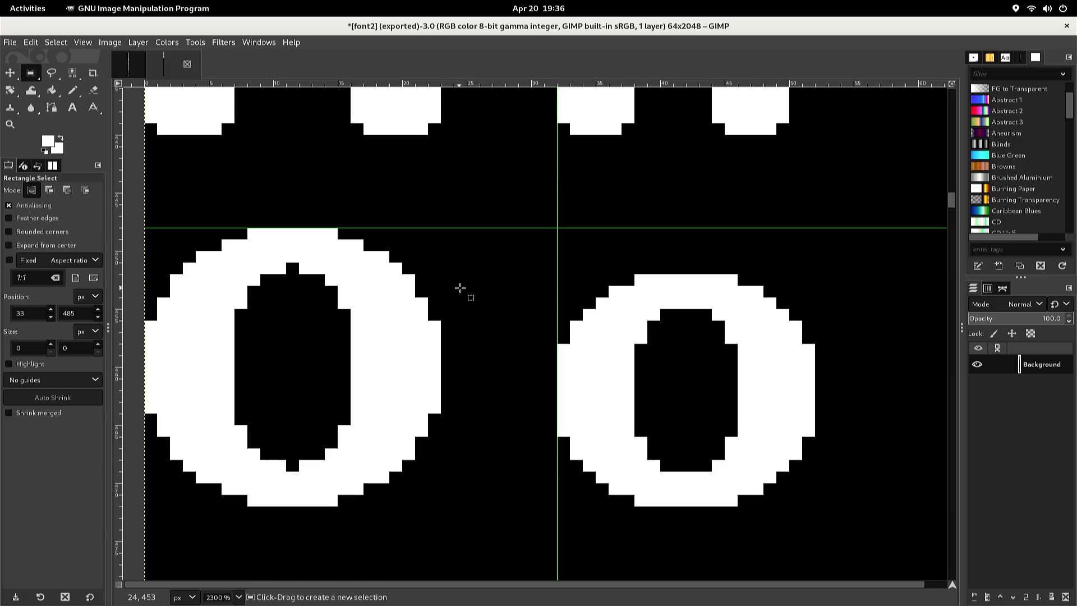
pyautogui.scroll(6, 457, 288)
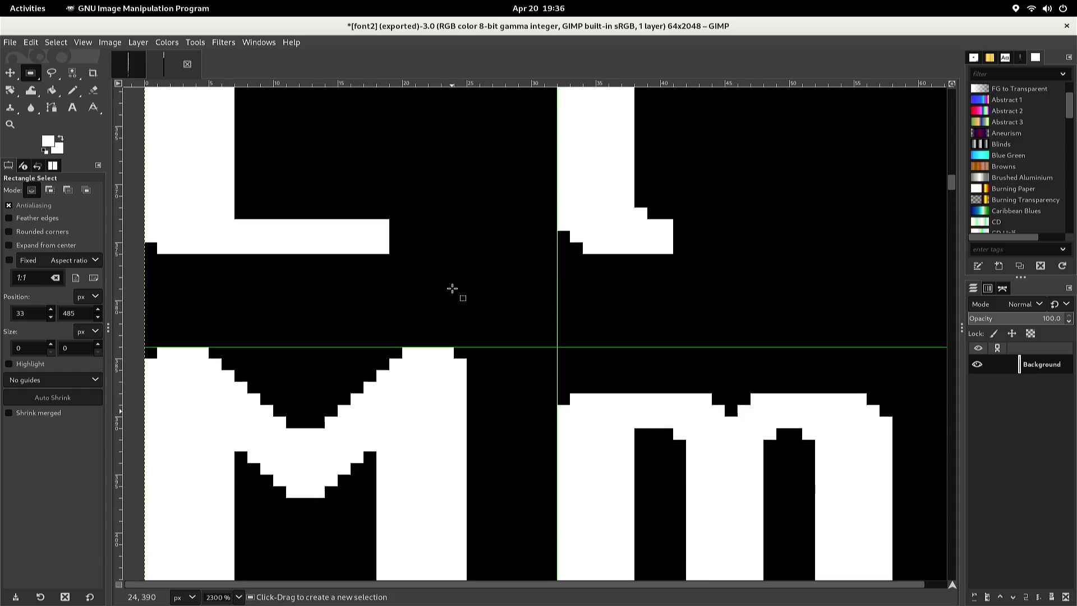
pyautogui.scroll(5, 452, 288)
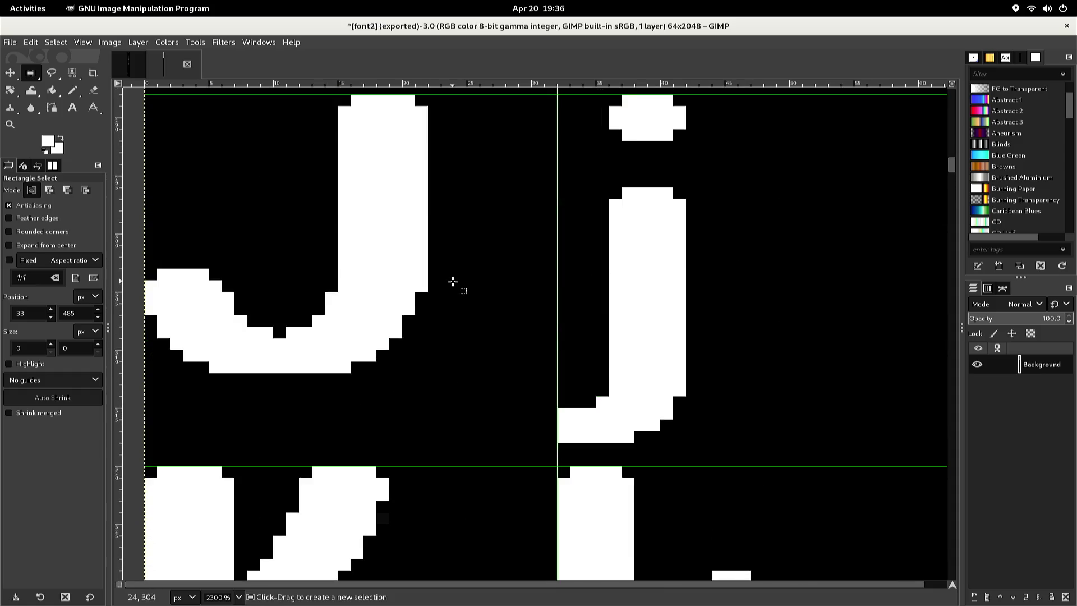
pyautogui.scroll(5, 452, 280)
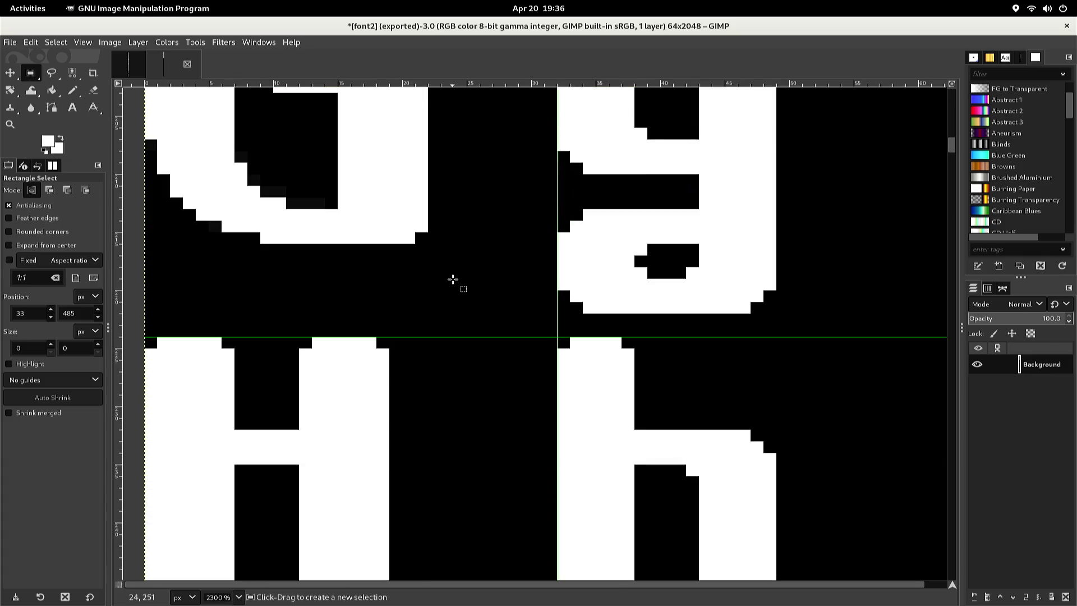
pyautogui.scroll(5, 452, 279)
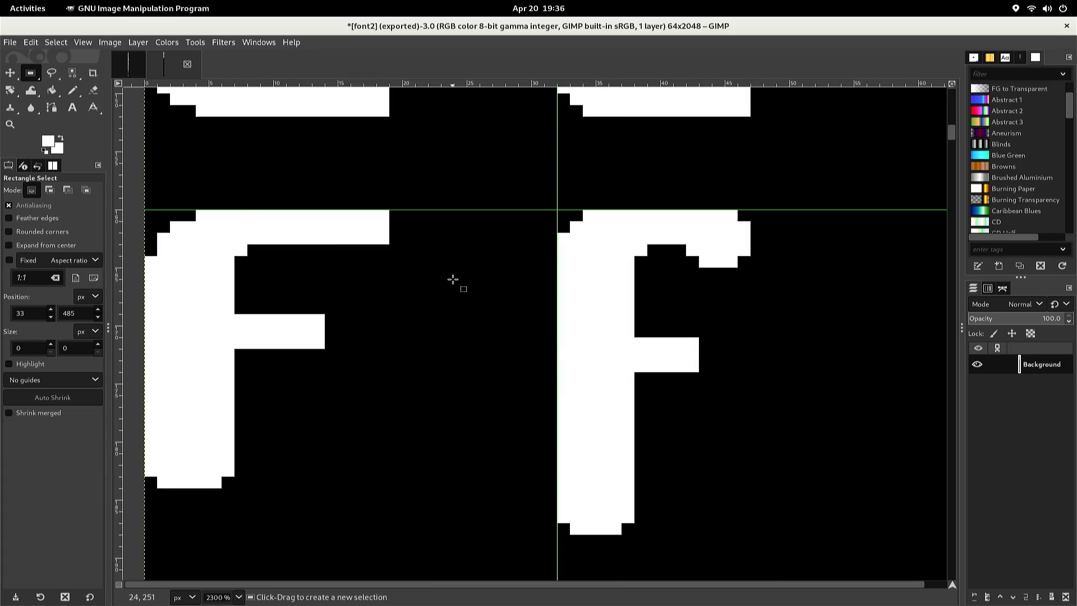
pyautogui.scroll(5, 453, 279)
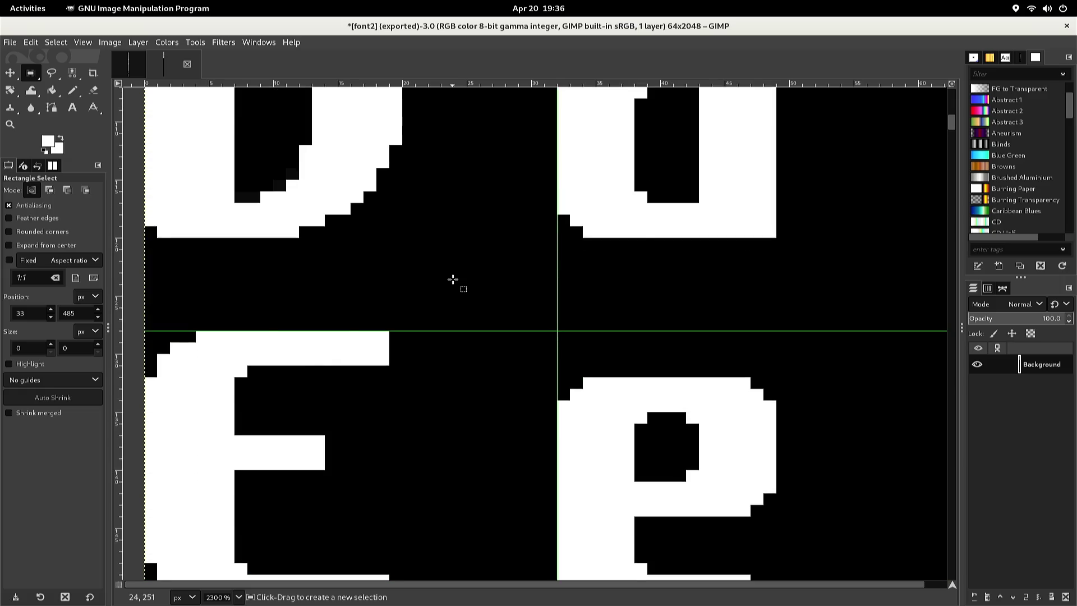
pyautogui.scroll(-4, 453, 279)
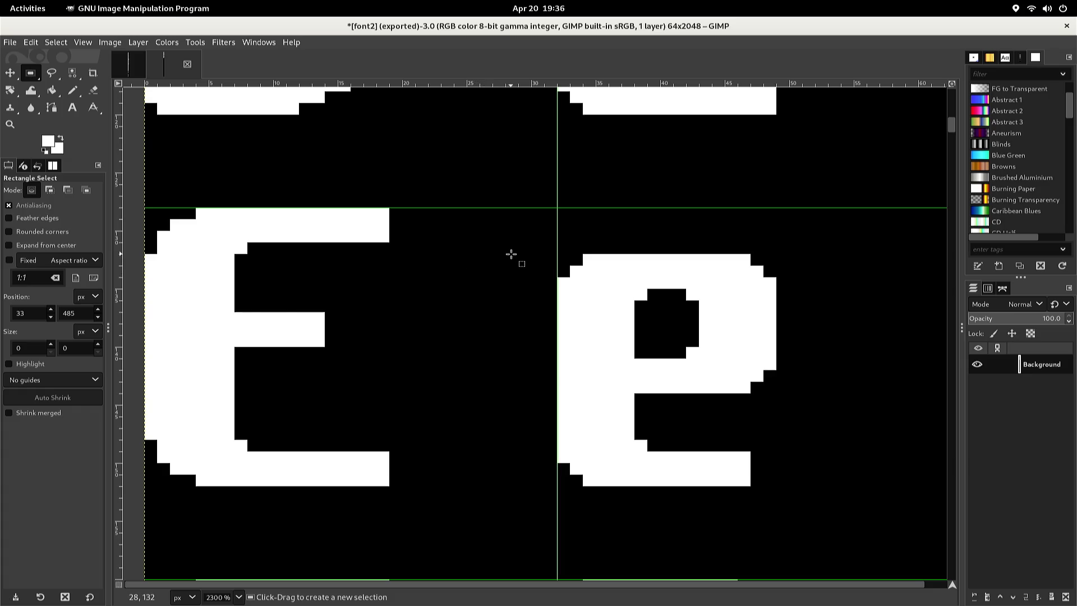
pyautogui.moveTo(520, 256)
pyautogui.mouseDown()
pyautogui.moveTo(698, 344)
pyautogui.moveTo(756, 385)
pyautogui.moveTo(785, 493)
pyautogui.moveTo(780, 484)
pyautogui.mouseUp()
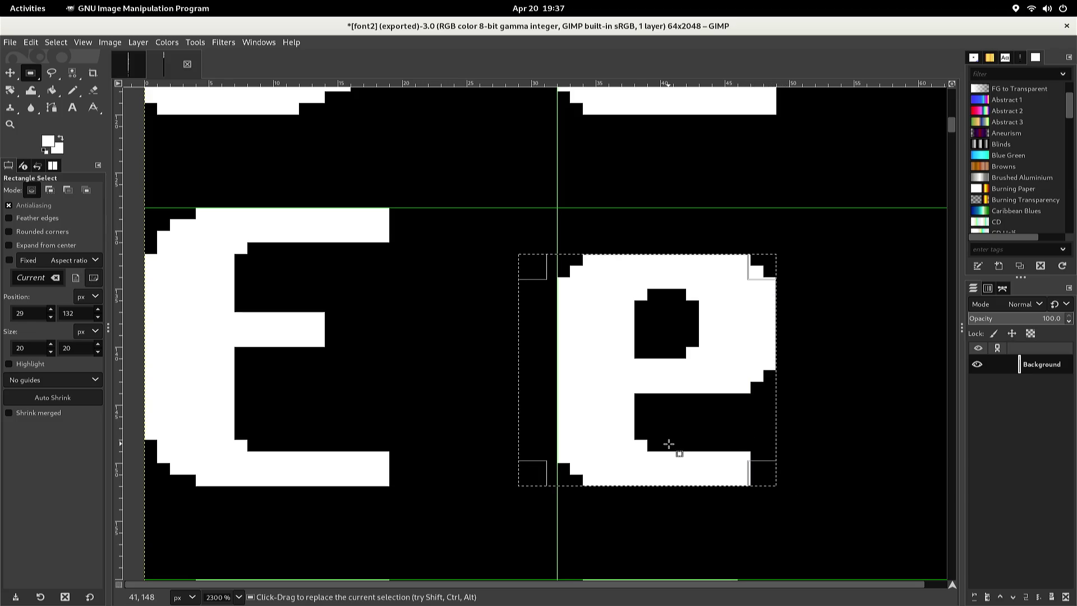
# Copy the lowercase e and paste a floating copy of it
pyautogui.hotkey('ctrl', 'c')
pyautogui.hotkey('ctrl', 'v')
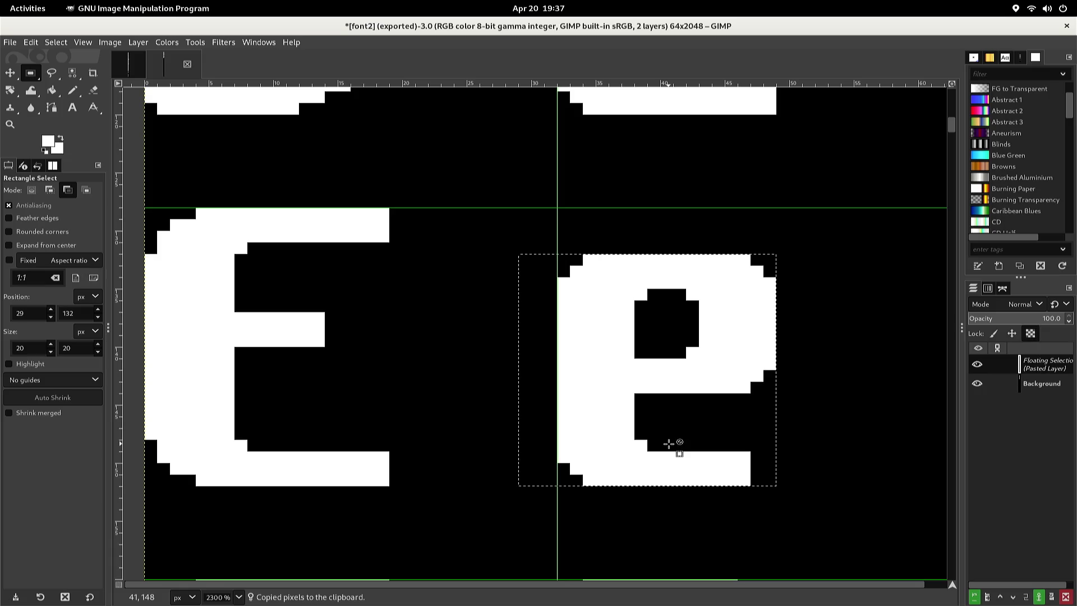
pyautogui.press('Down')
pyautogui.press('Down')
pyautogui.press('Down')
pyautogui.press('Up')
pyautogui.press('Up')
pyautogui.press('Up')
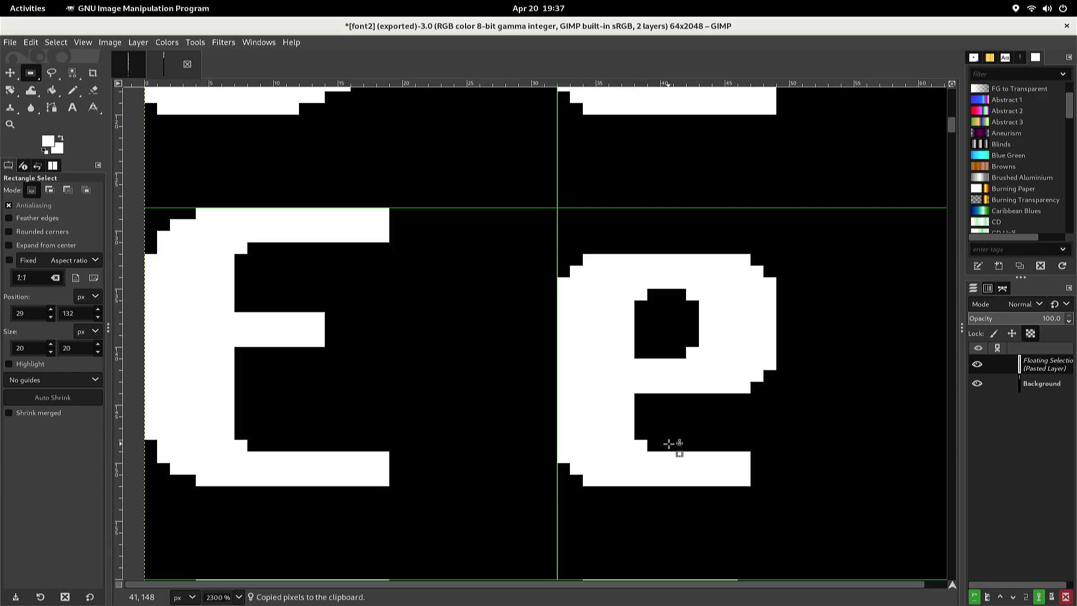
# Move the pasted e into the lowercase slot beside the P and anchor it
pyautogui.scroll(-10, 645, 448)
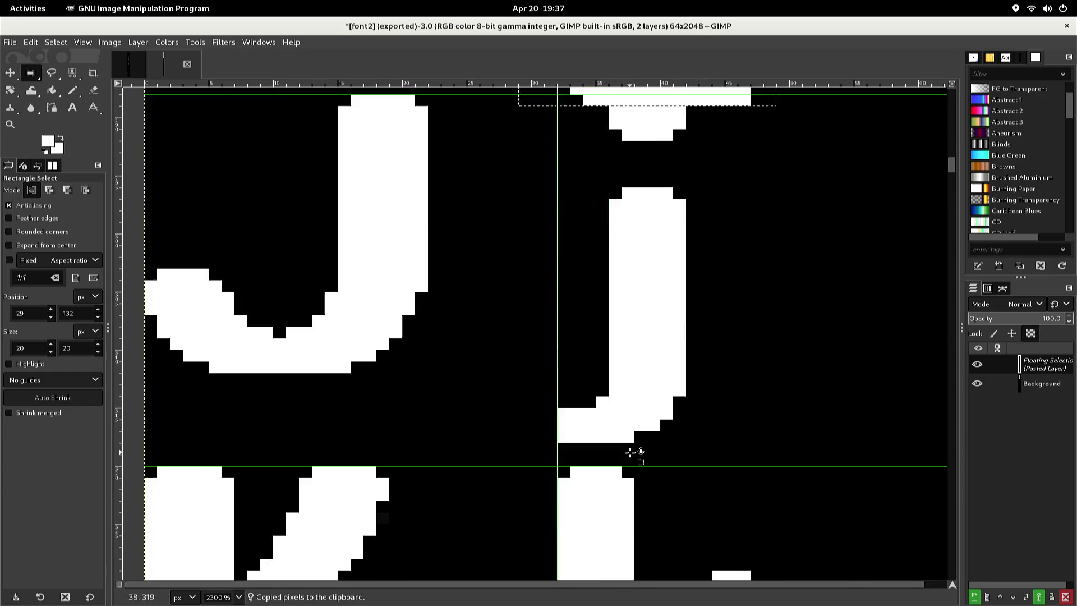
pyautogui.scroll(-8, 630, 452)
pyautogui.scroll(-5, 617, 440)
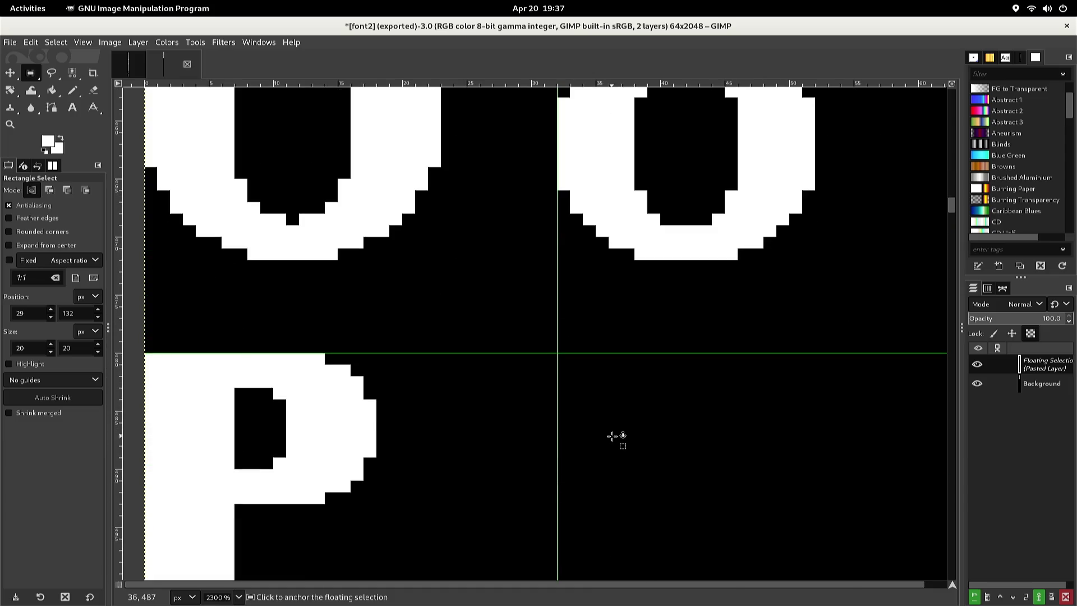
pyautogui.scroll(-2, 623, 436)
pyautogui.scroll(-2, 622, 436)
pyautogui.press('Down')
pyautogui.press('Down')
pyautogui.press('Down')
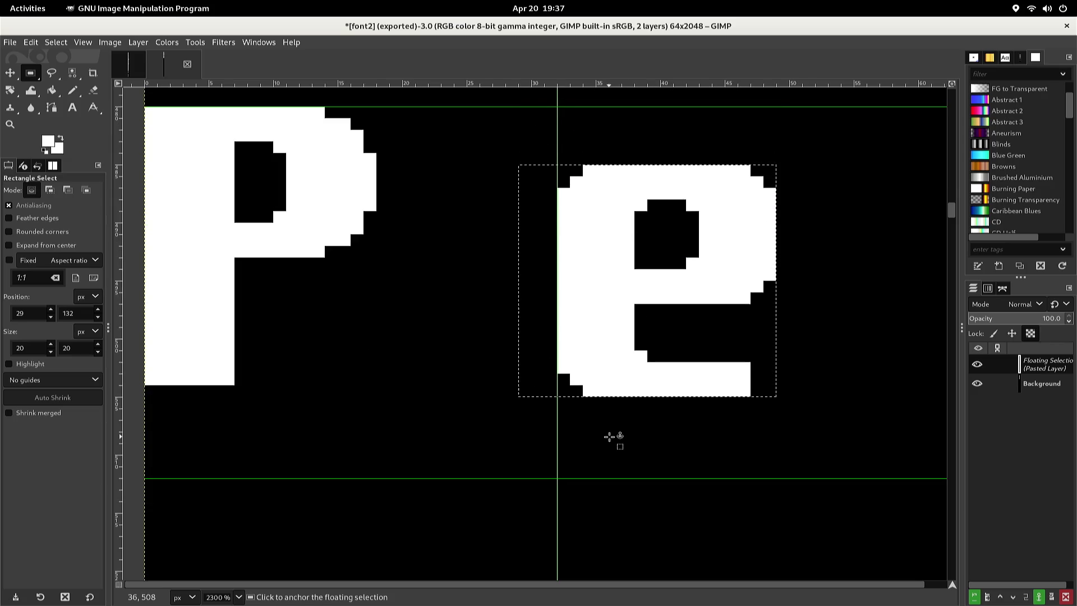
pyautogui.press('Down')
pyautogui.press('Down')
pyautogui.press('Up')
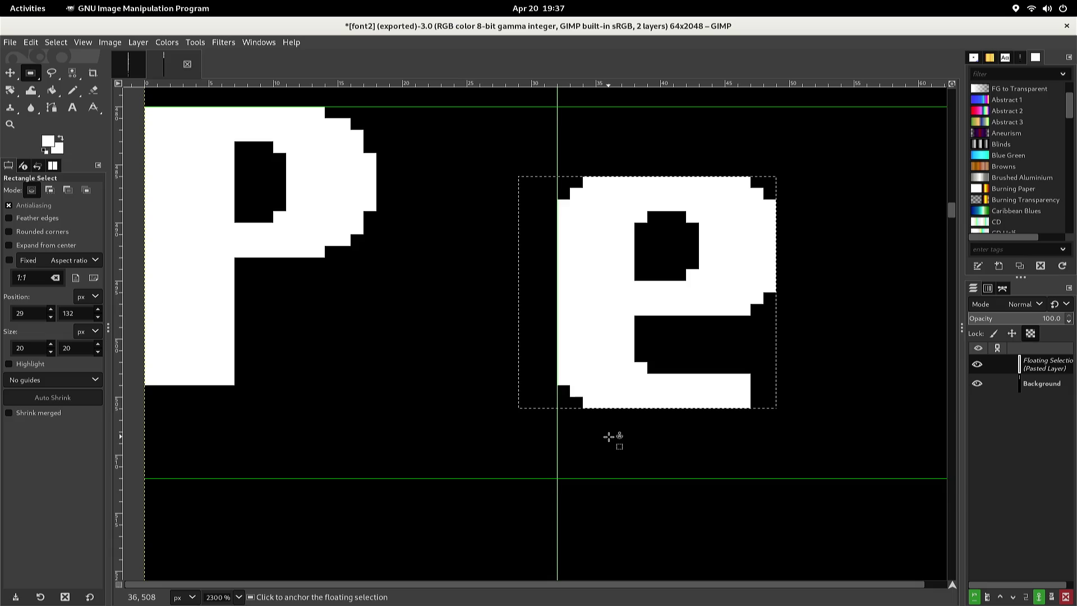
pyautogui.press('Left')
pyautogui.press('Left')
pyautogui.press('Left')
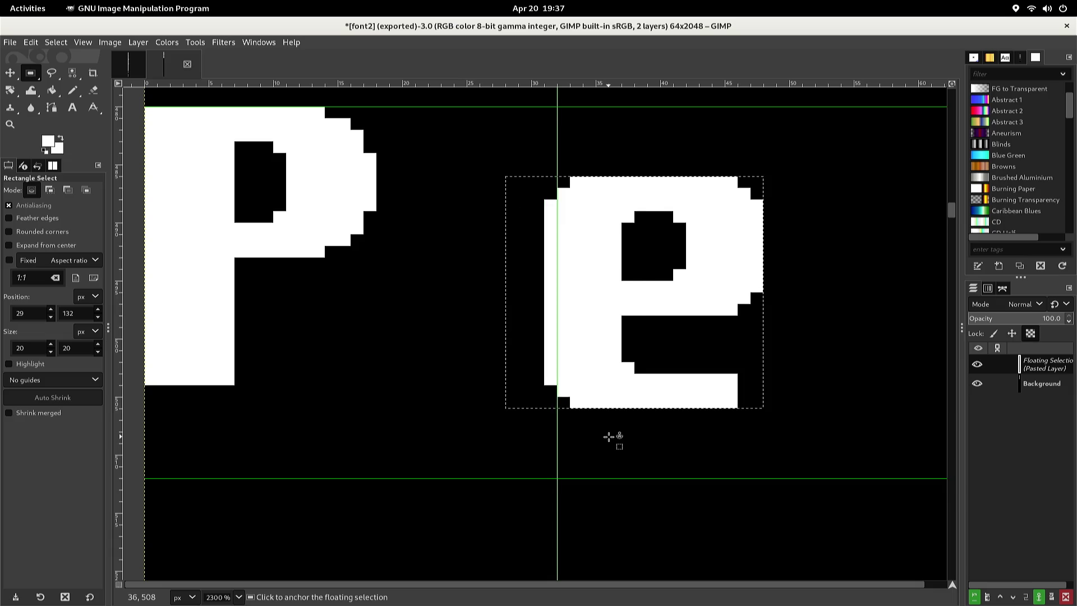
pyautogui.press('Up')
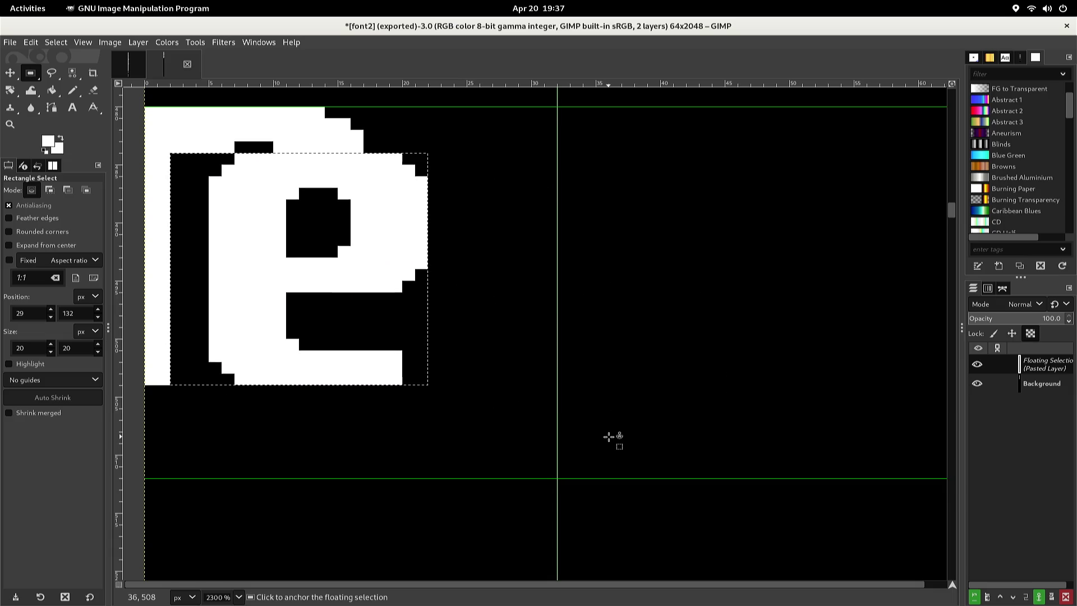
pyautogui.press('Right')
pyautogui.press('Right')
pyautogui.press('Right')
pyautogui.press('Right')
pyautogui.press('Right')
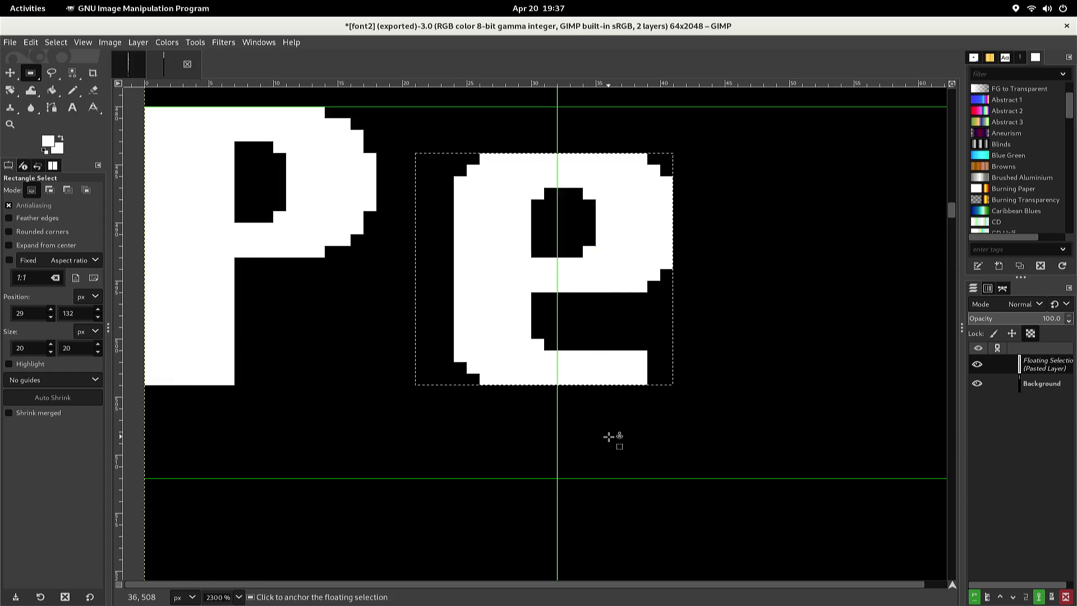
pyautogui.press('Left')
pyautogui.press('Left')
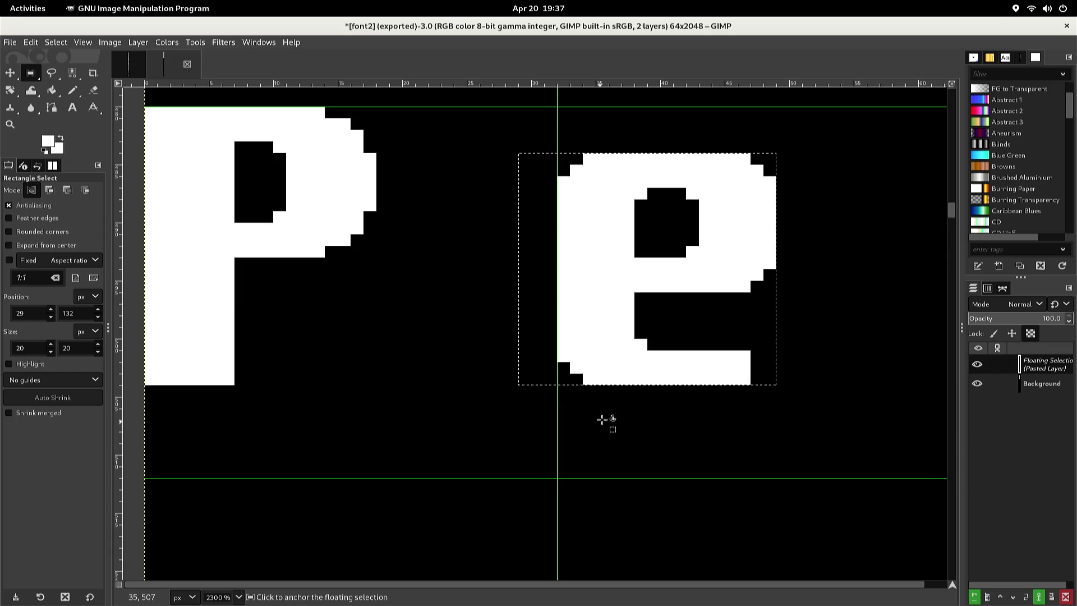
pyautogui.click(644, 415)
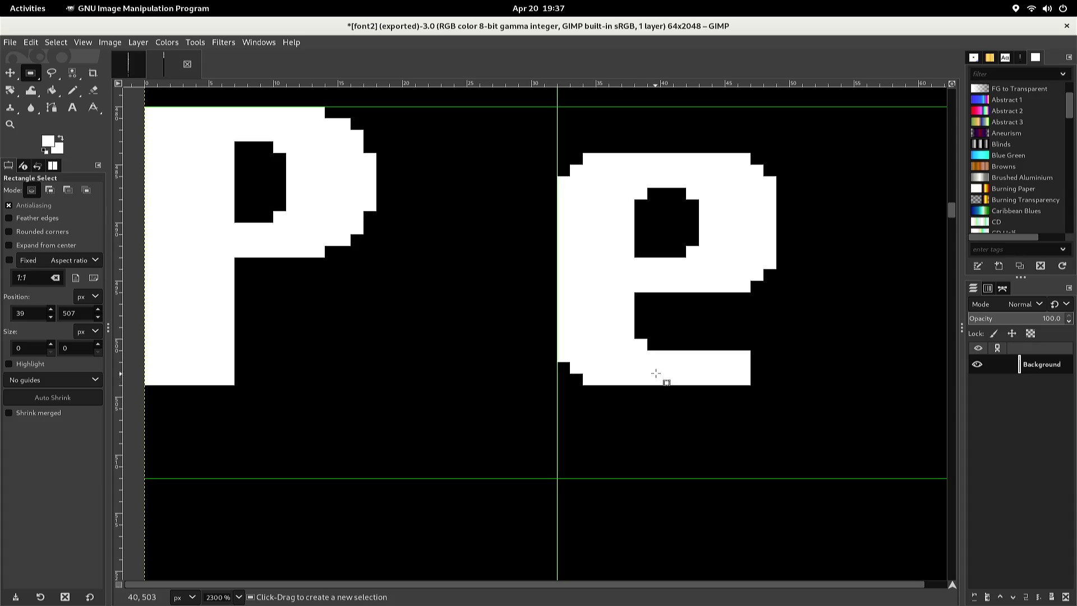
# Reshape the pasted e into a p by blackening its inner step and bottom-right bar
pyautogui.press('n')
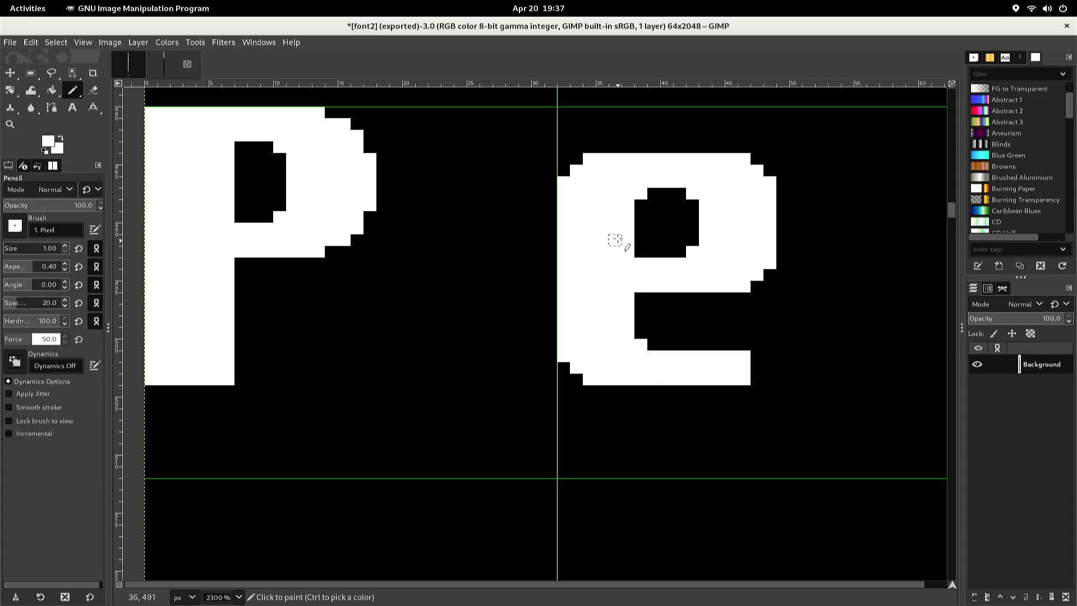
pyautogui.click(563, 170)
pyautogui.click(577, 159)
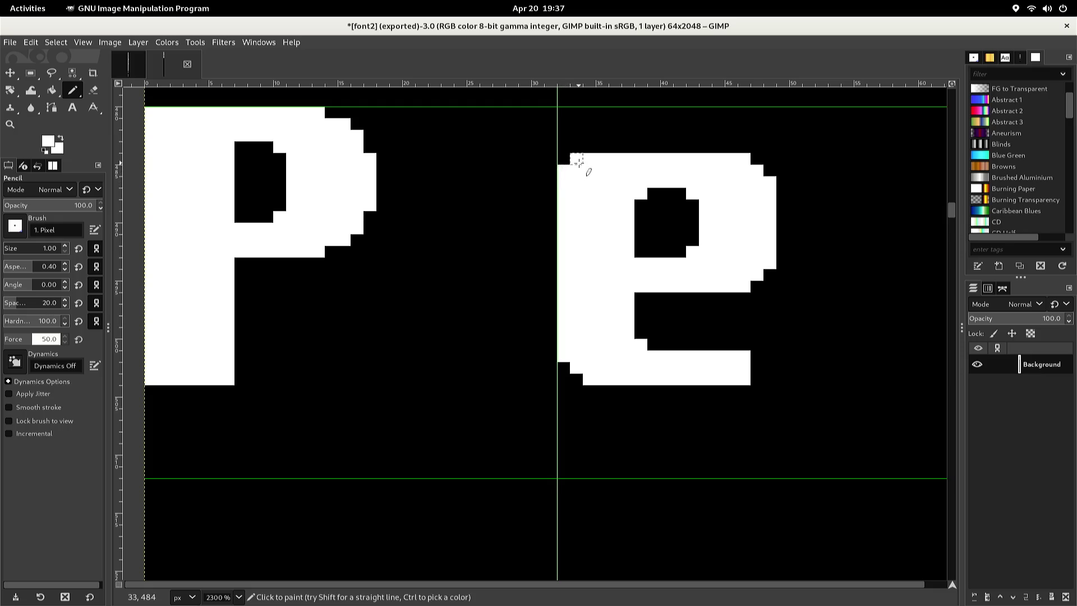
pyautogui.press('x')
pyautogui.click(641, 194)
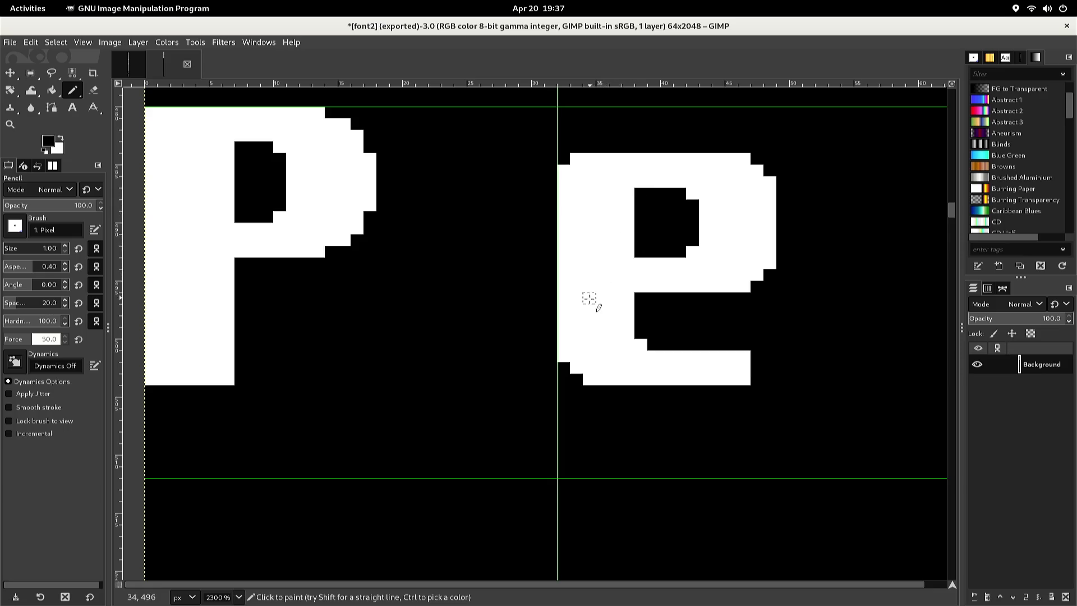
pyautogui.moveTo(637, 327); pyautogui.dragTo(640, 381)
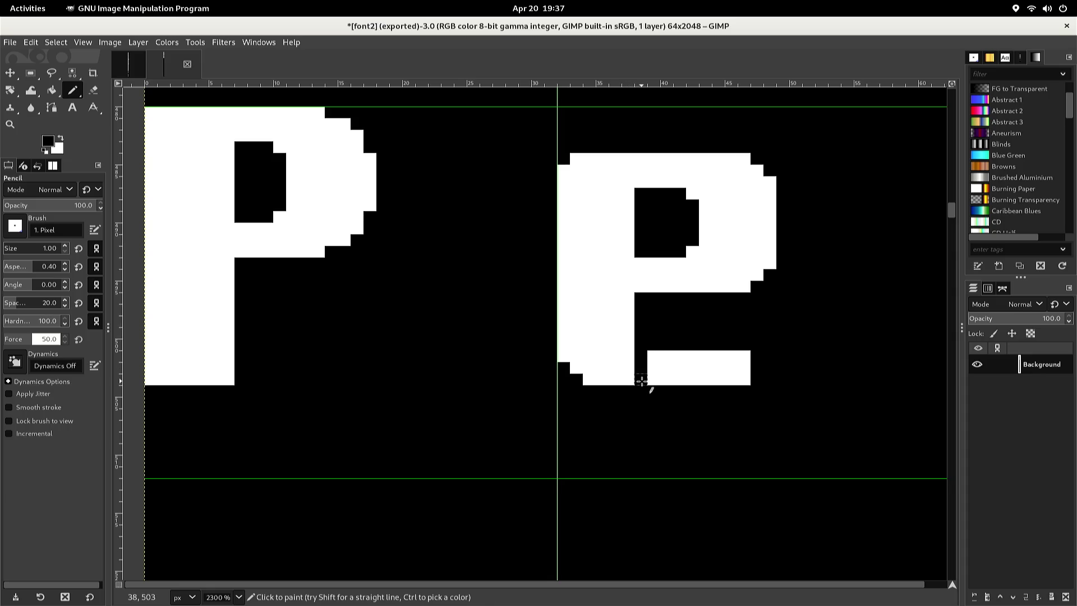
pyautogui.hotkey('shift', 'b')
pyautogui.click(661, 375)
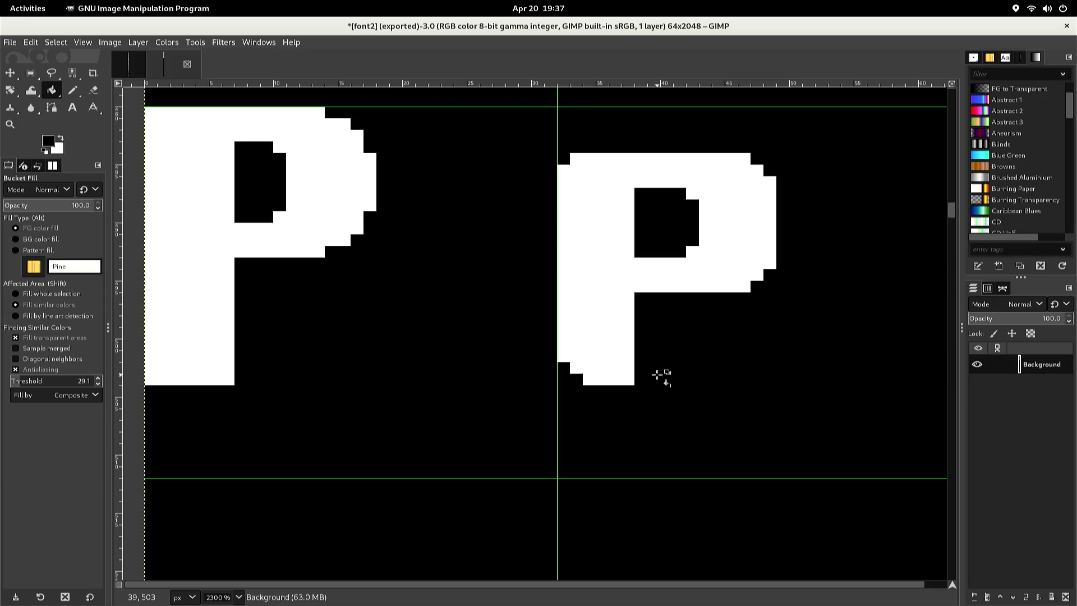
# Start the descender with white pixels below the stem, trimming the column's lower pixels black
pyautogui.press('n')
pyautogui.keyDown('ctrl'); pyautogui.click(619, 355); pyautogui.keyUp('ctrl')
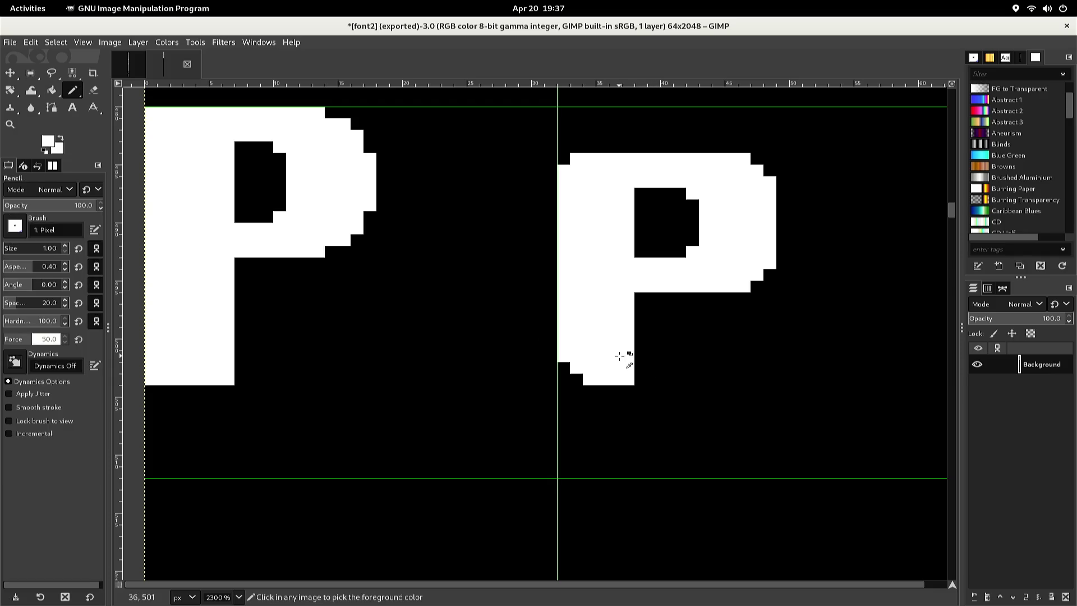
pyautogui.click(627, 391)
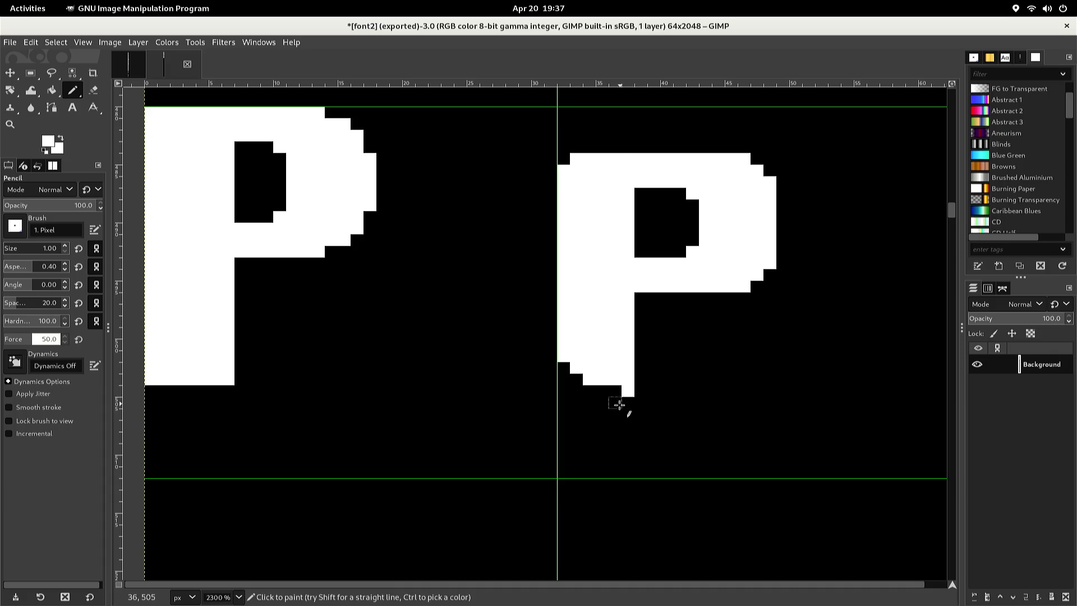
pyautogui.click(598, 452)
pyautogui.moveTo(598, 452); pyautogui.dragTo(600, 466)
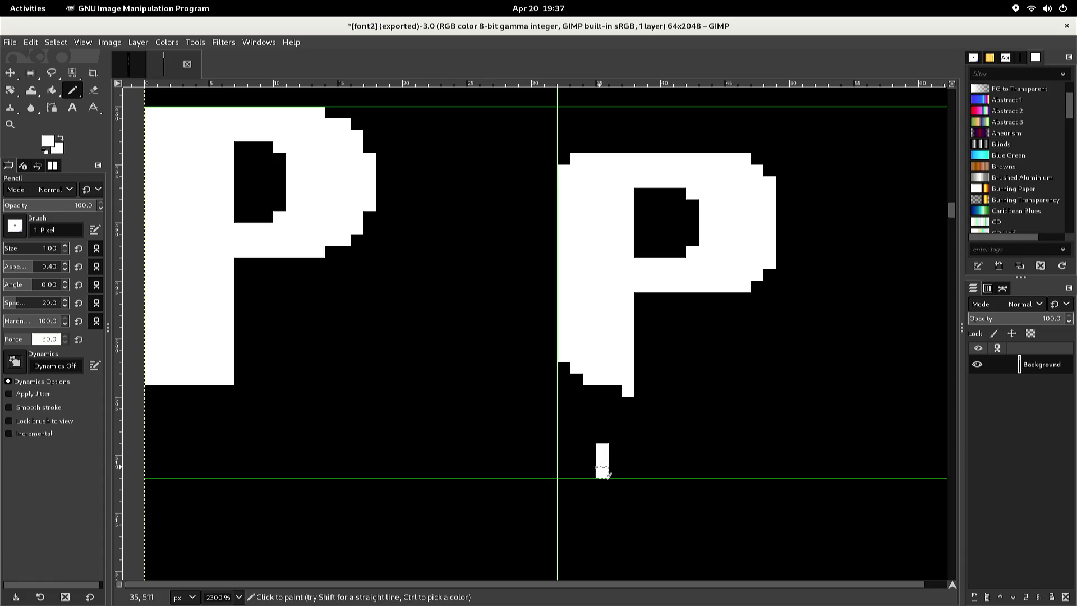
pyautogui.press('d')
pyautogui.click(600, 460)
pyautogui.moveTo(600, 460); pyautogui.dragTo(602, 473)
pyautogui.press('x')
# Draw the descender's white bar and left edge, then fill the stem's black notch white
pyautogui.click(615, 448)
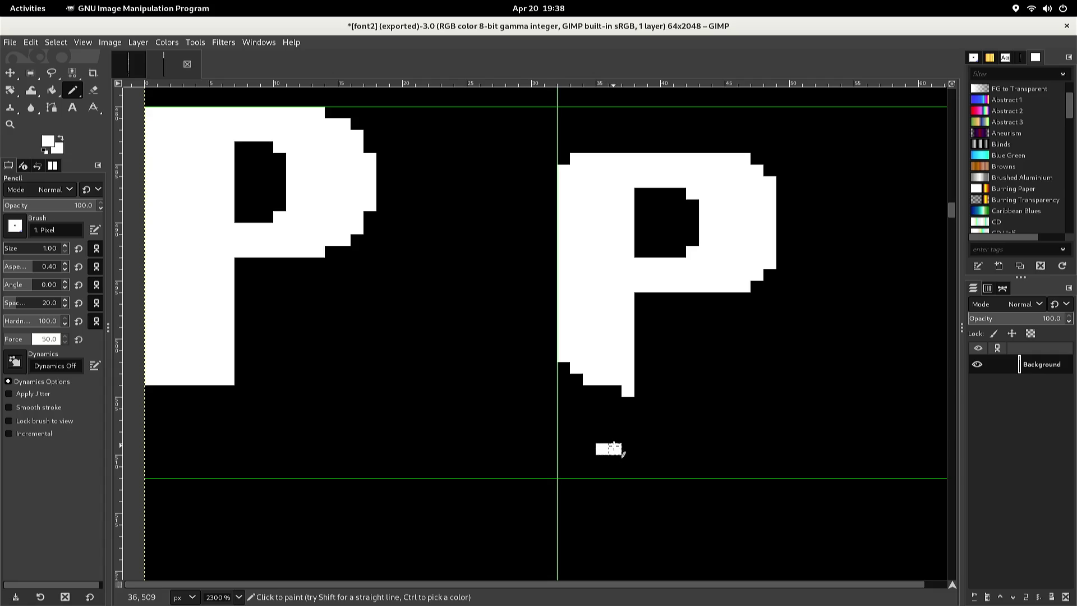
pyautogui.click(628, 438)
pyautogui.click(589, 449)
pyautogui.click(578, 448)
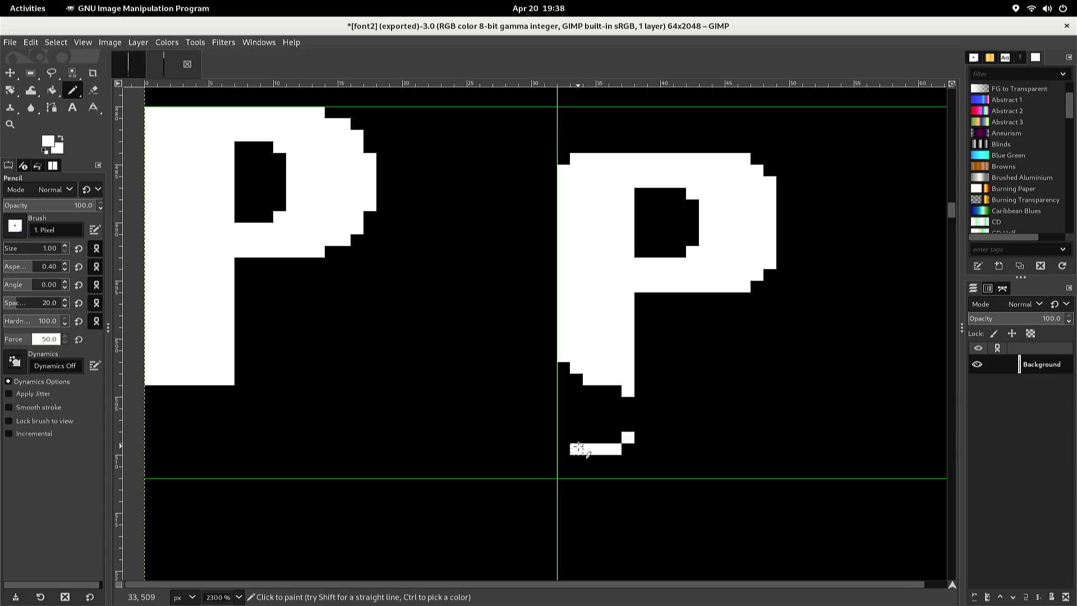
pyautogui.click(564, 437)
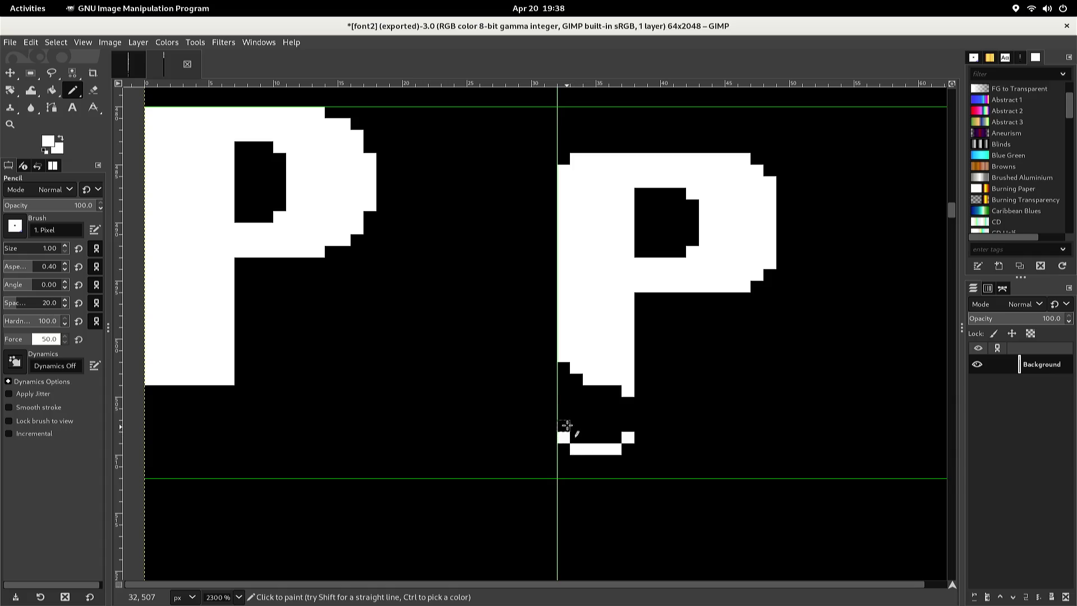
pyautogui.keyDown('shift'); pyautogui.click(565, 368); pyautogui.keyUp('shift')
pyautogui.click(615, 392)
pyautogui.click(627, 403)
pyautogui.moveTo(626, 414); pyautogui.dragTo(626, 426)
pyautogui.hotkey('shift', 'b')
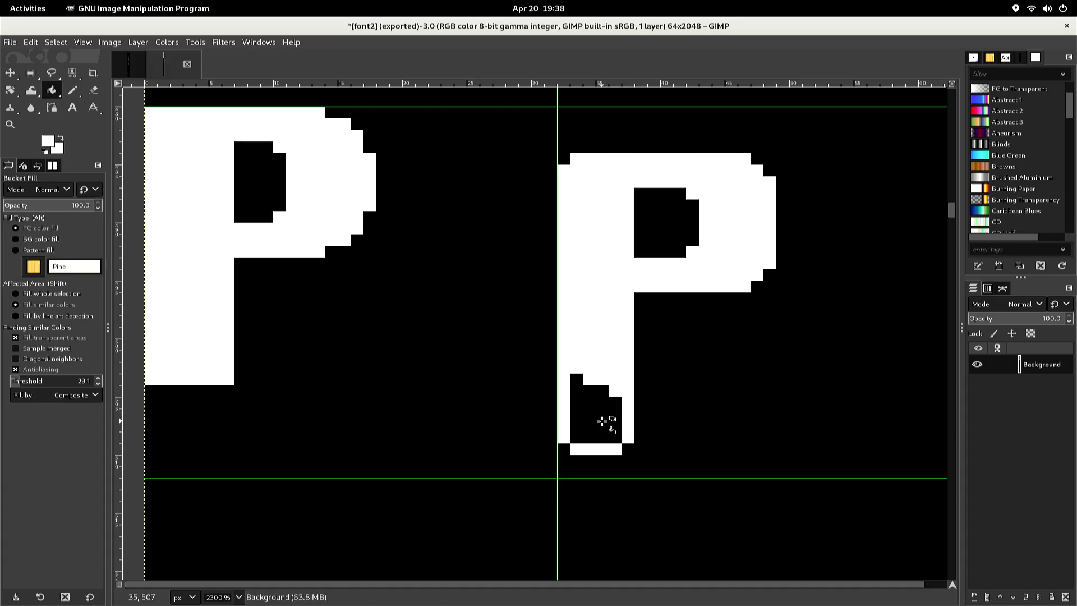
pyautogui.click(603, 421)
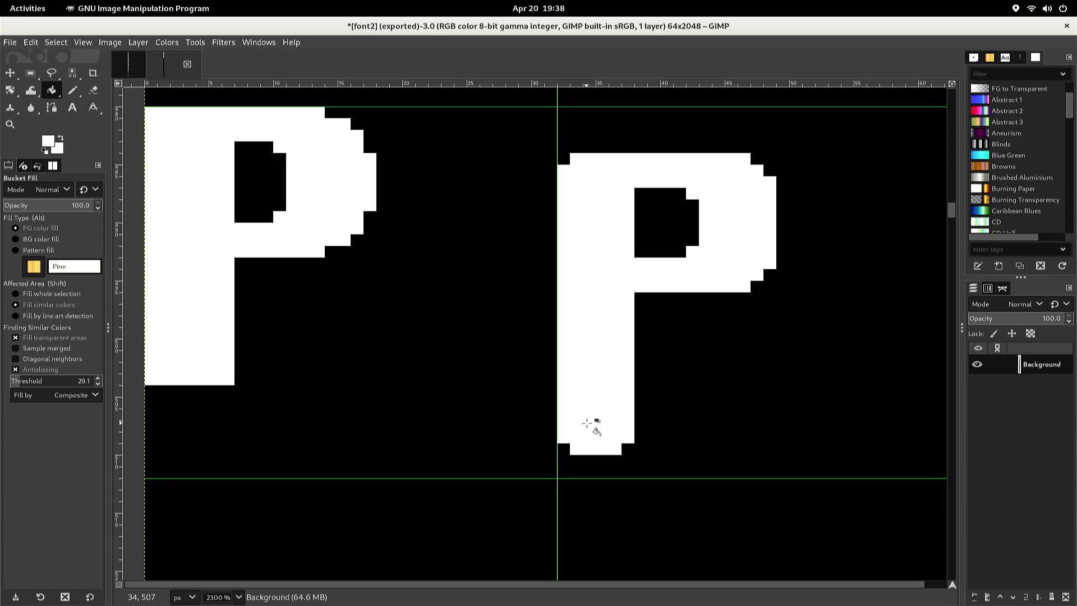
# Re-export the sheet to font2.png and switch to the original font sheet
pyautogui.press('ctrl')
pyautogui.hotkey('ctrl', 'e')
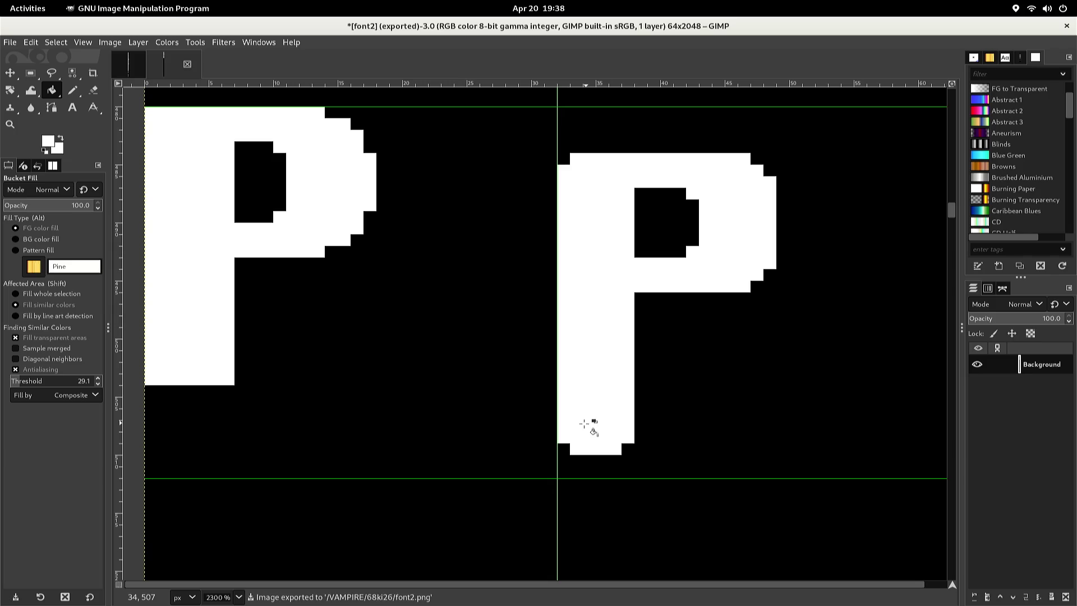
pyautogui.press('alt')
pyautogui.hotkey('ctrl', 'Tab')
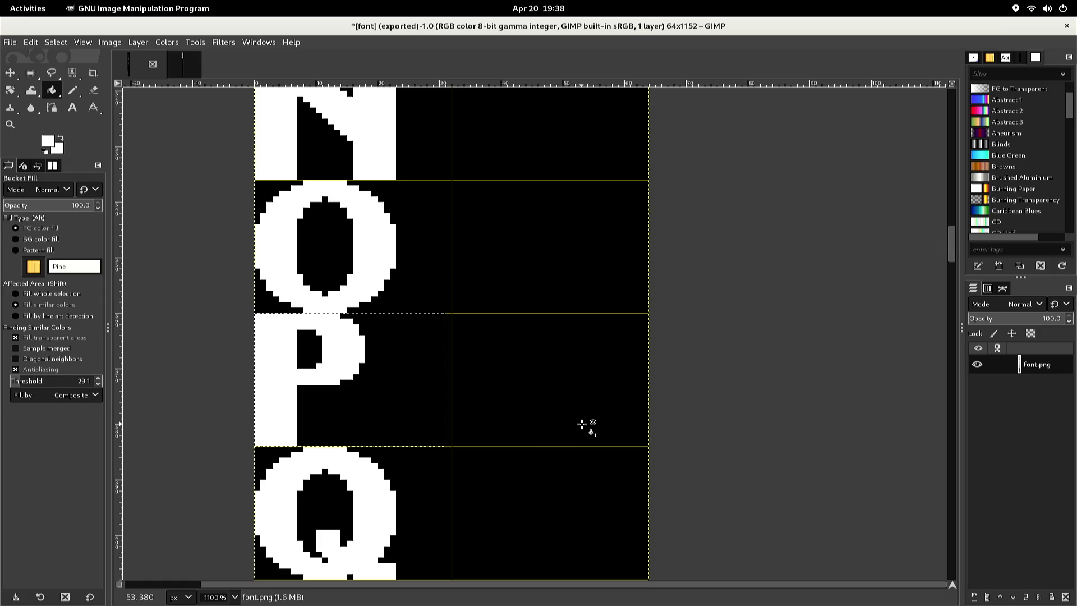
# Rectangle-select the area around the uppercase Q glyph
pyautogui.press('r')
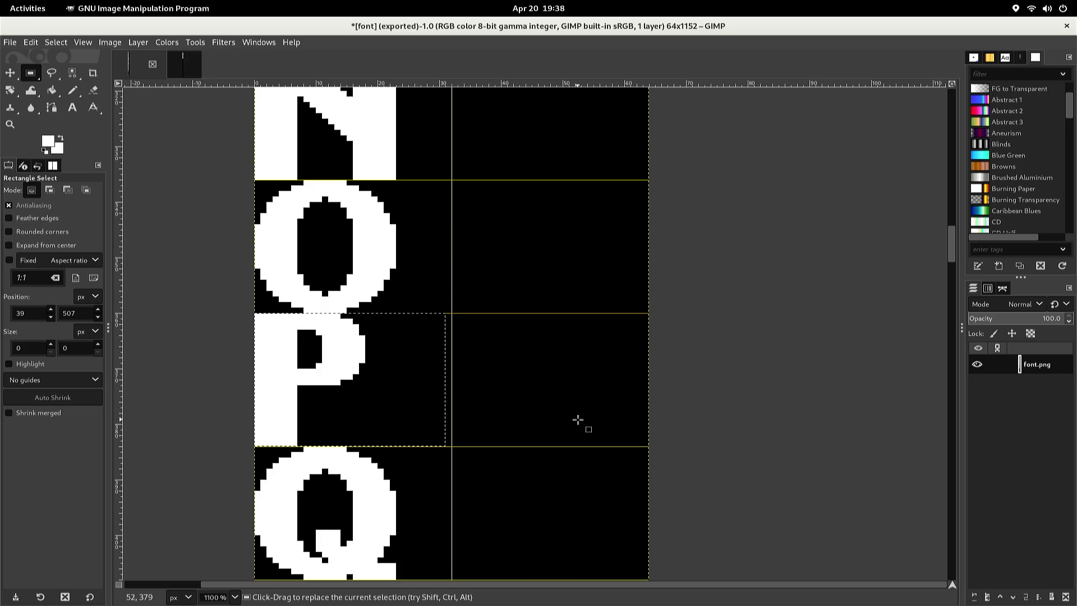
pyautogui.scroll(-5, 553, 402)
pyautogui.rightClick(552, 401)
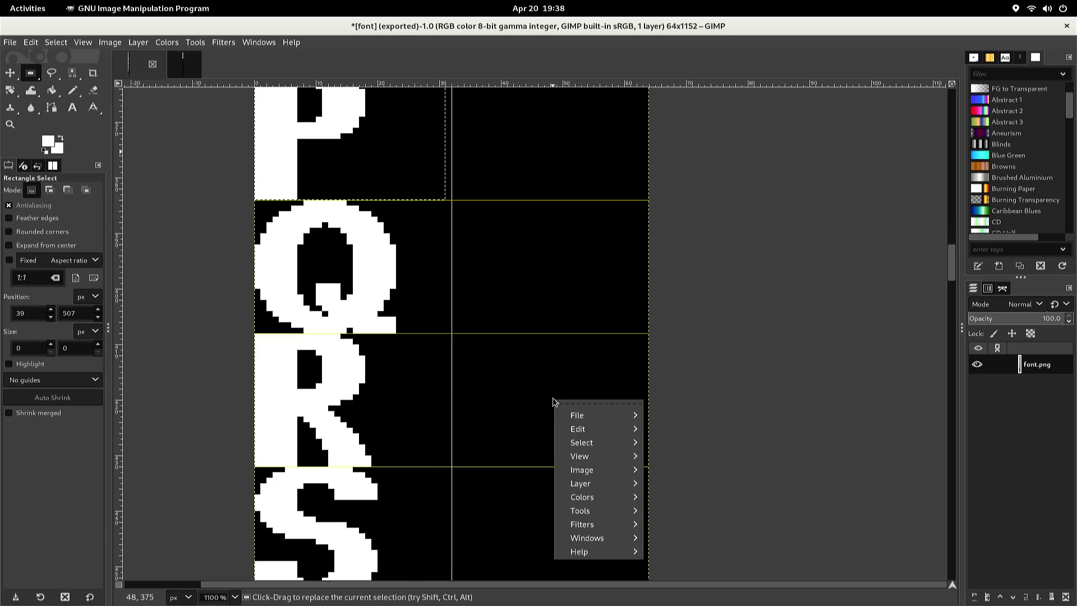
pyautogui.click(542, 365)
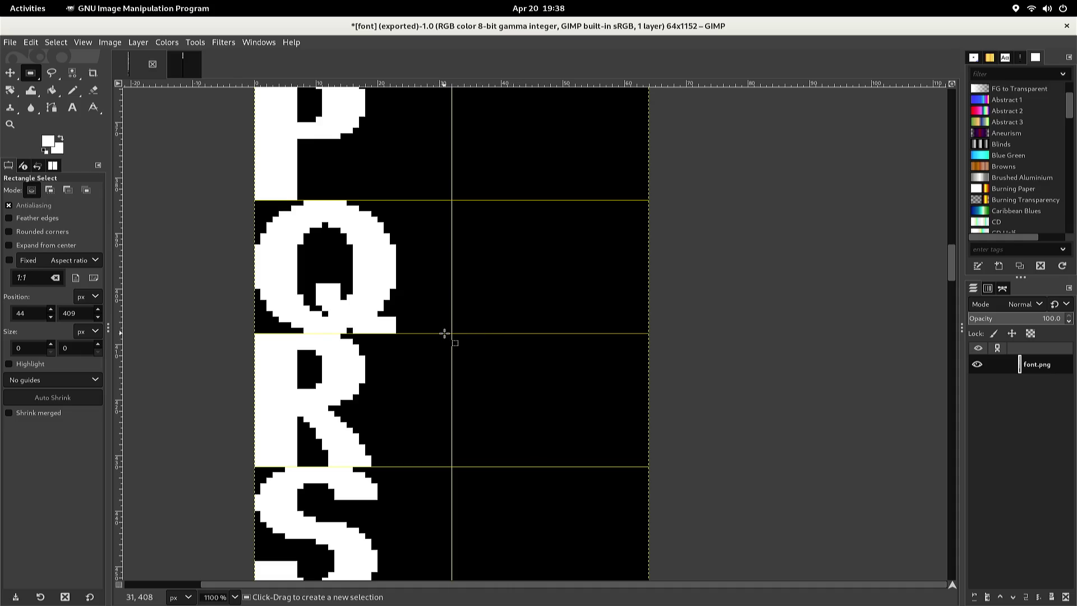
pyautogui.moveTo(435, 323)
pyautogui.mouseDown()
pyautogui.moveTo(242, 158)
pyautogui.moveTo(242, 200)
pyautogui.mouseUp()
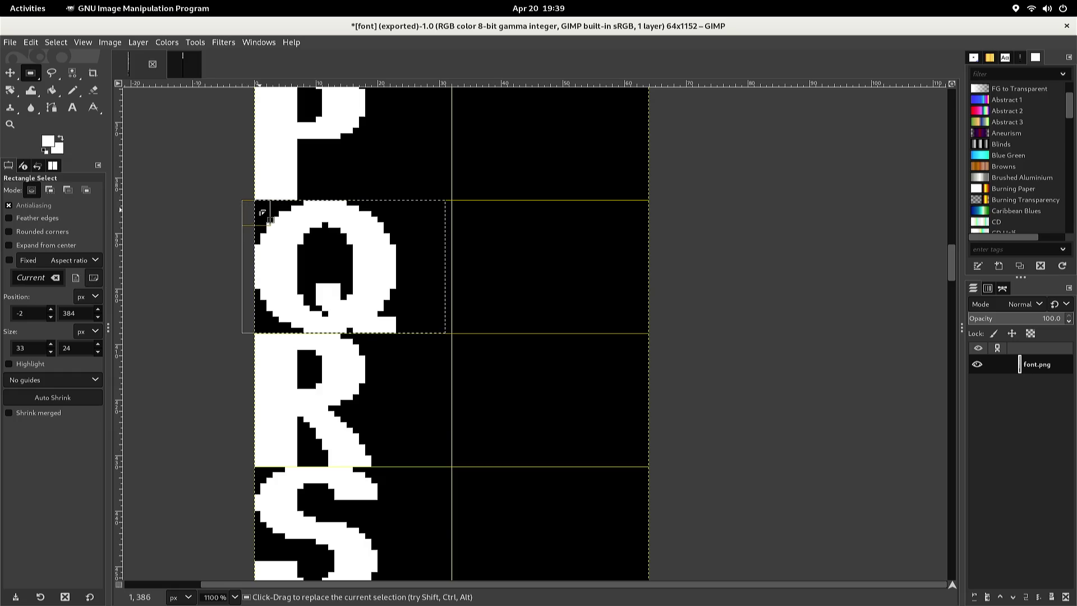
# Paste the copied Q into font2, nudge it into the first column below P, and anchor it
pyautogui.hotkey('ctrl', 'c')
pyautogui.hotkey('ctrl', 'Tab')
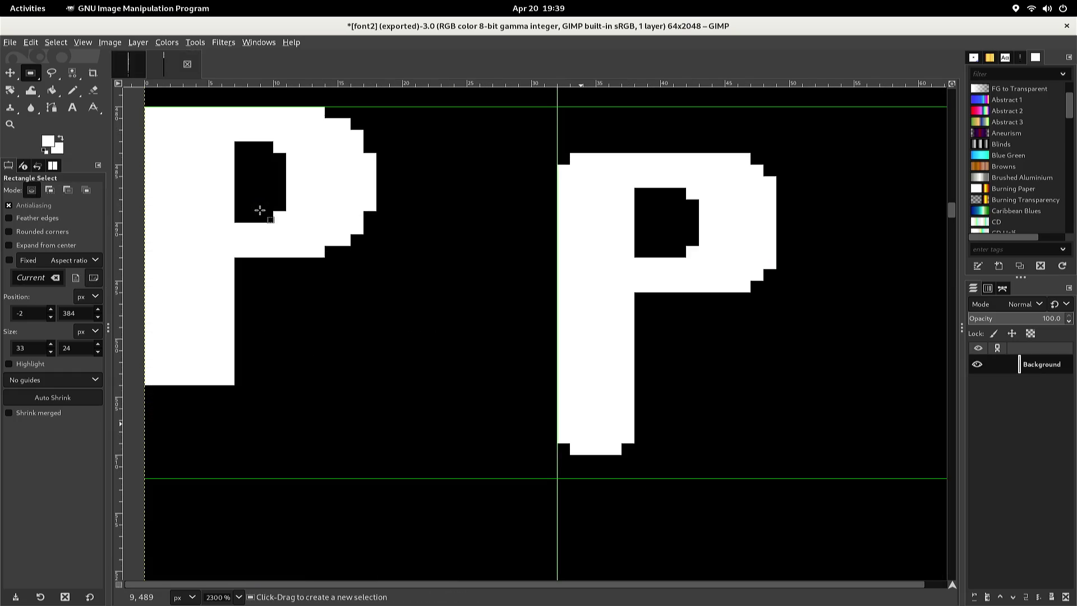
pyautogui.press('ctrl')
pyautogui.scroll(-3, 260, 210)
pyautogui.scroll(1, 260, 210)
pyautogui.click(260, 210)
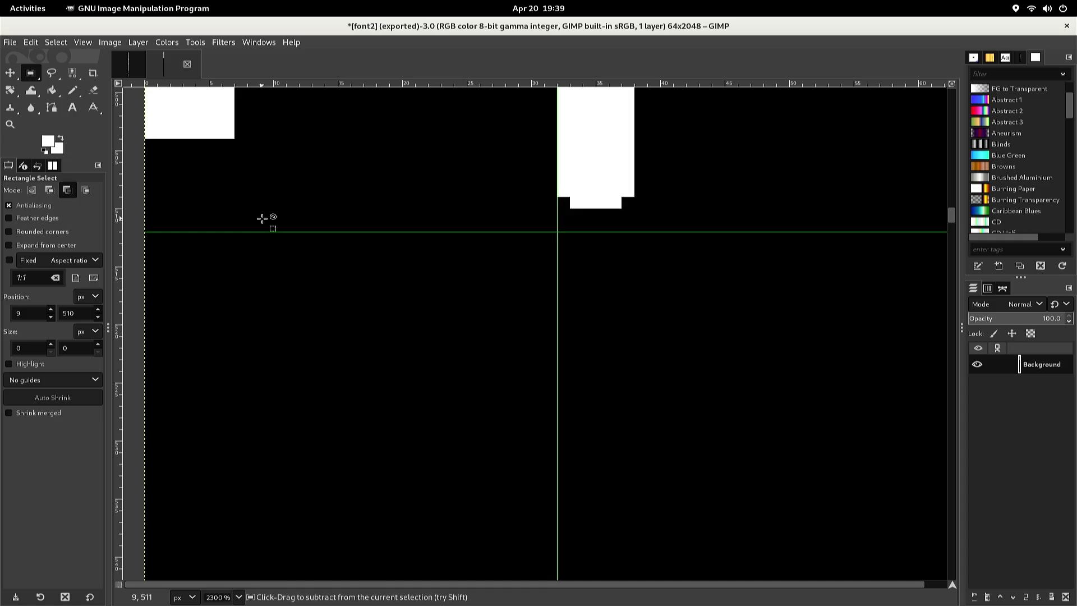
pyautogui.hotkey('ctrl', 'v')
pyautogui.press('Down')
pyautogui.press('Down')
pyautogui.press('Down')
pyautogui.press('Down')
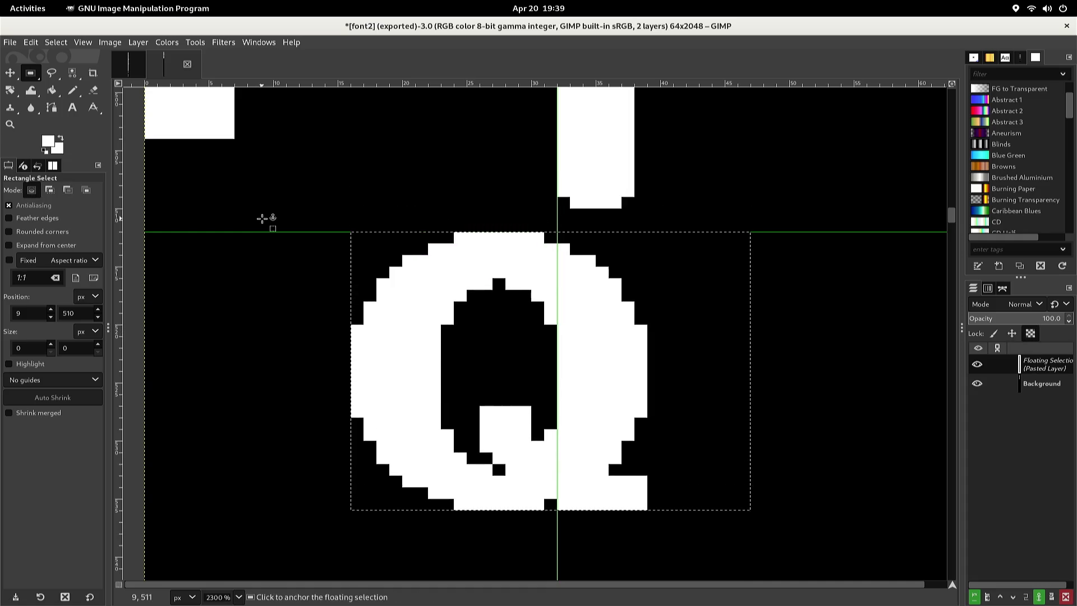
pyautogui.press('Left')
pyautogui.press('Left')
pyautogui.press('Left')
pyautogui.press('Left')
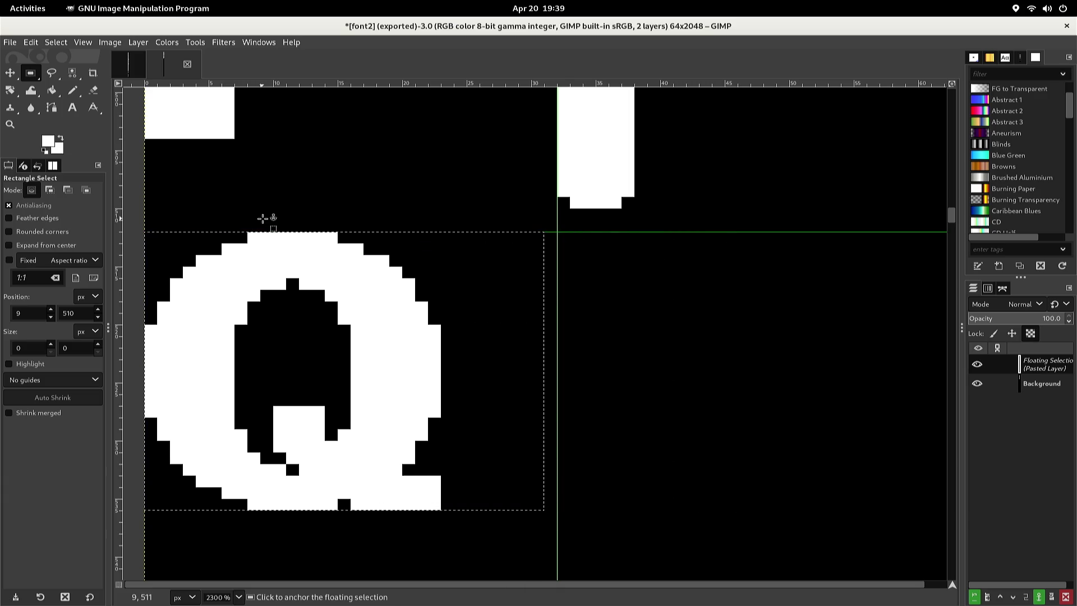
pyautogui.click(583, 254)
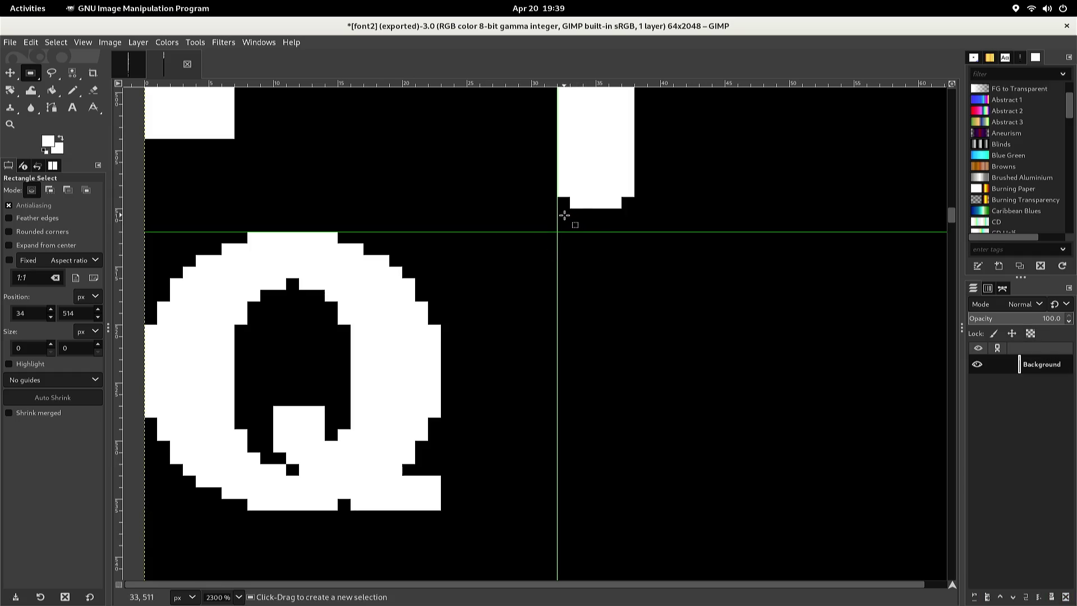
# Copy the lowercase p and move the floating copy beside the Q in the right column
pyautogui.moveTo(558, 211)
pyautogui.mouseDown()
pyautogui.moveTo(682, 144)
pyautogui.moveTo(707, 79)
pyautogui.moveTo(723, 84)
pyautogui.moveTo(752, 68)
pyautogui.moveTo(769, 33)
pyautogui.moveTo(781, 157)
pyautogui.mouseUp()
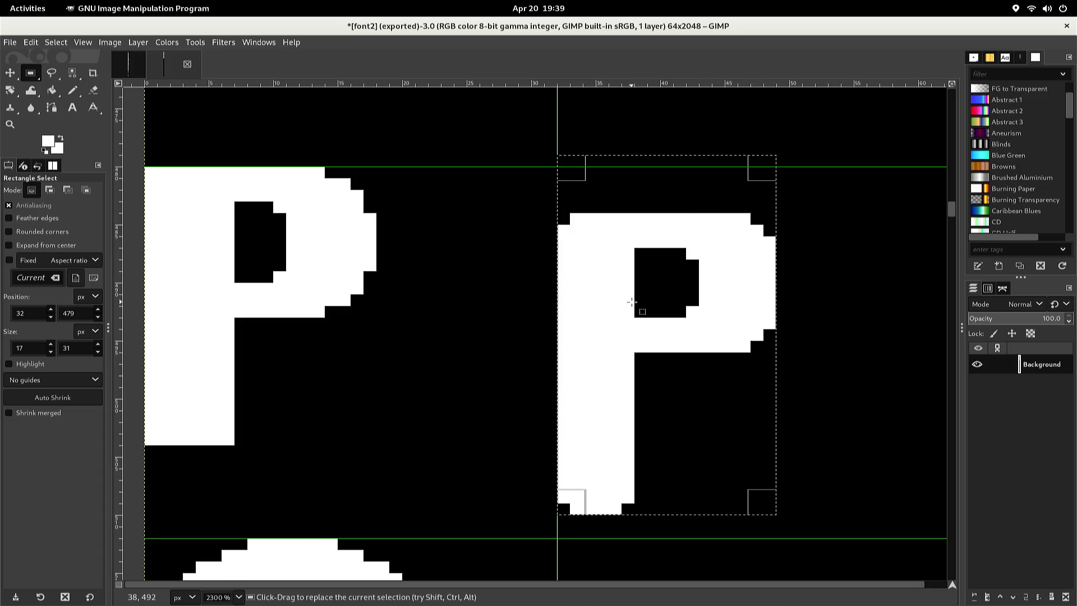
pyautogui.hotkey('ctrl', 'c')
pyautogui.hotkey('ctrl', 'v')
pyautogui.press('Down')
pyautogui.press('Down')
pyautogui.press('Down')
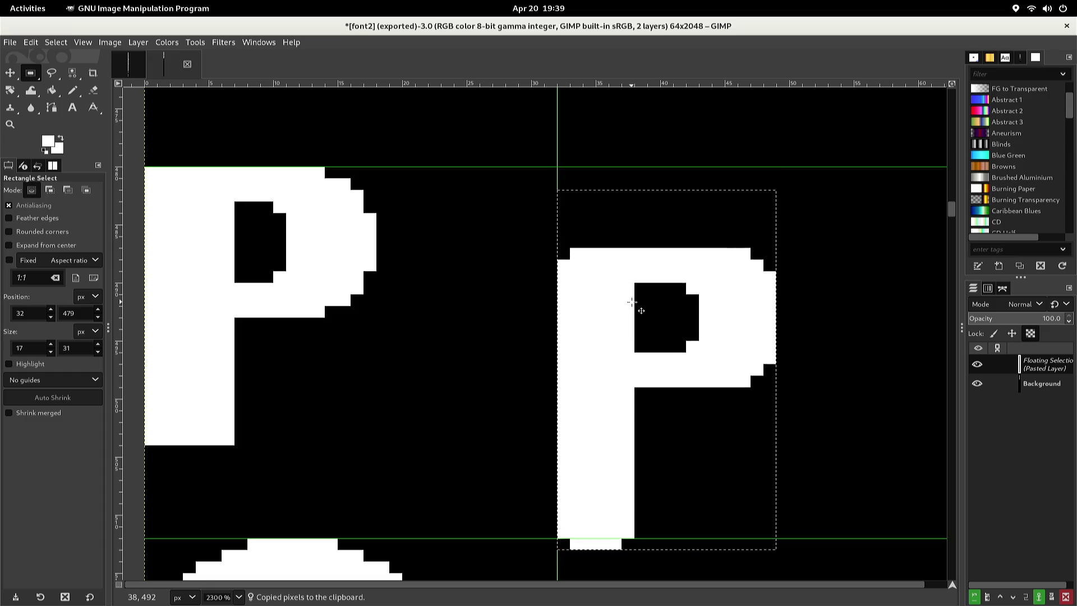
pyautogui.press('Up')
pyautogui.press('Up')
pyautogui.press('Up')
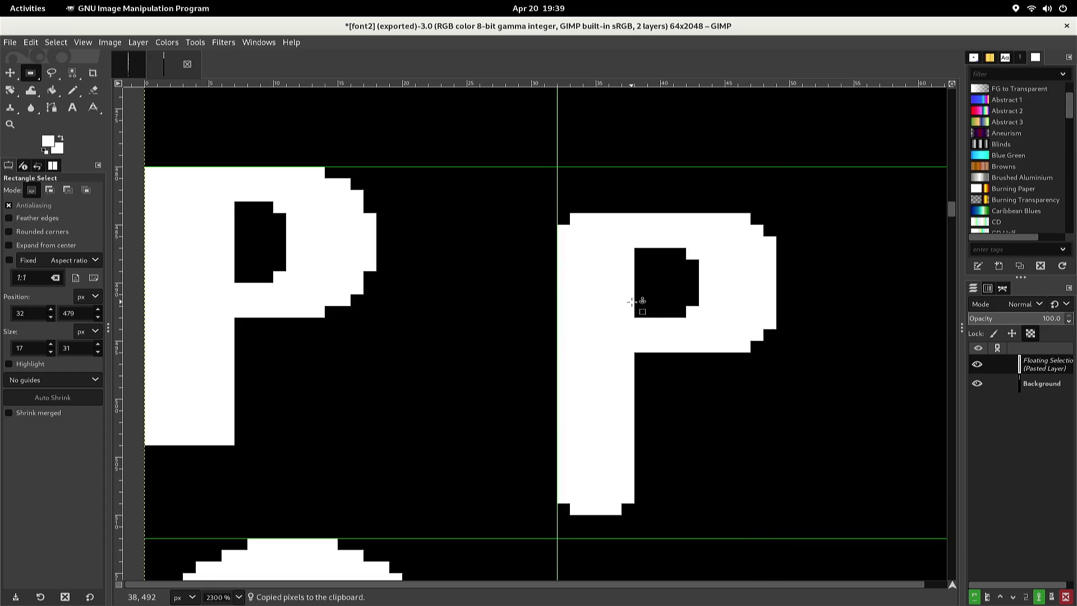
pyautogui.scroll(-5, 625, 296)
pyautogui.moveTo(630, 300); pyautogui.dragTo(620, 300)
pyautogui.press('Up')
pyautogui.press('Up')
pyautogui.press('Up')
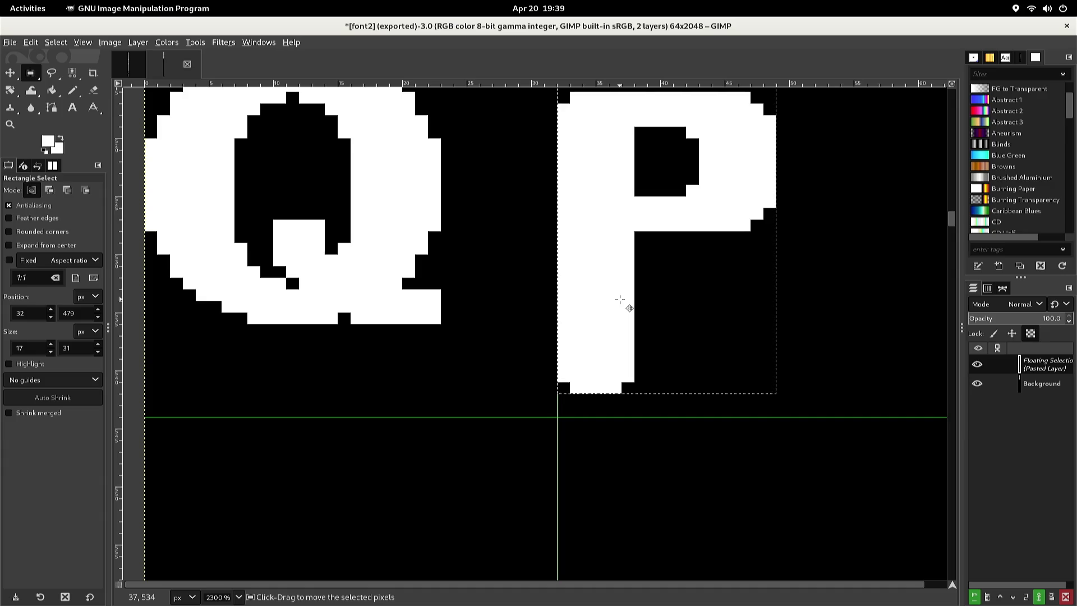
pyautogui.hotkey('alt', 'l')
# Flip the pasted p horizontally into a q and begin filling its stem gap
pyautogui.press('t')
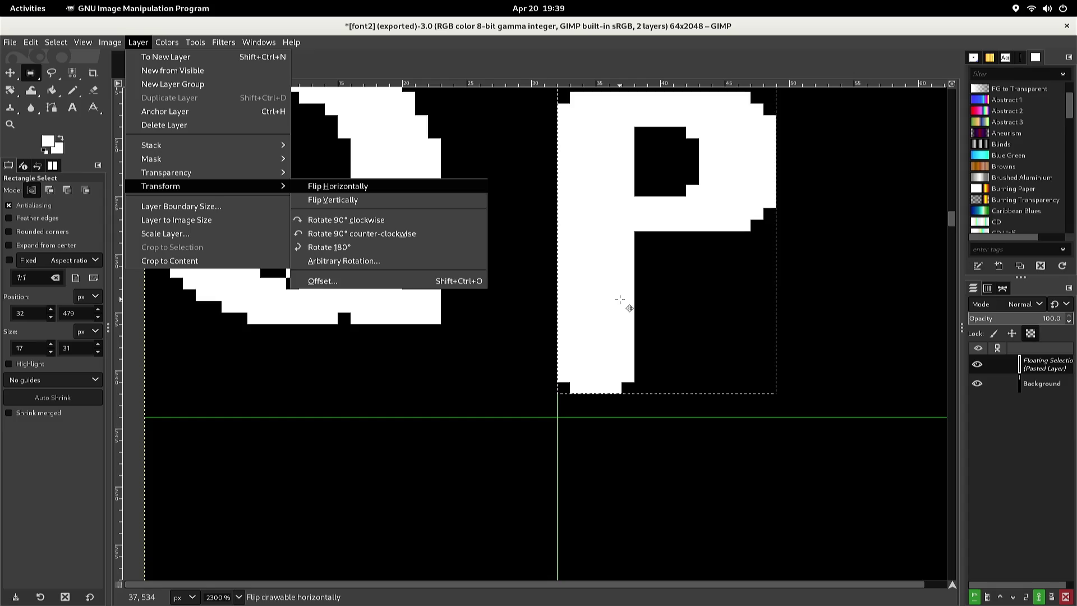
pyautogui.press('h')
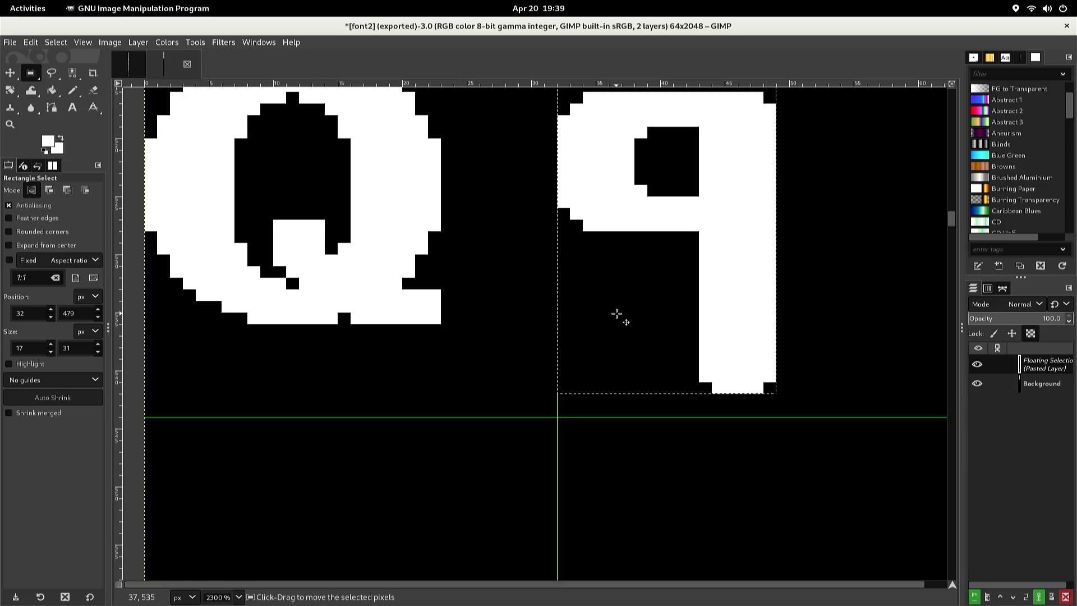
pyautogui.press('n')
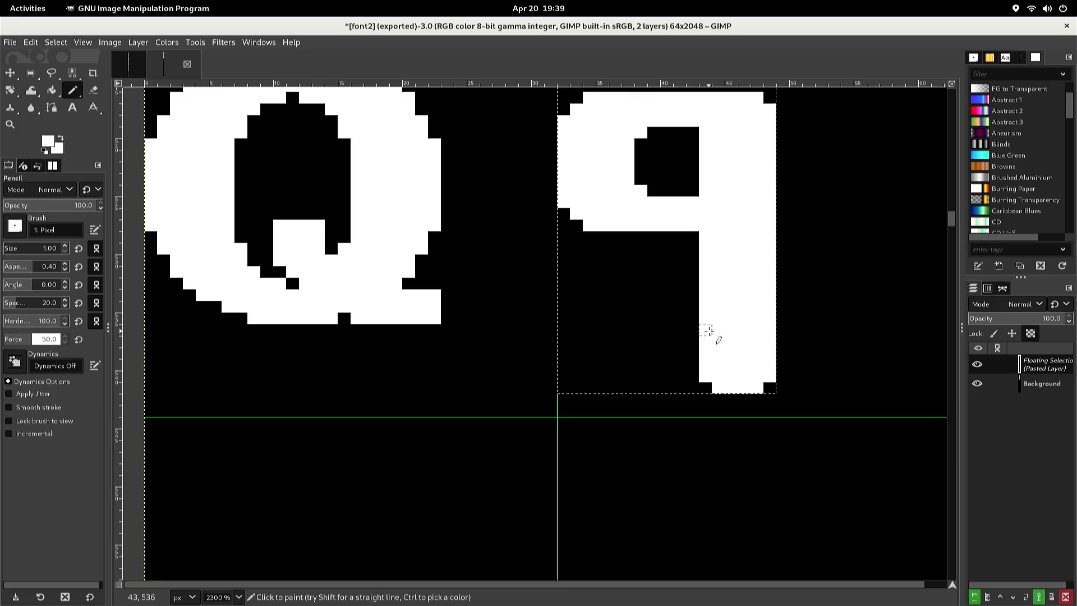
pyautogui.click(692, 340)
pyautogui.click(692, 365)
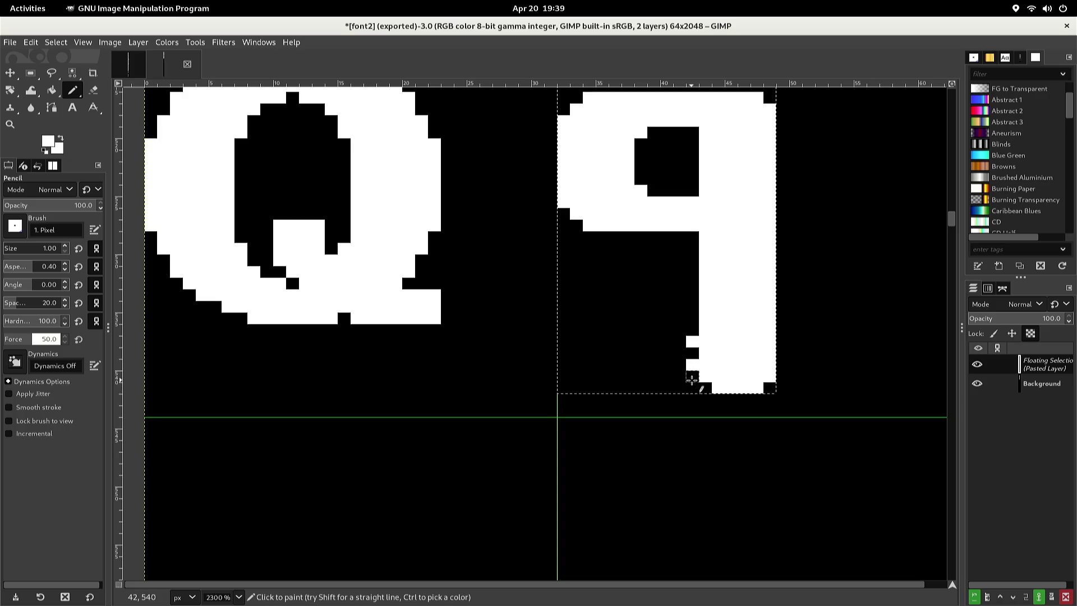
pyautogui.hotkey('ctrl', 'z')
# Paint the q's leftward tail bar in white and anchor the glyph to the background
pyautogui.moveTo(694, 340); pyautogui.dragTo(693, 317)
pyautogui.click(654, 318)
pyautogui.moveTo(655, 318); pyautogui.dragTo(678, 328)
pyautogui.click(654, 330)
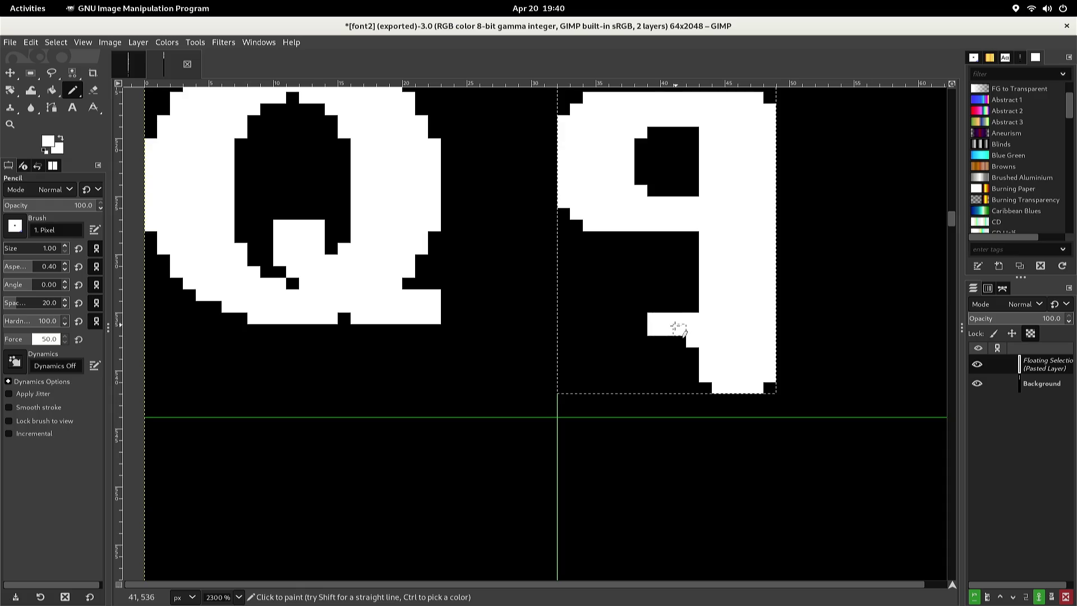
pyautogui.click(654, 342)
pyautogui.click(666, 340)
pyautogui.click(680, 340)
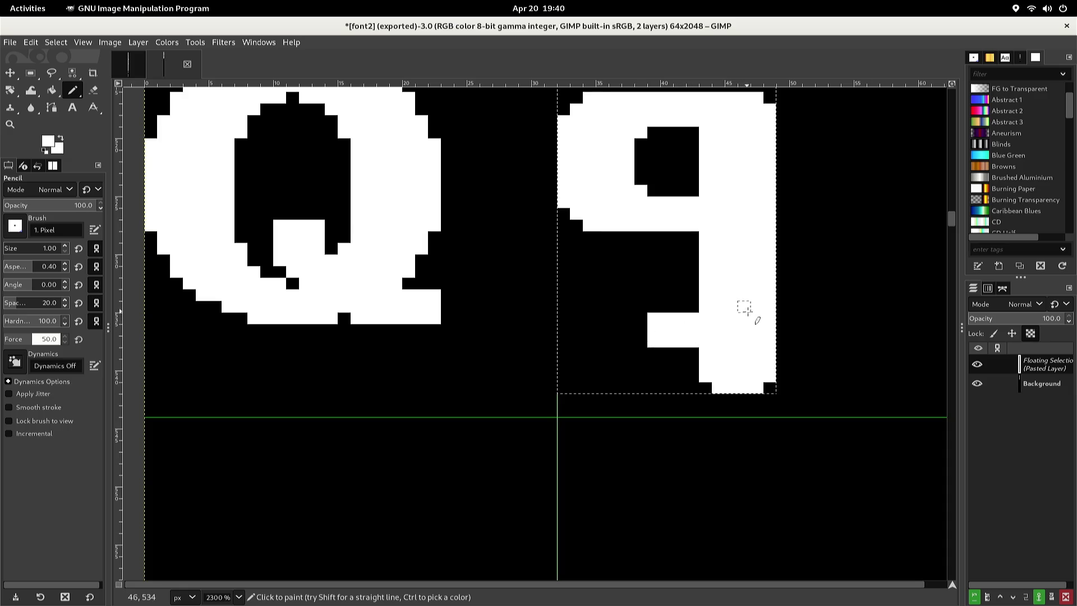
pyautogui.press('r')
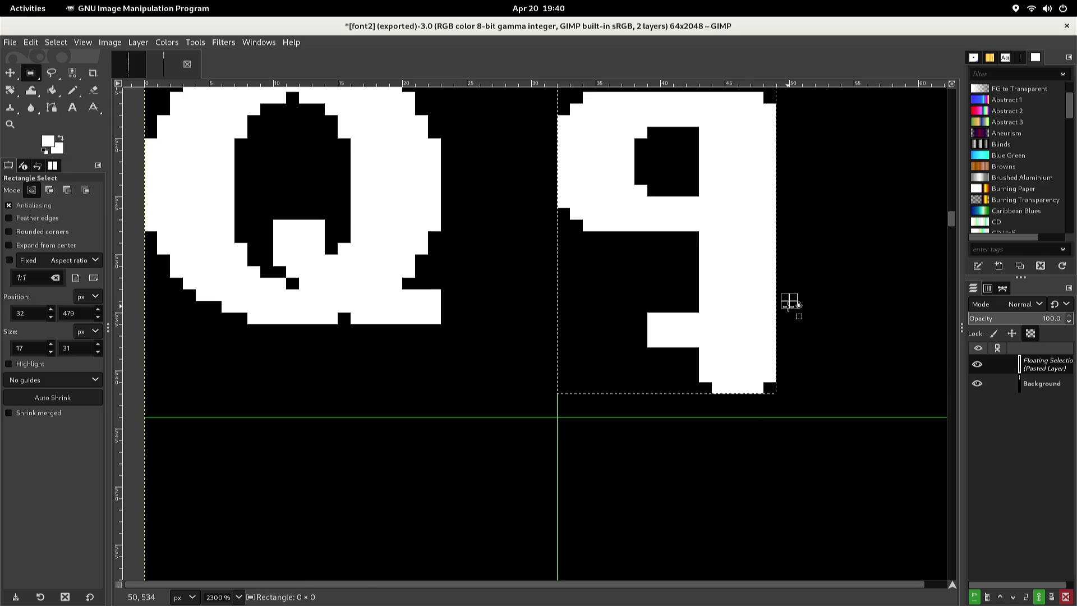
pyautogui.click(782, 308)
# Extend the q's tail bar rightward and black out its top-left and leftmost pixels
pyautogui.press('n')
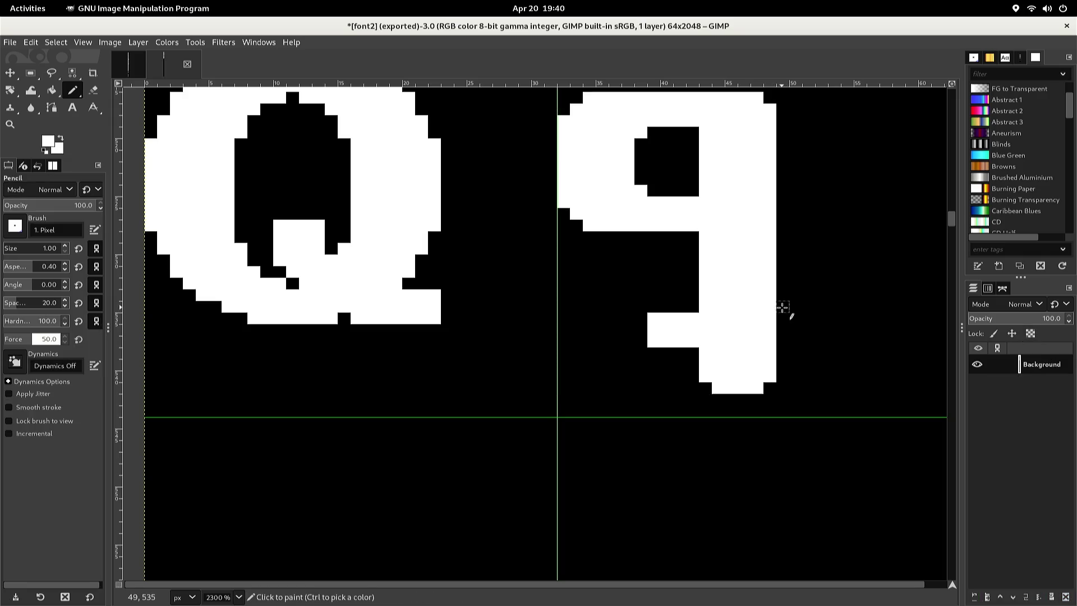
pyautogui.moveTo(783, 318)
pyautogui.mouseDown()
pyautogui.moveTo(808, 319)
pyautogui.moveTo(811, 338)
pyautogui.moveTo(783, 342)
pyautogui.moveTo(793, 331)
pyautogui.mouseUp()
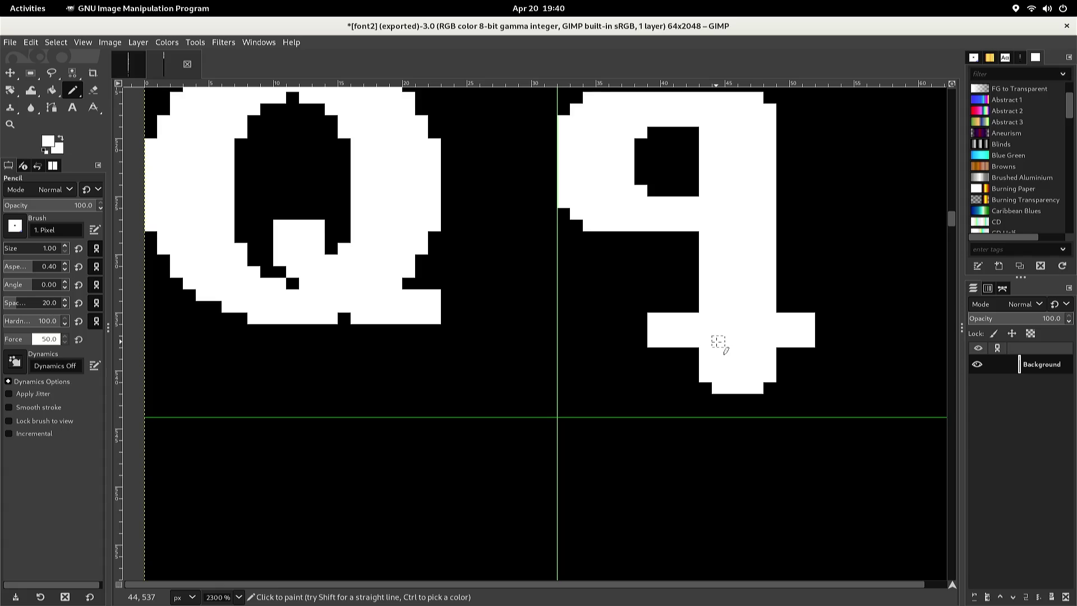
pyautogui.keyDown('ctrl'); pyautogui.click(633, 336); pyautogui.keyUp('ctrl')
pyautogui.click(653, 318)
pyautogui.click(651, 331)
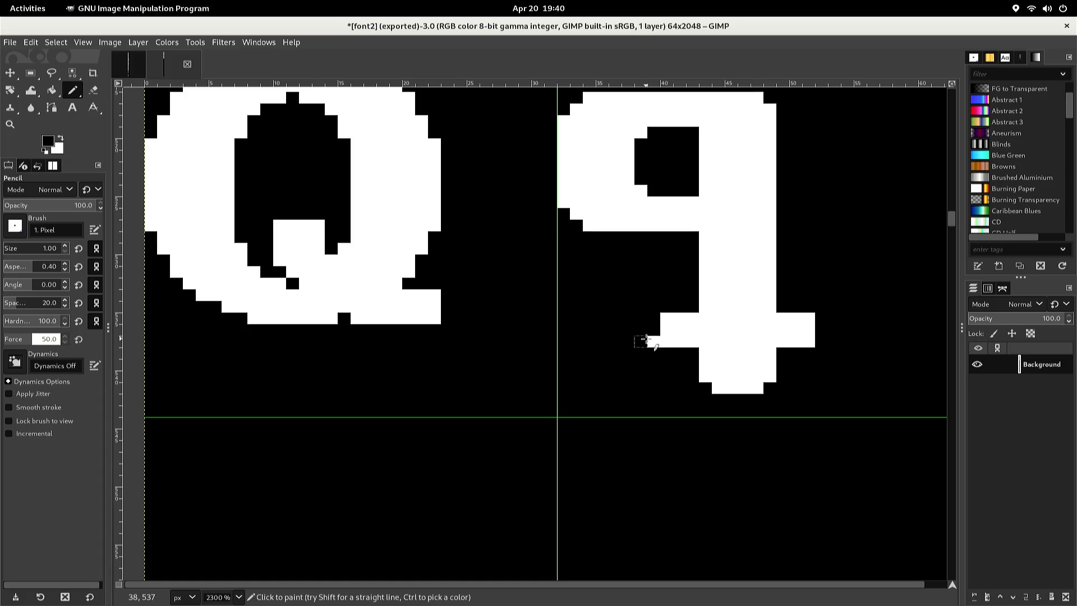
pyautogui.click(649, 343)
# Re-export the updated sheet to font2.png
pyautogui.press('ctrl')
pyautogui.hotkey('ctrl', 'e')
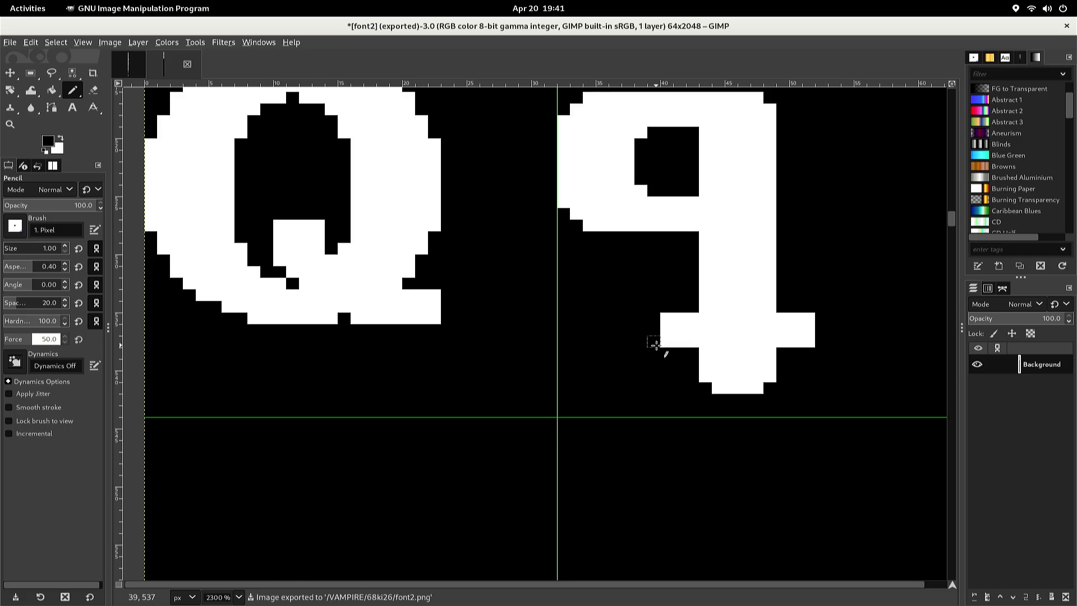
pyautogui.hotkey('ctrl', 'pageup')
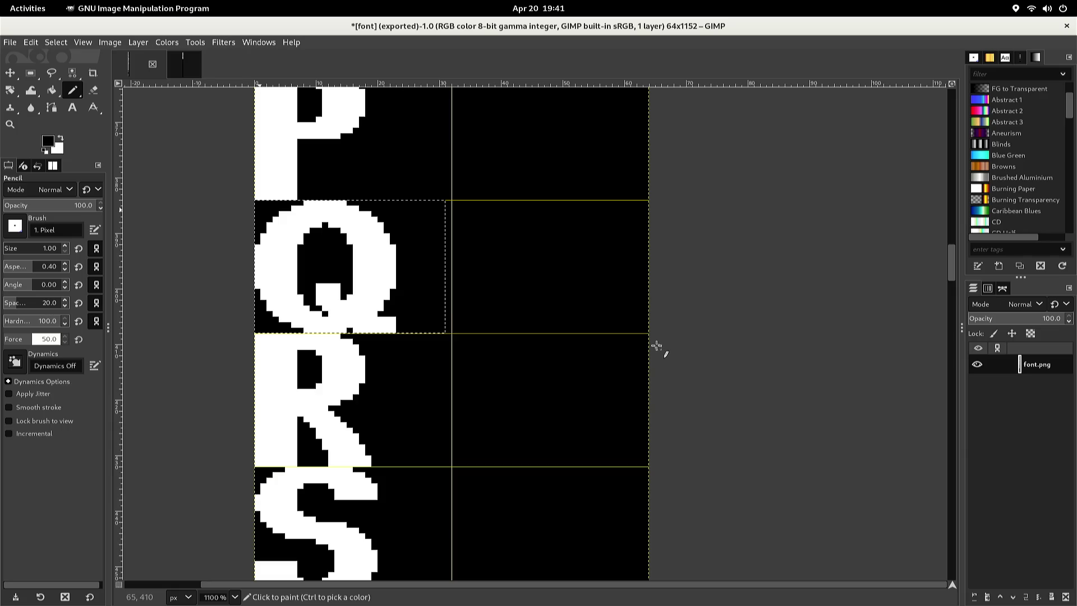
# Select and copy the uppercase R from the original font sheet
pyautogui.press('r')
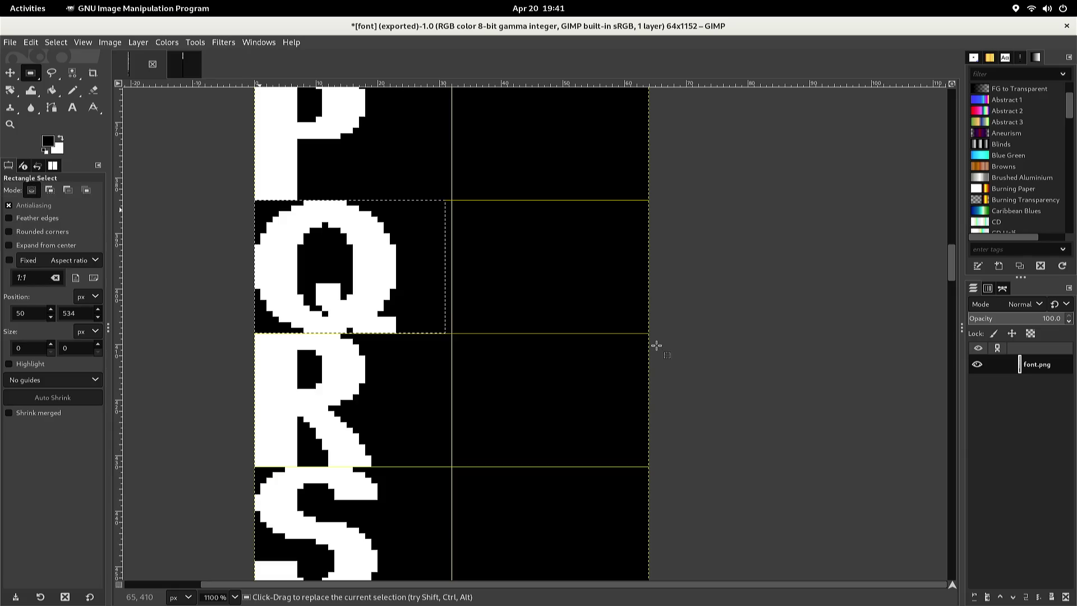
pyautogui.click(662, 295)
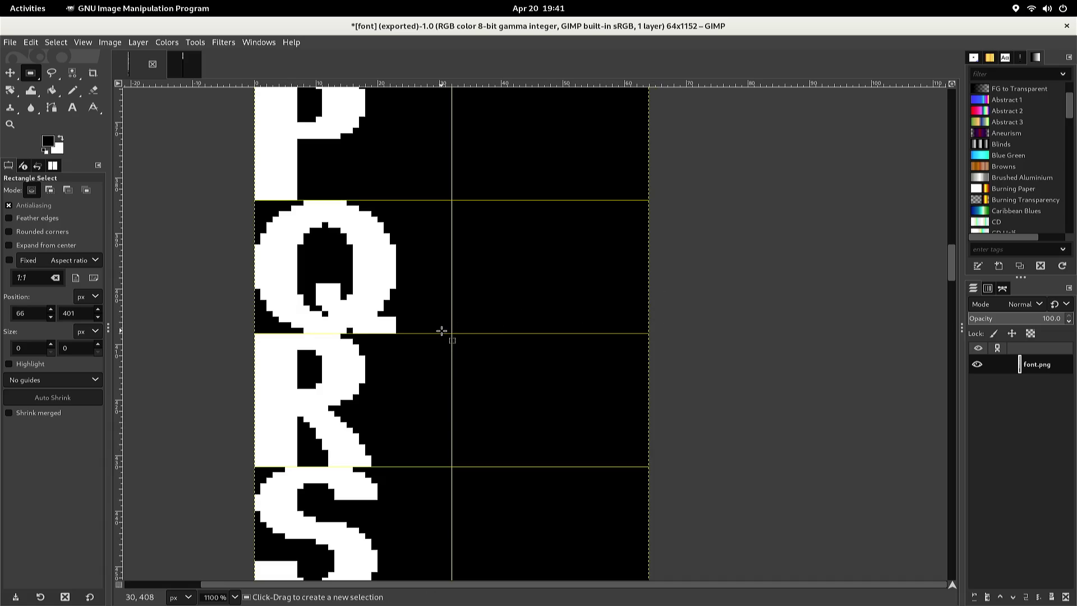
pyautogui.moveTo(438, 334)
pyautogui.mouseDown()
pyautogui.moveTo(391, 358)
pyautogui.moveTo(428, 412)
pyautogui.moveTo(234, 425)
pyautogui.moveTo(231, 468)
pyautogui.mouseUp()
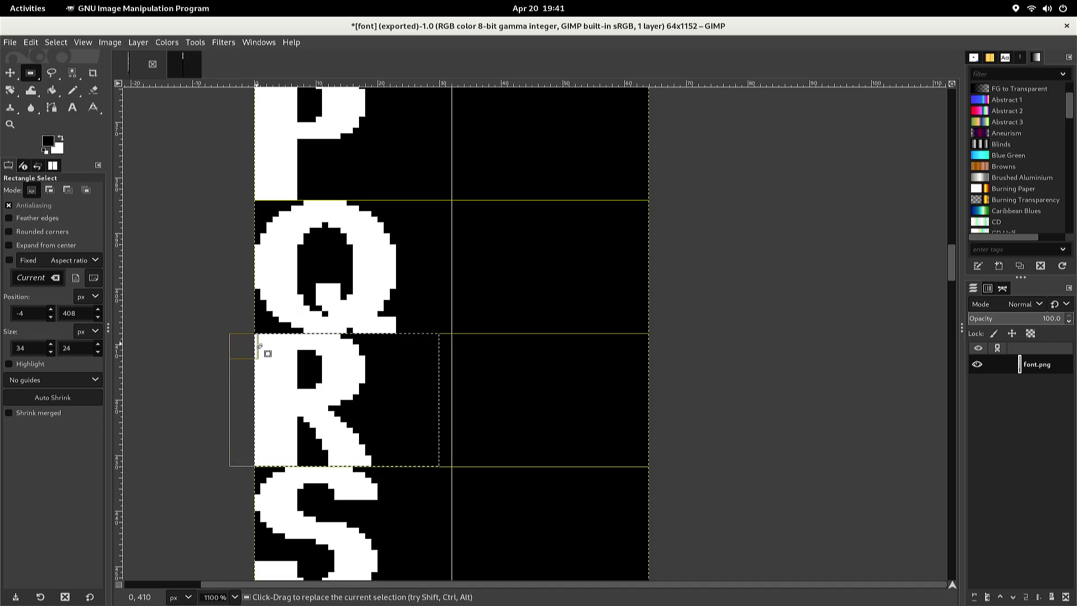
pyautogui.hotkey('ctrl', 'c')
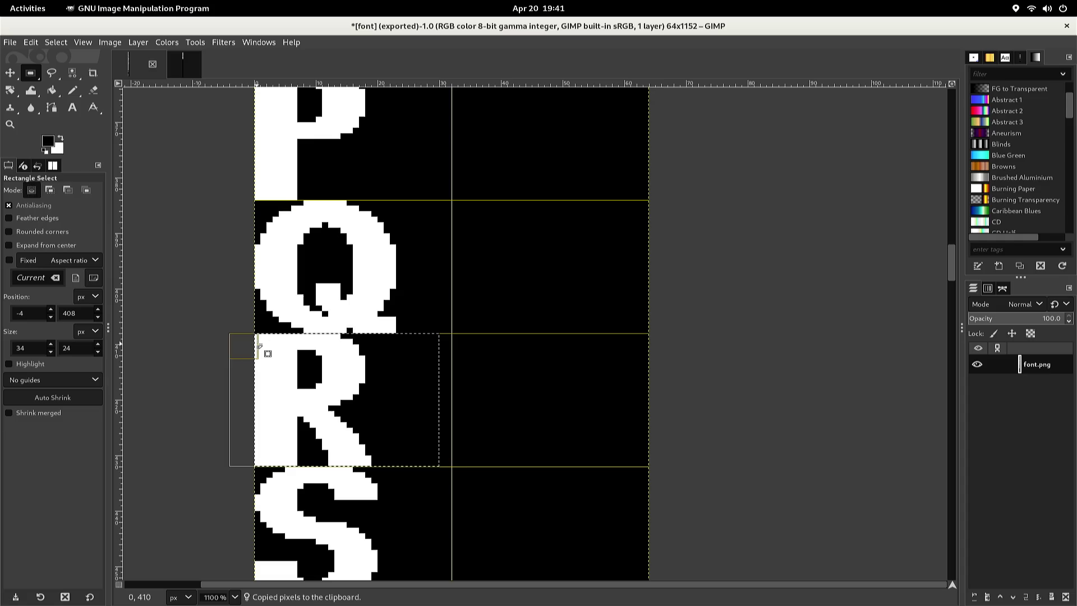
# Paste the R into font2 below the q against the left edge and anchor it
pyautogui.hotkey('ctrl', 'pagedown')
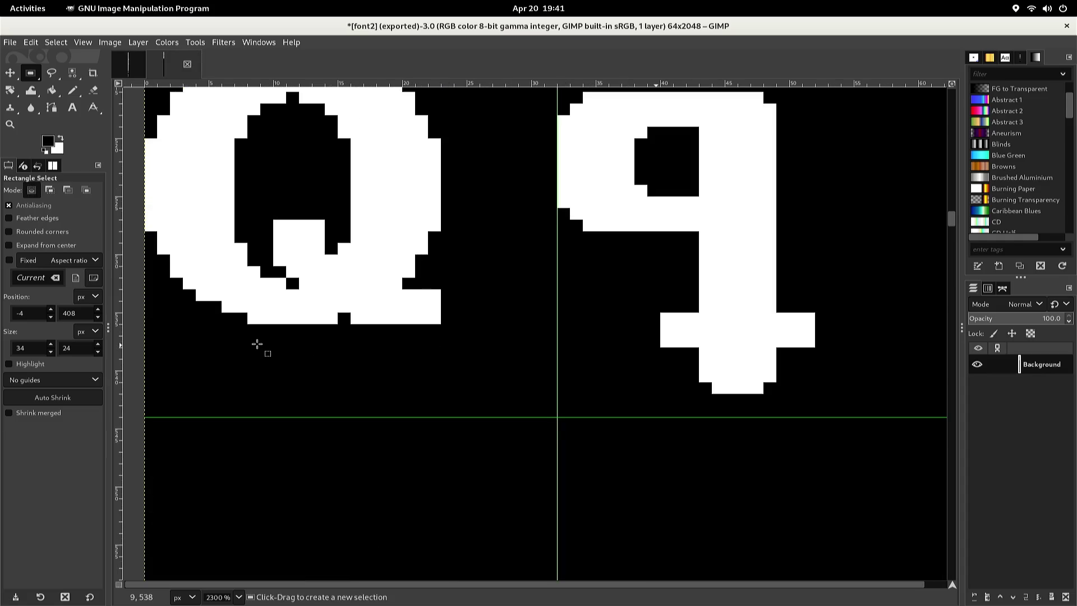
pyautogui.scroll(-5, 257, 344)
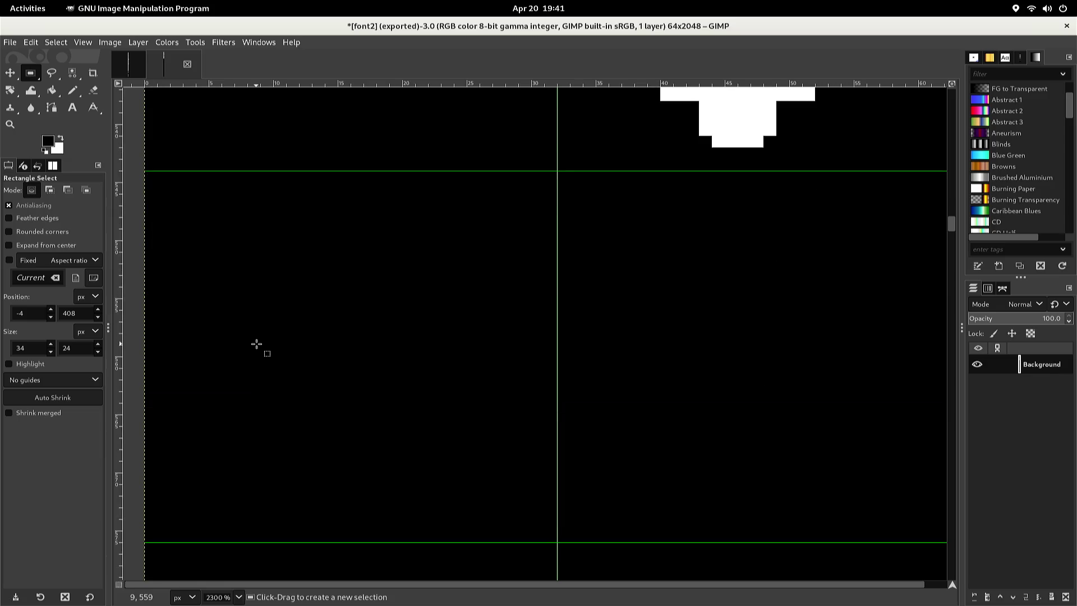
pyautogui.press('ctrl')
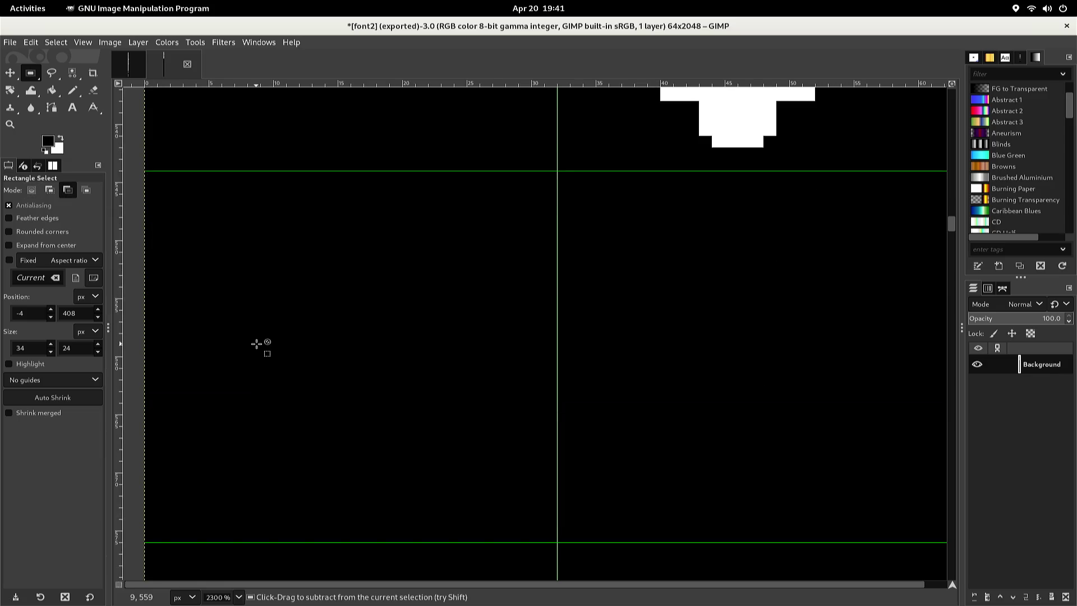
pyautogui.hotkey('ctrl', 'v')
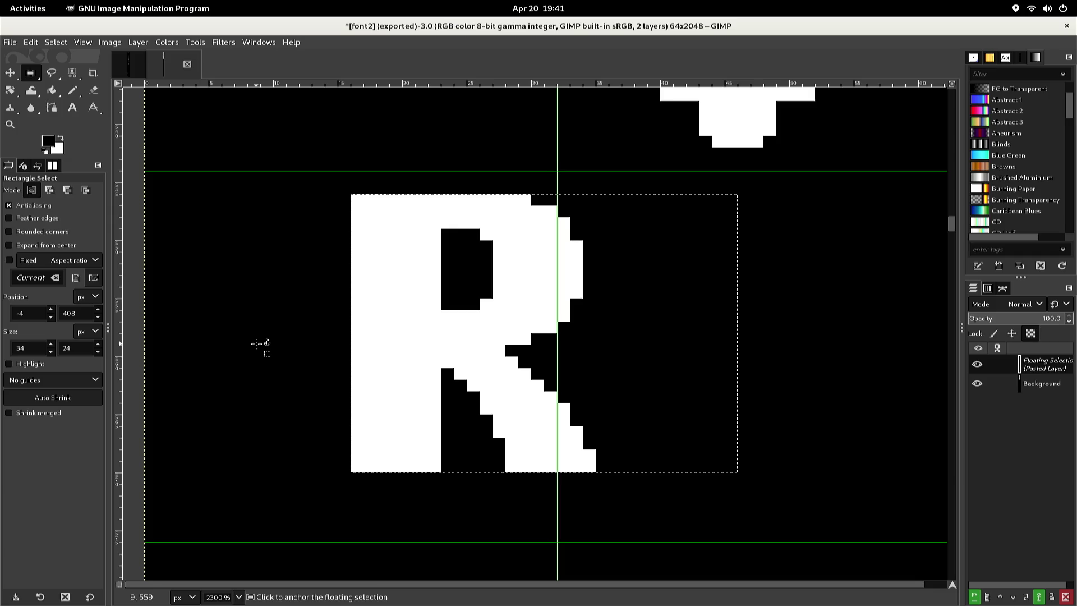
pyautogui.press('Left')
pyautogui.press('Left')
pyautogui.press('Left')
pyautogui.press('Left')
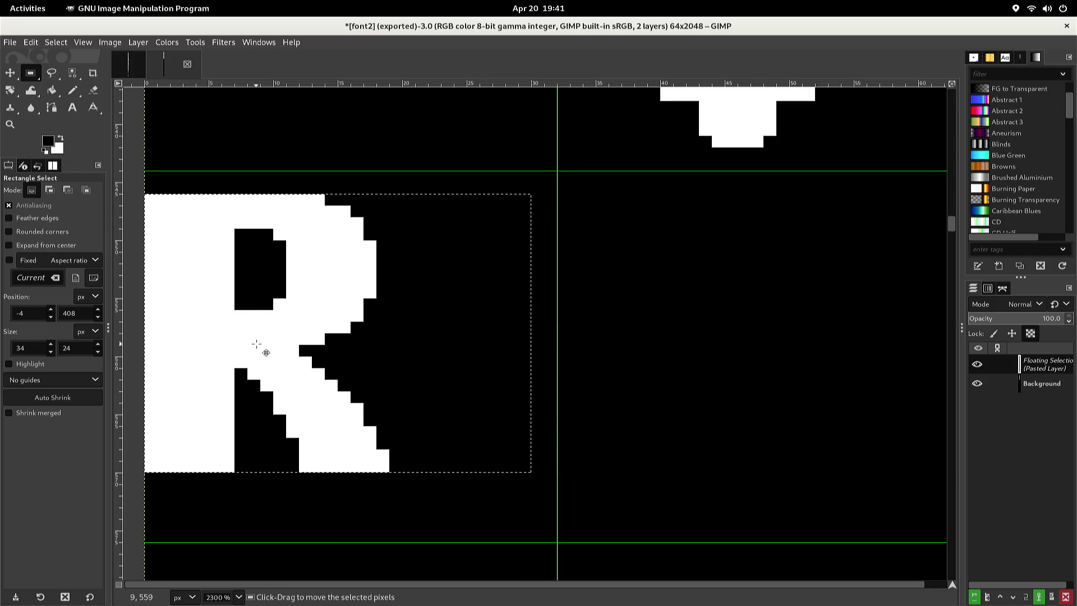
pyautogui.press('Up')
pyautogui.press('Up')
pyautogui.press('Right')
pyautogui.press('Left')
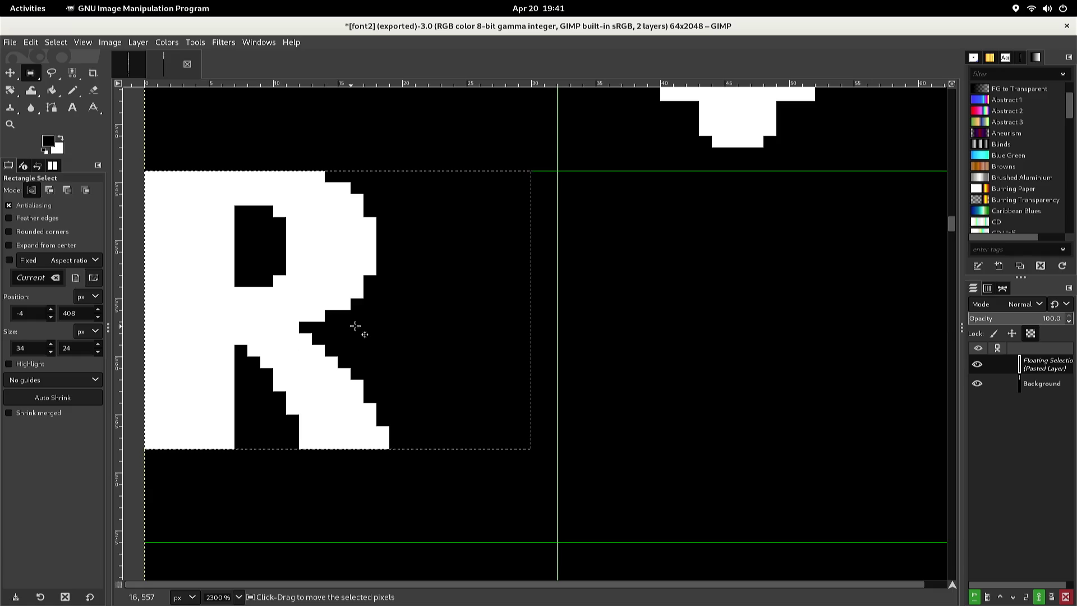
pyautogui.click(542, 310)
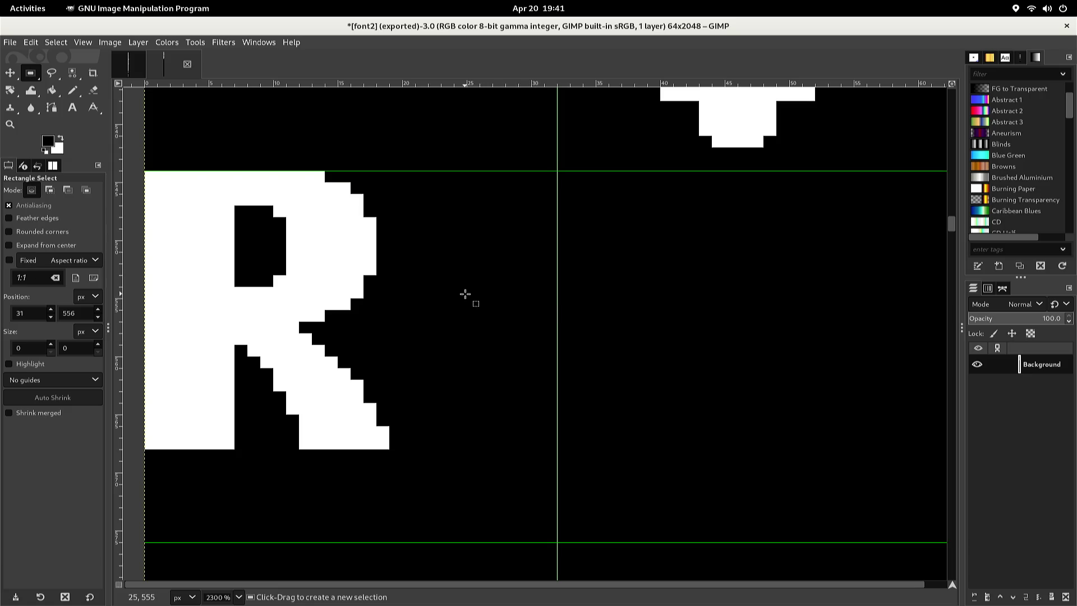
# Black out the R's top-left corner pixel and trim the bottom pixels of its stem and leg
pyautogui.press('n')
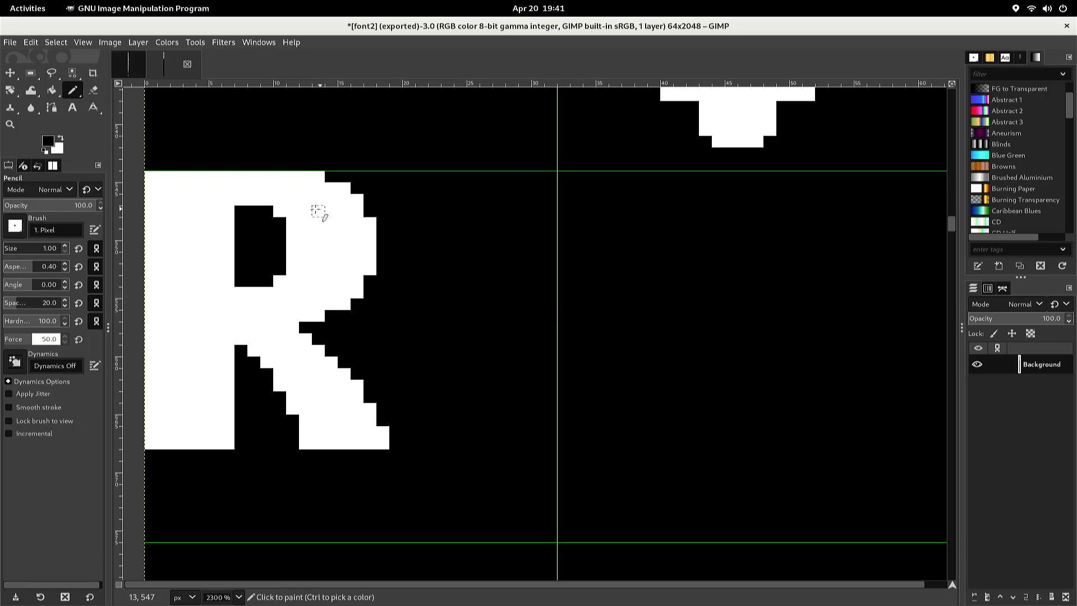
pyautogui.click(151, 177)
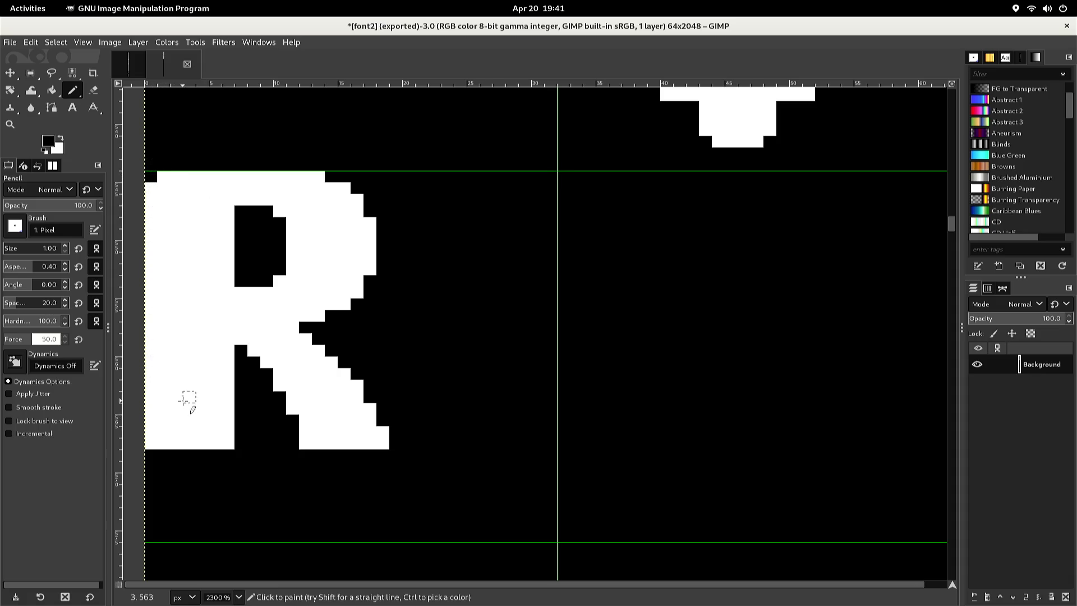
pyautogui.moveTo(160, 446); pyautogui.dragTo(212, 447)
pyautogui.click(227, 443)
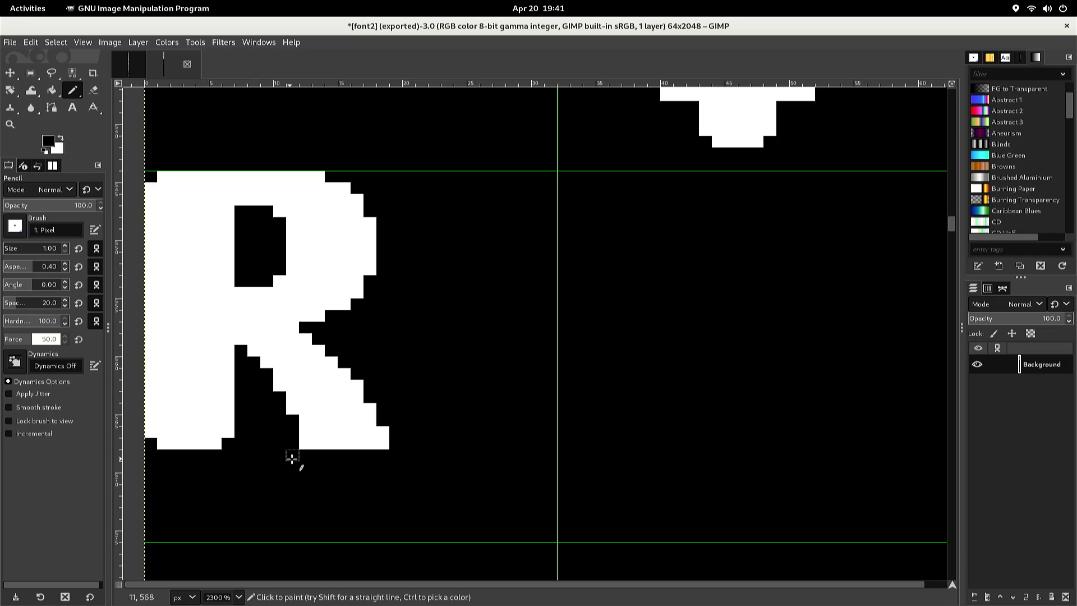
pyautogui.click(305, 445)
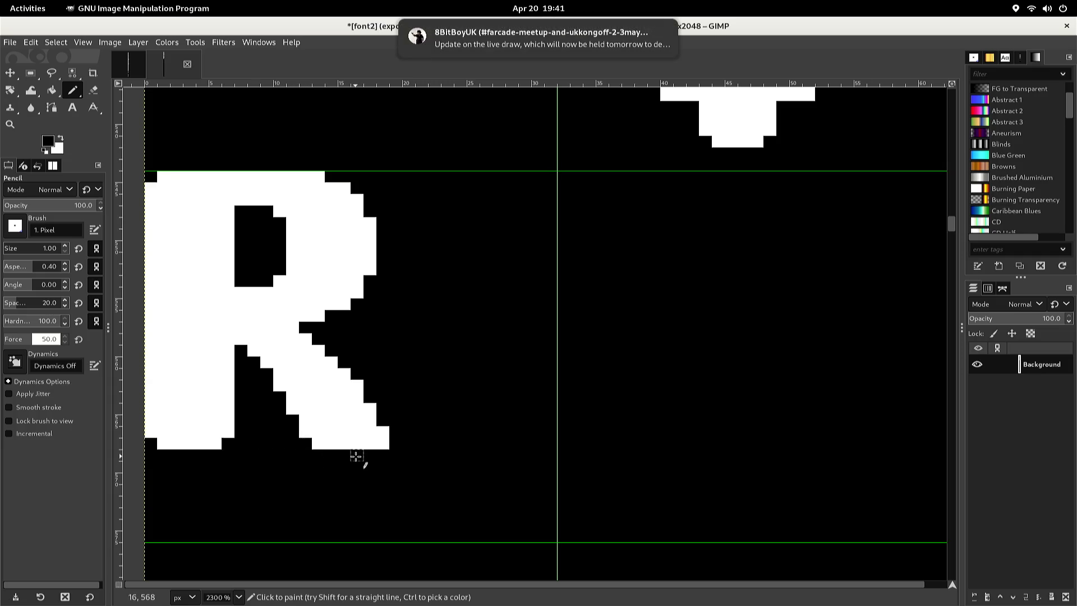
pyautogui.click(386, 446)
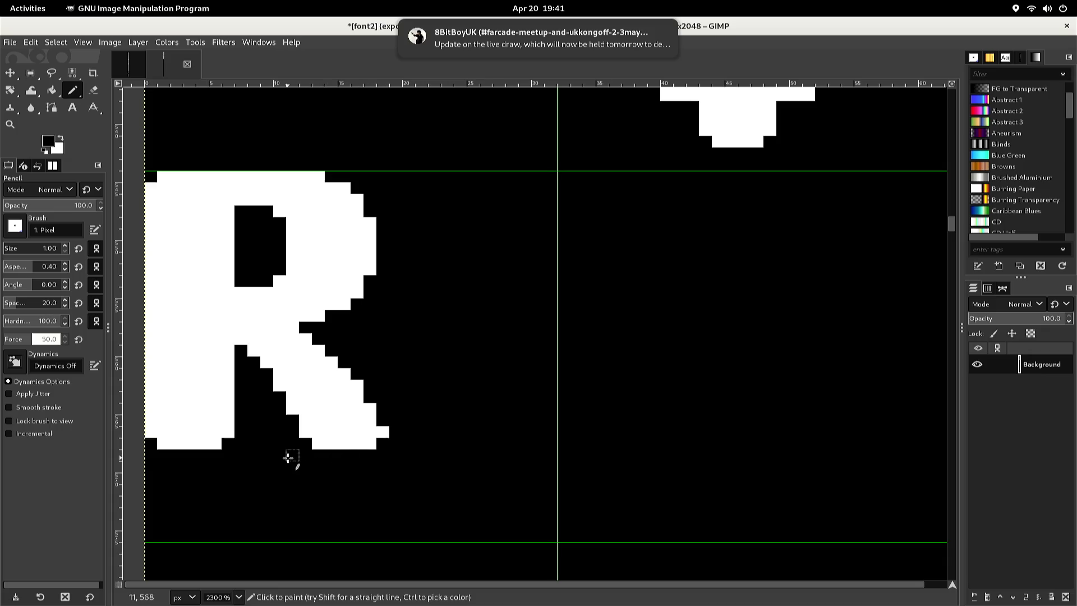